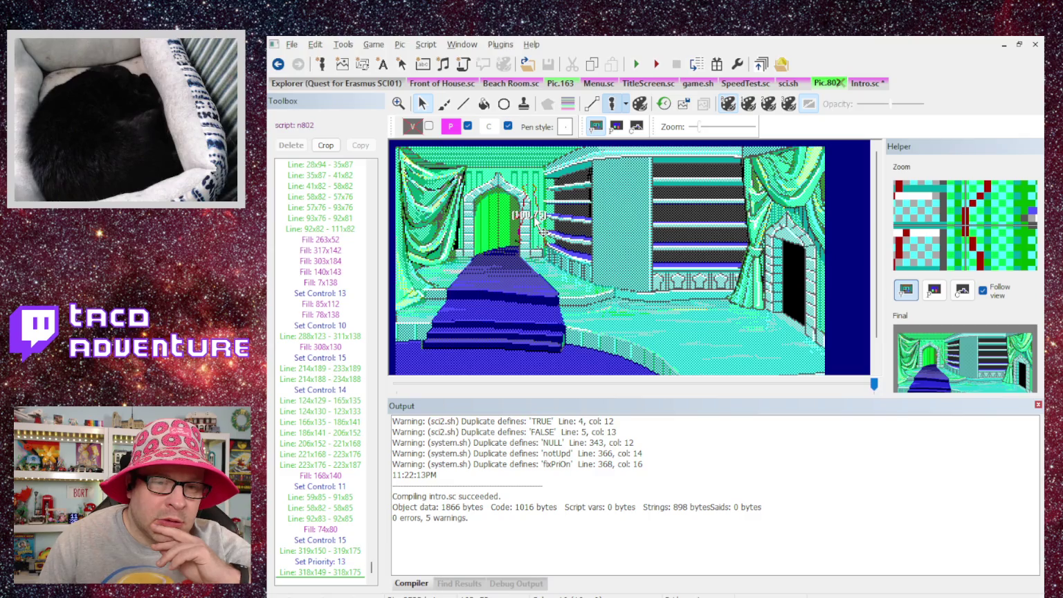
Step: Drag the fake ego into the Pic.802 doorway to read its coordinates, then go back to Intro.sc
drag(535, 220, 509, 234)
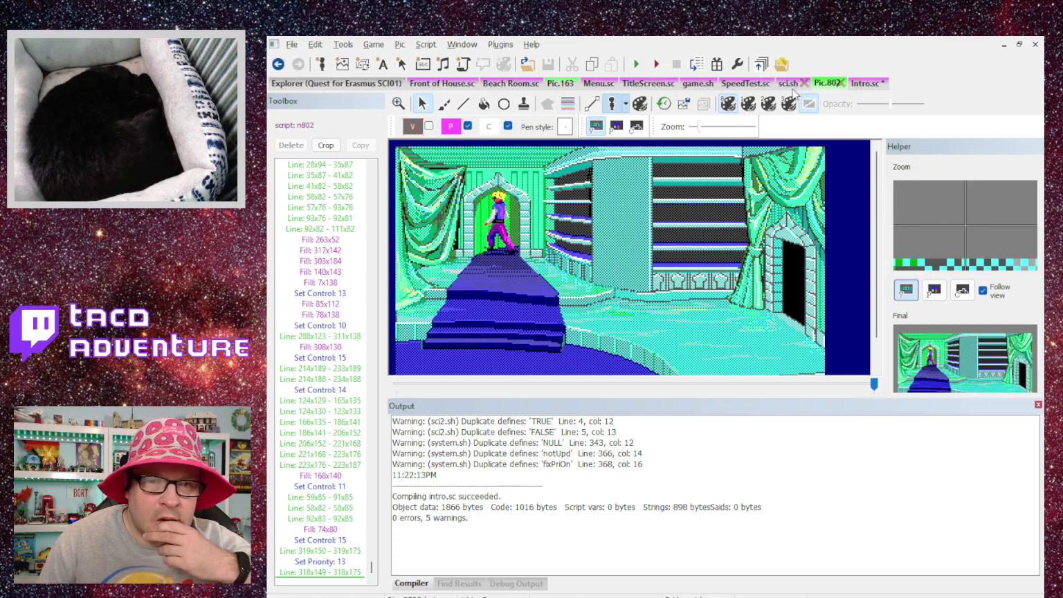
click(861, 83)
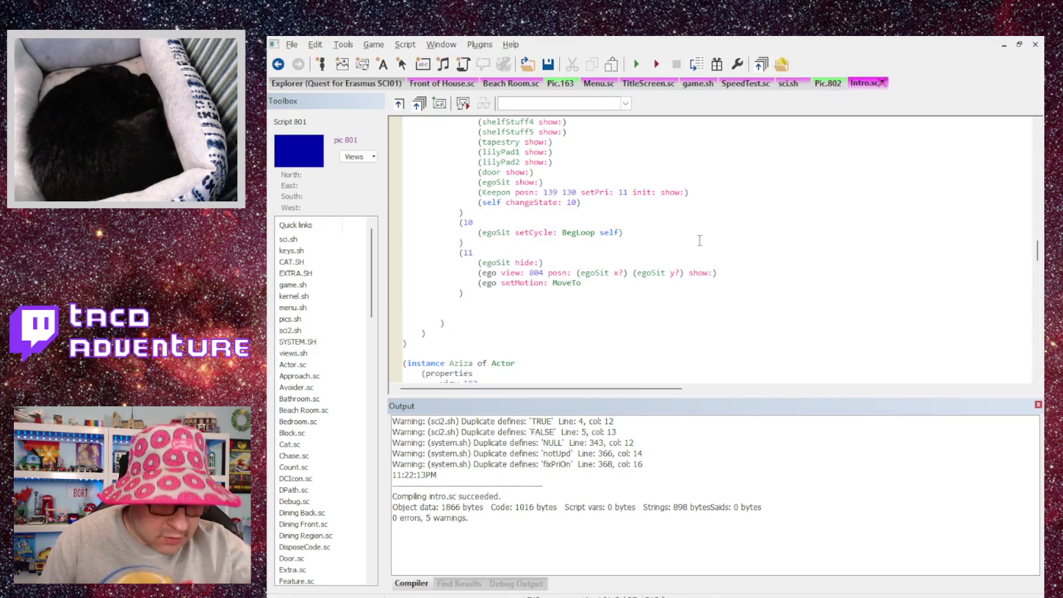
Step: Finish state 11's MoveTo at 77 80 and start a new '(ego setMotion: MoveTo' line
text(77 80 self))
key(Down)
key(Return)
text(()
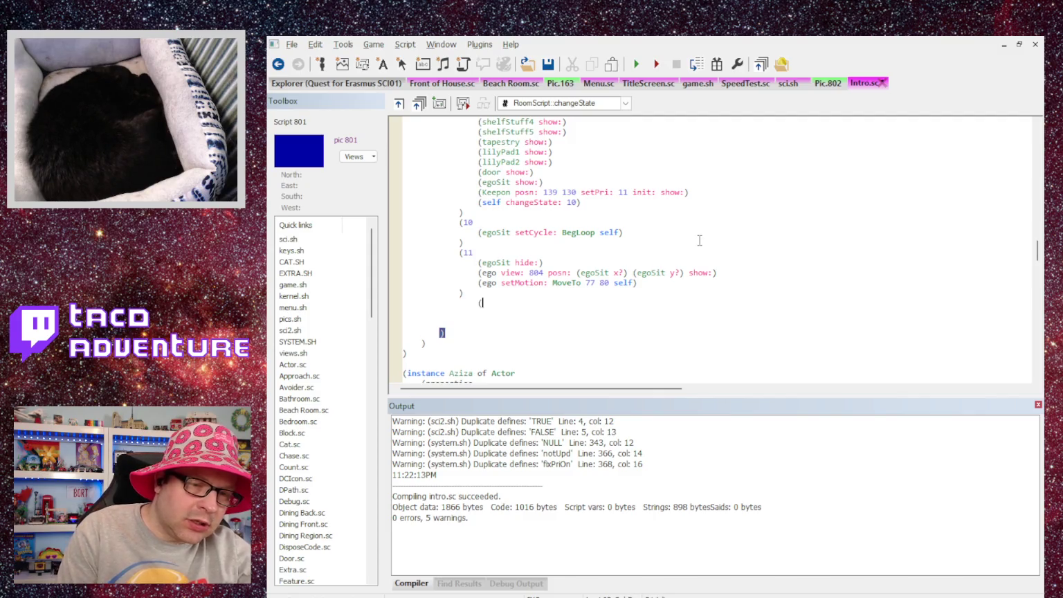
text(sgo )
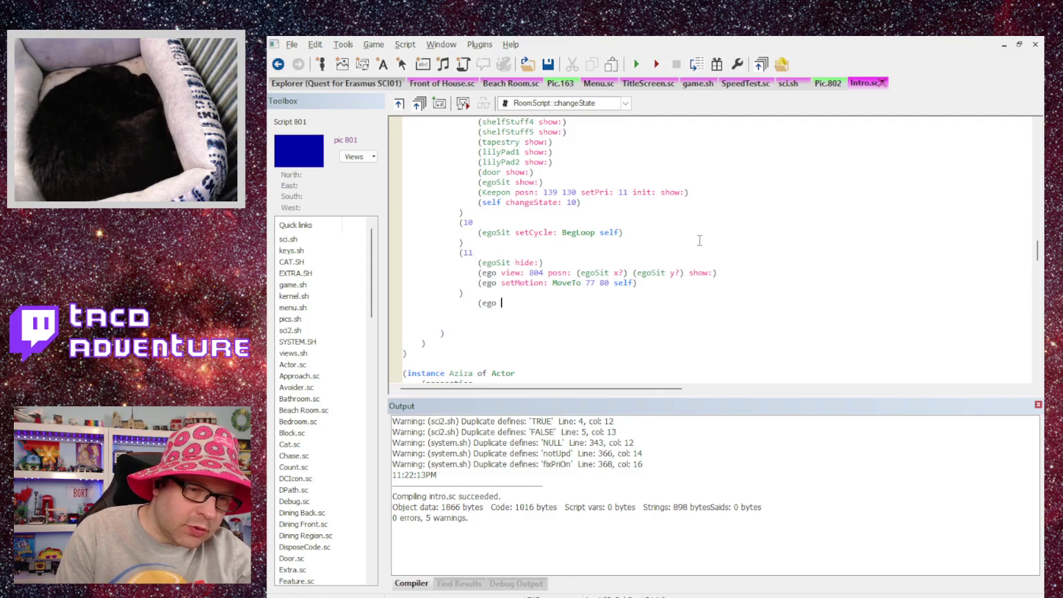
text(tio)
text(v)
key(BackSpace)
key(BackSpace)
key(BackSpace)
text(: MoveTo)
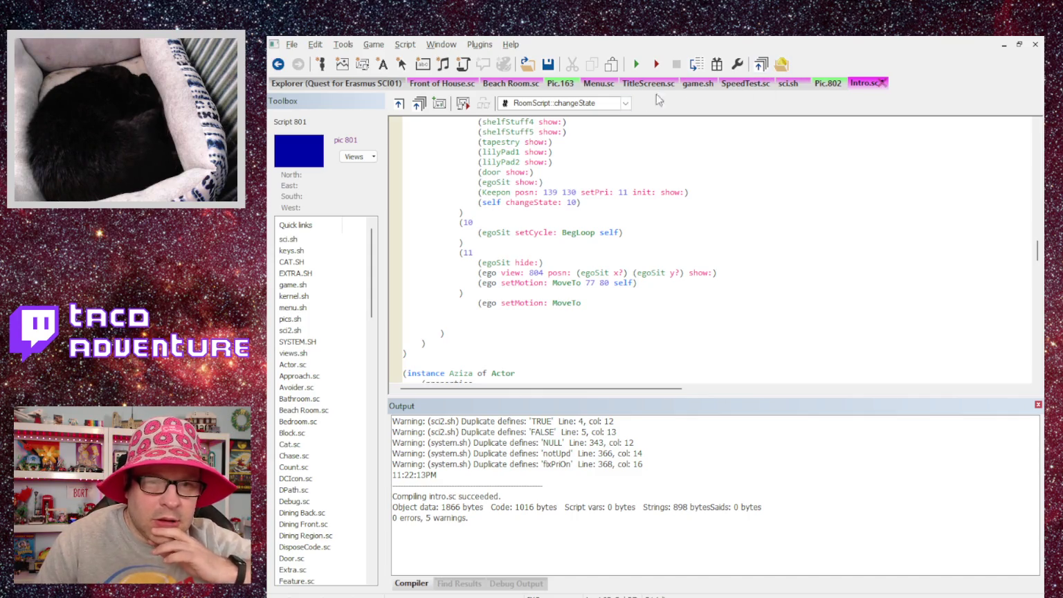
click(828, 83)
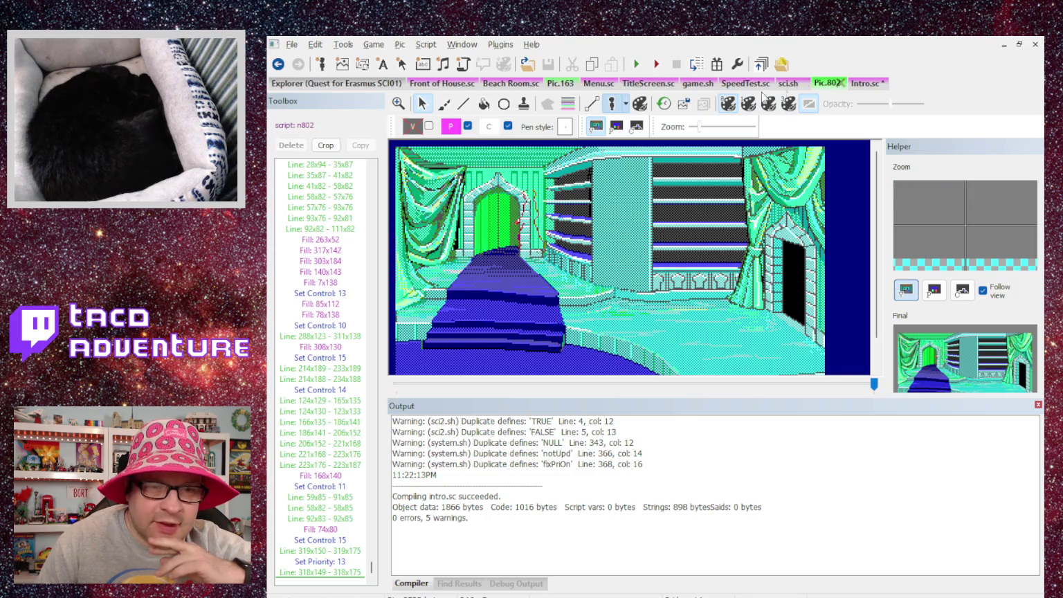
Step: Complete the MoveTo to 100 79 and wrap it in a new state 12 block
click(866, 83)
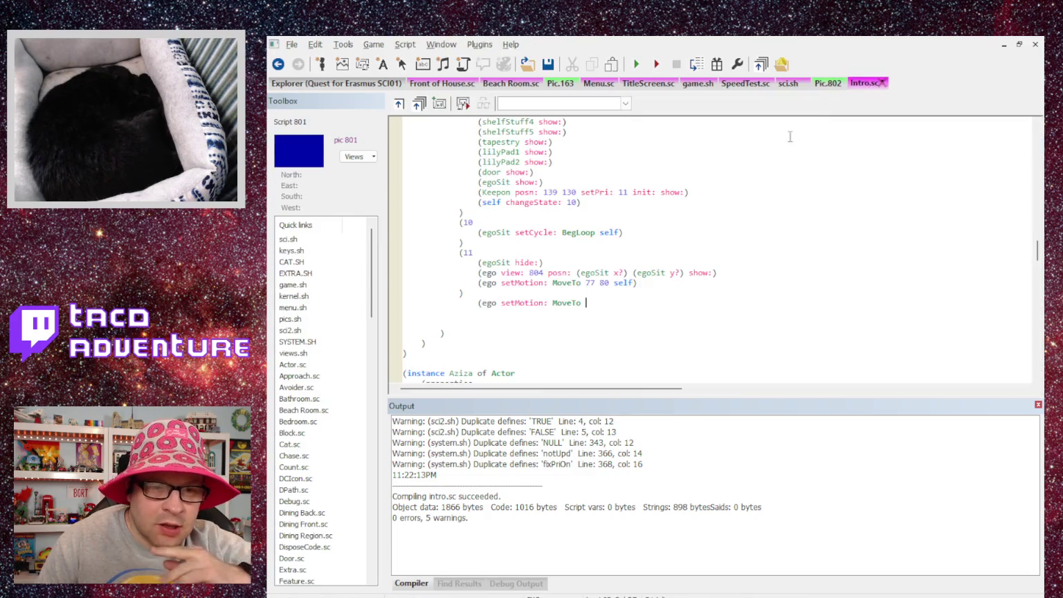
text(100)
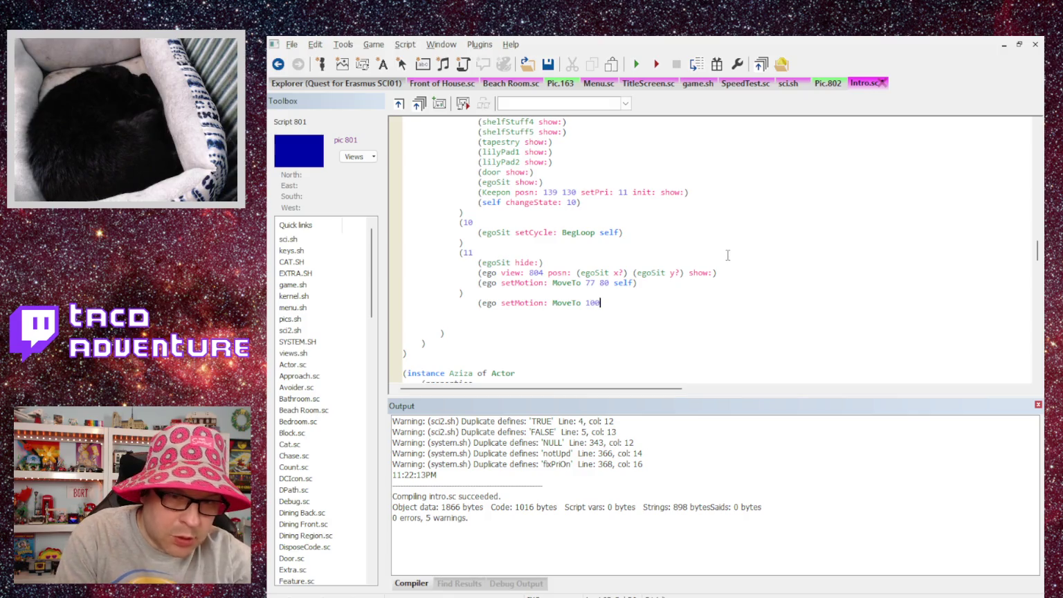
text( 79 s)
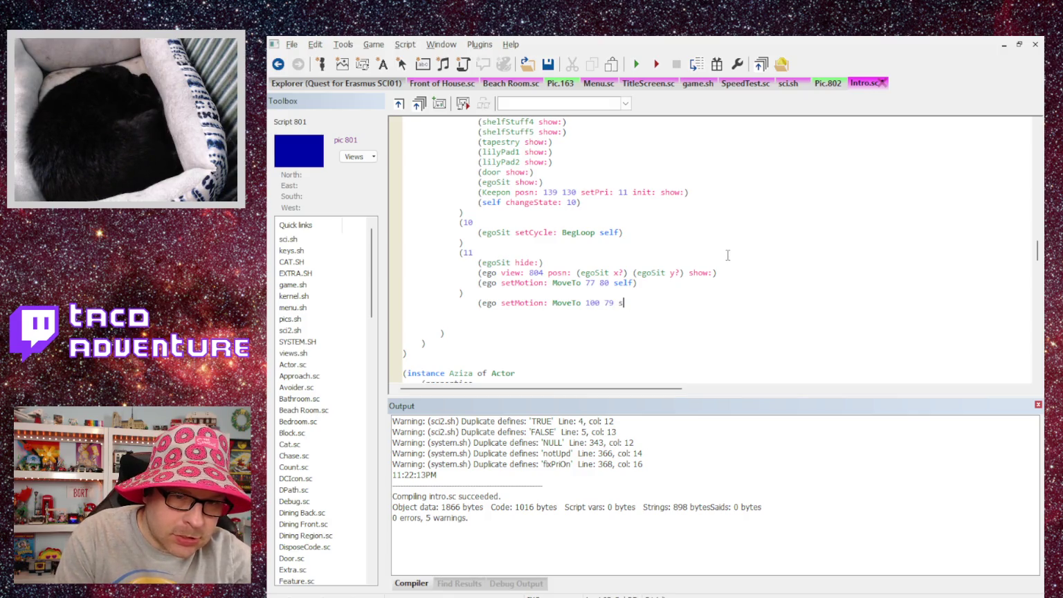
text(le))
key(Return)
key(Return)
text(()
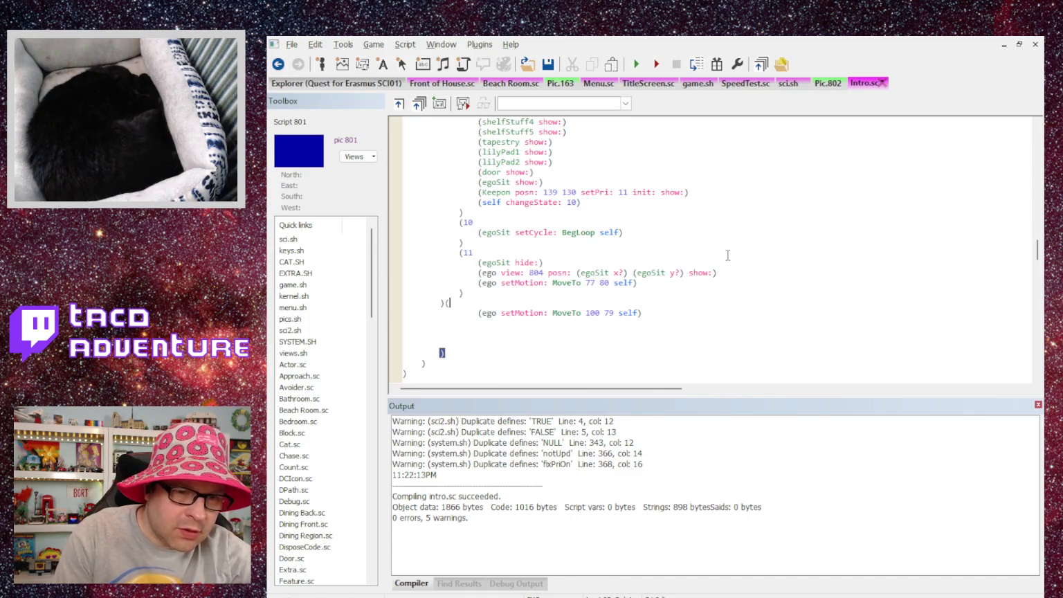
key(BackSpace)
key(Tab)
text((12)
key(Return)
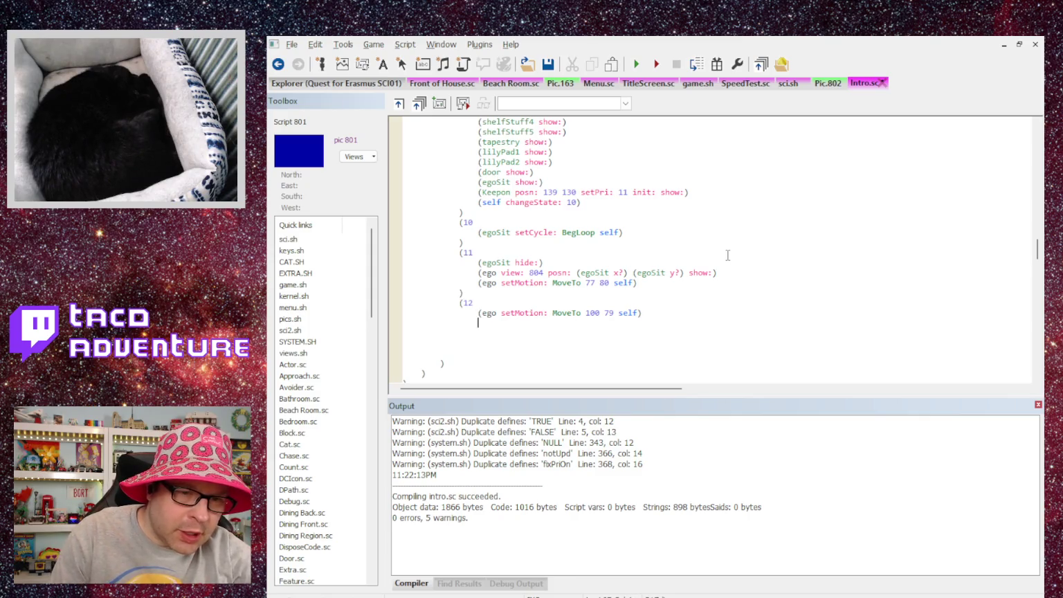
key(BackSpace)
text())
key(Return)
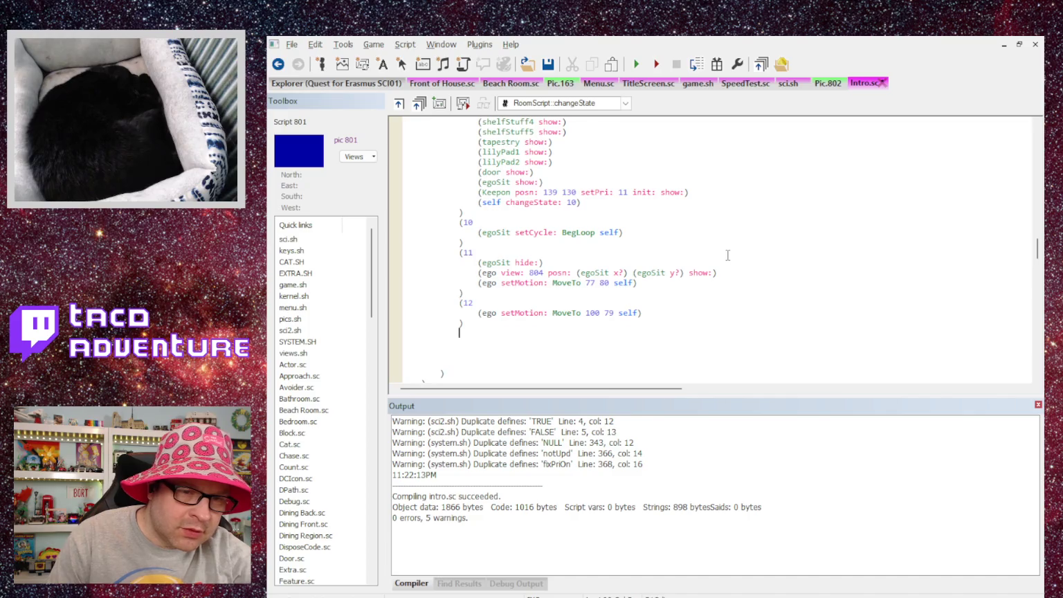
Step: Begin state 13 with an '(ego hide: view:' statement
text((13)
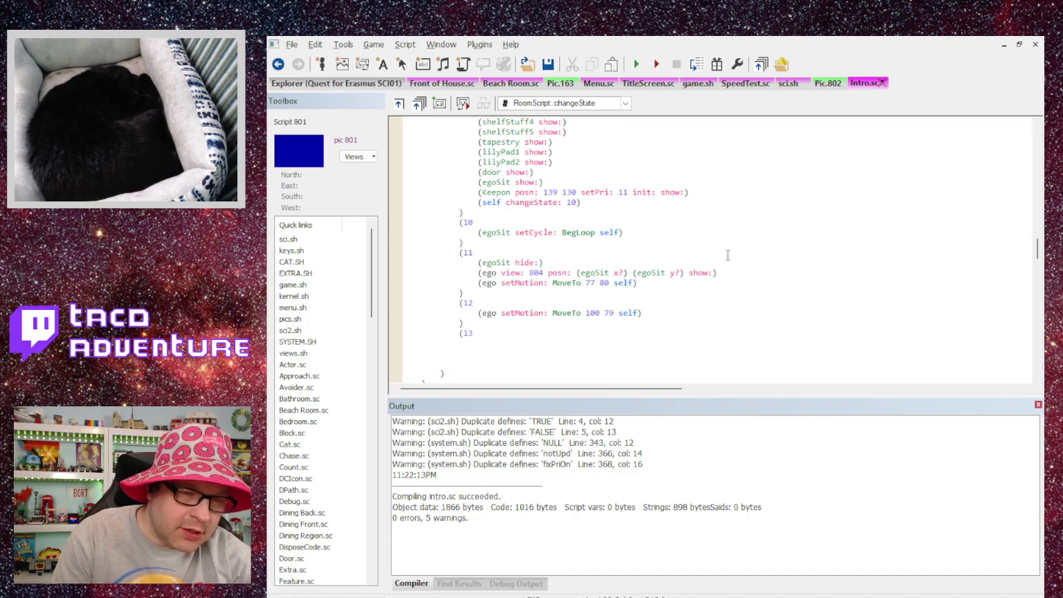
text( (ego )
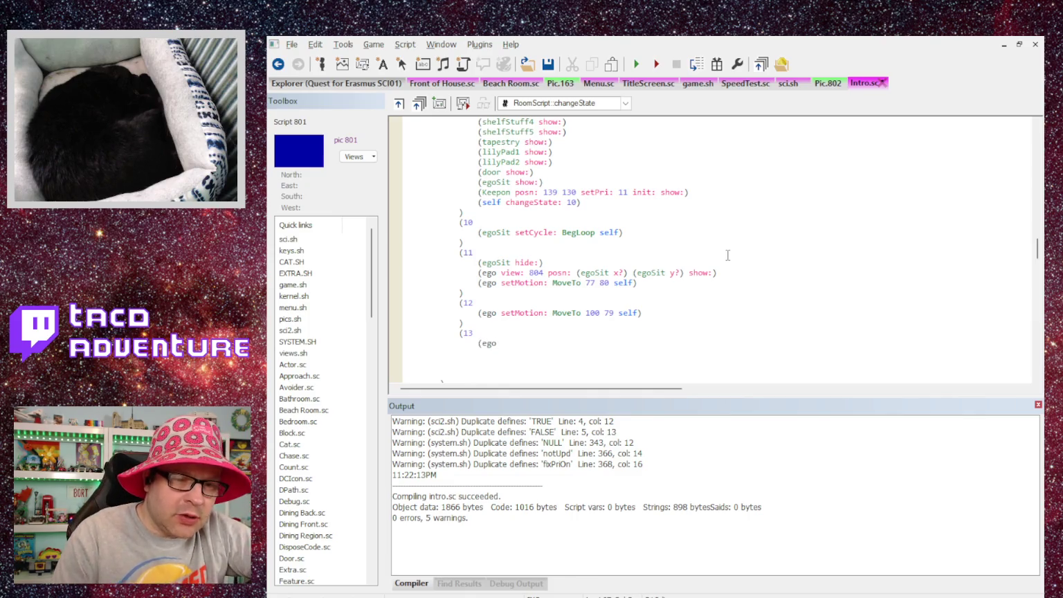
text(hide:)
key(BackSpace)
key(BackSpace)
key(BackSpace)
text(hide l)
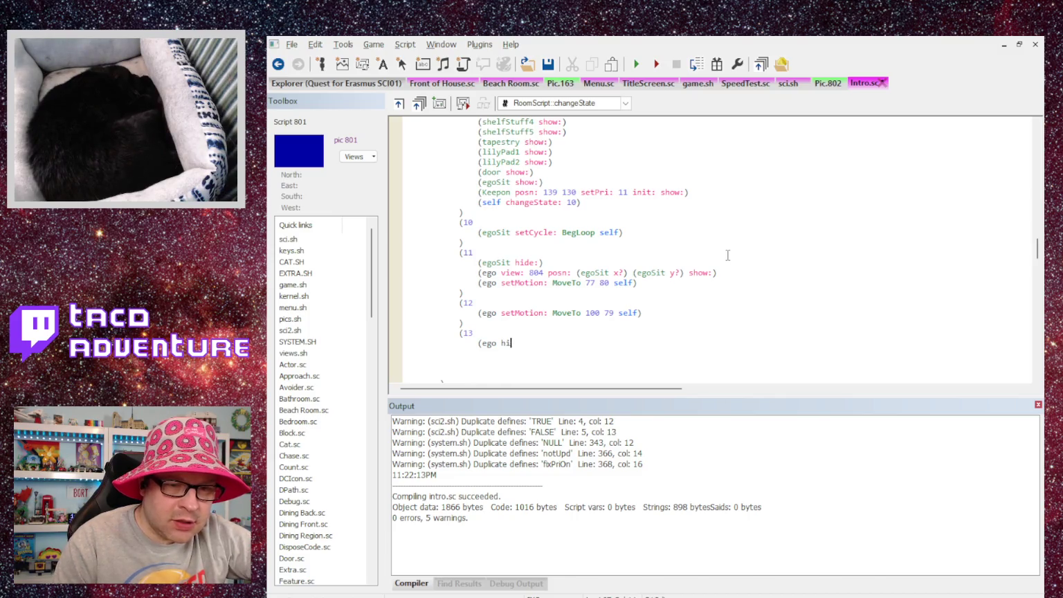
key(BackSpace)
key(BackSpace)
text(: )
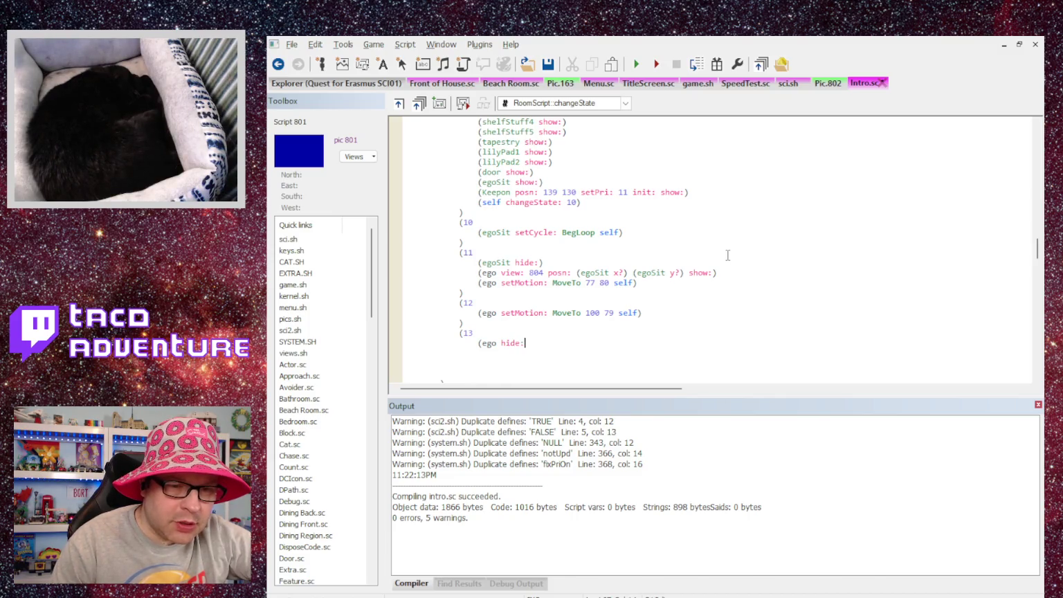
text(view:)
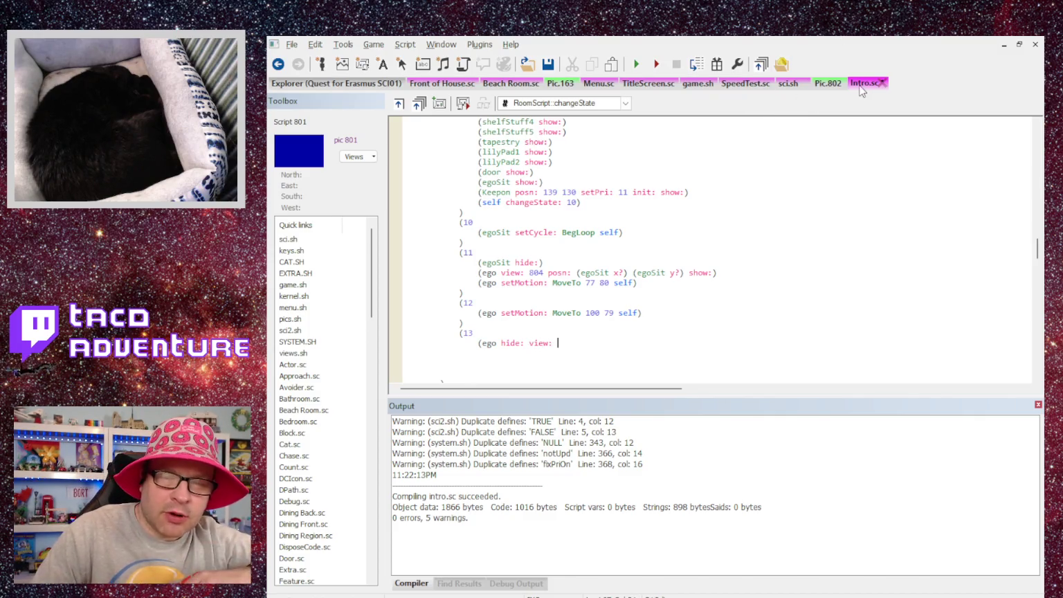
click(365, 84)
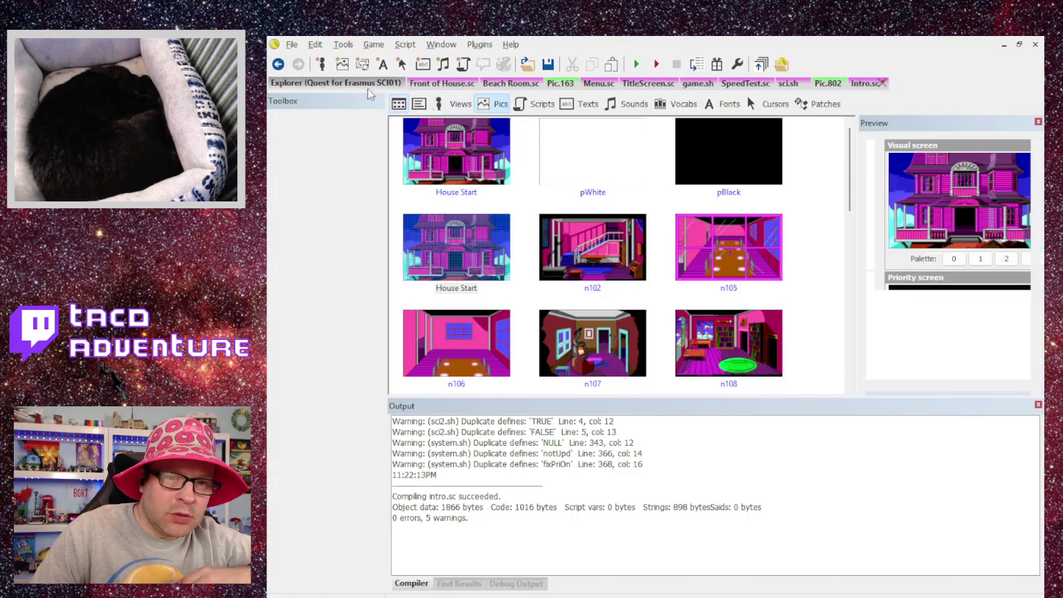
Step: Look up vEgo in the game's Views and confirm it is view.000
click(447, 105)
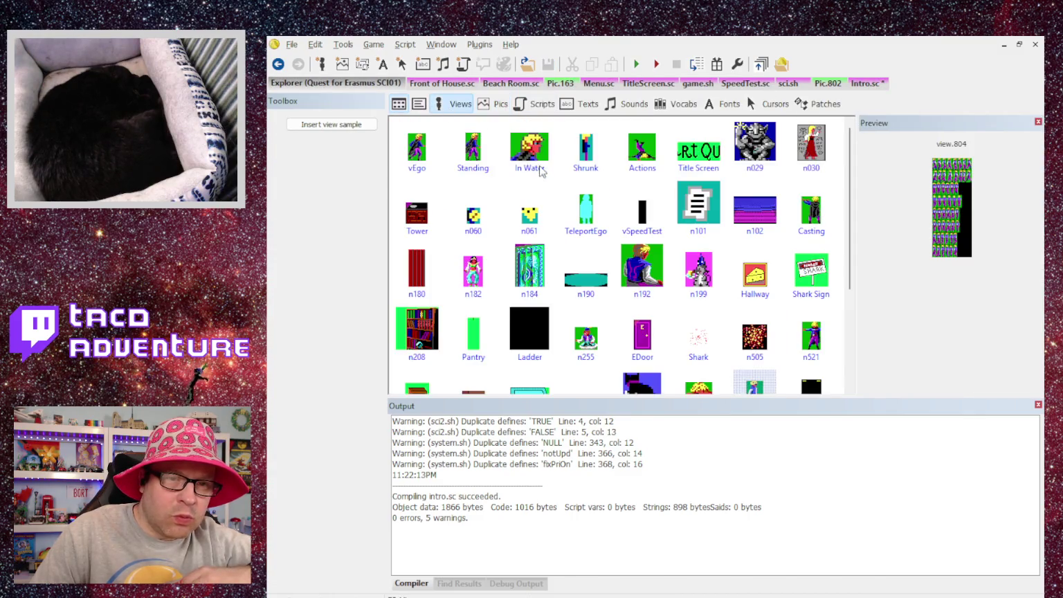
click(418, 149)
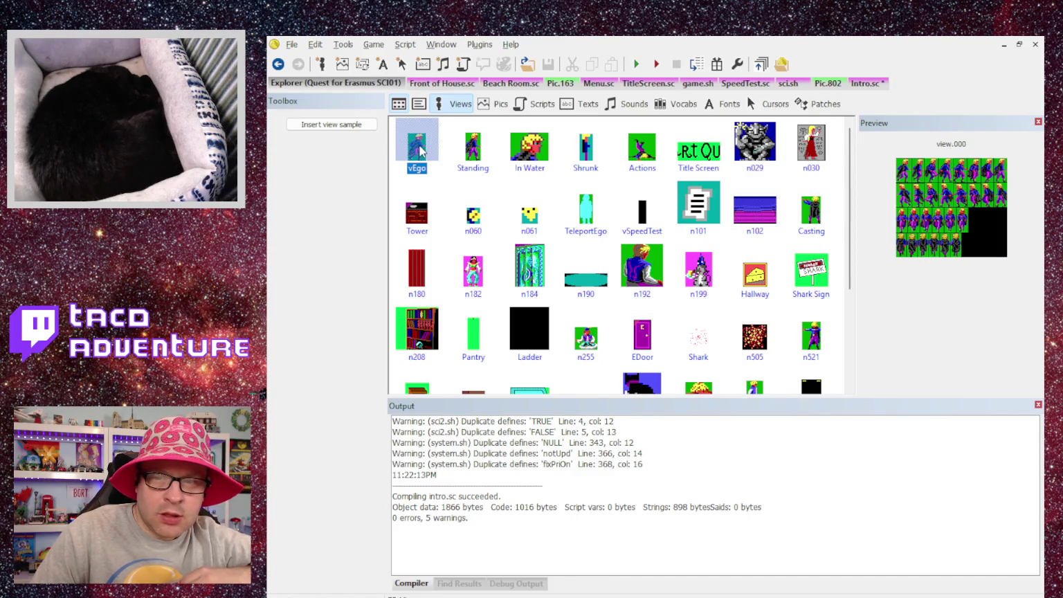
click(471, 155)
click(436, 154)
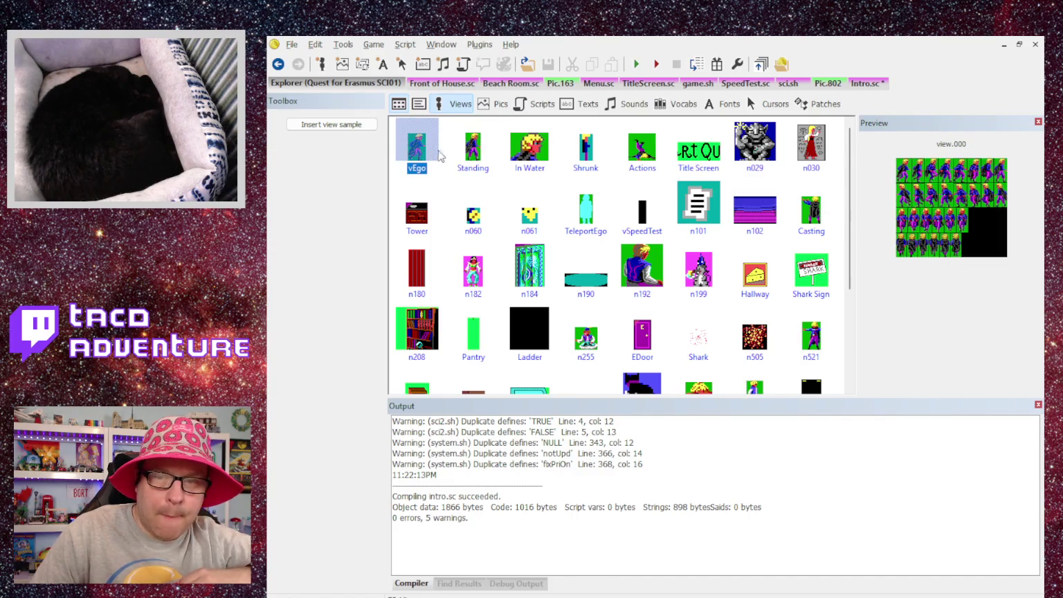
click(851, 85)
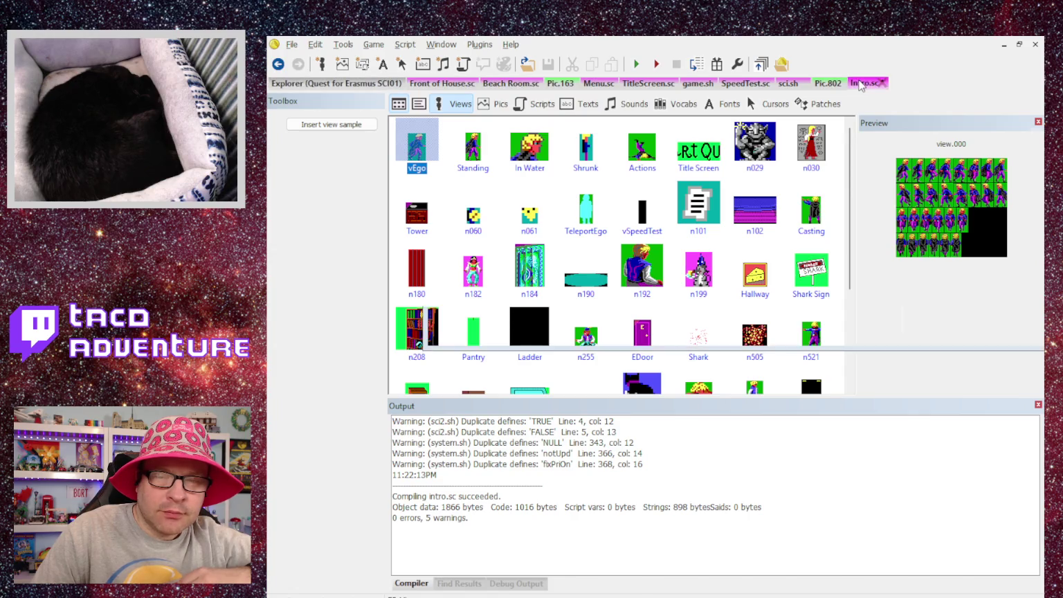
Step: Close off the ego hide/view statement in state 13
text())
key(Return)
text())
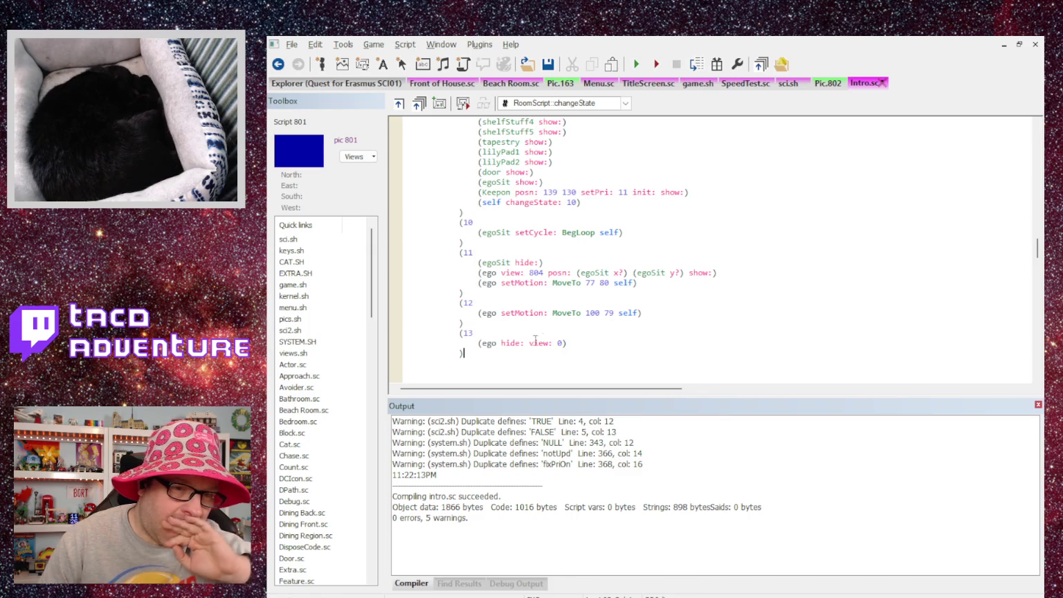
key(Return)
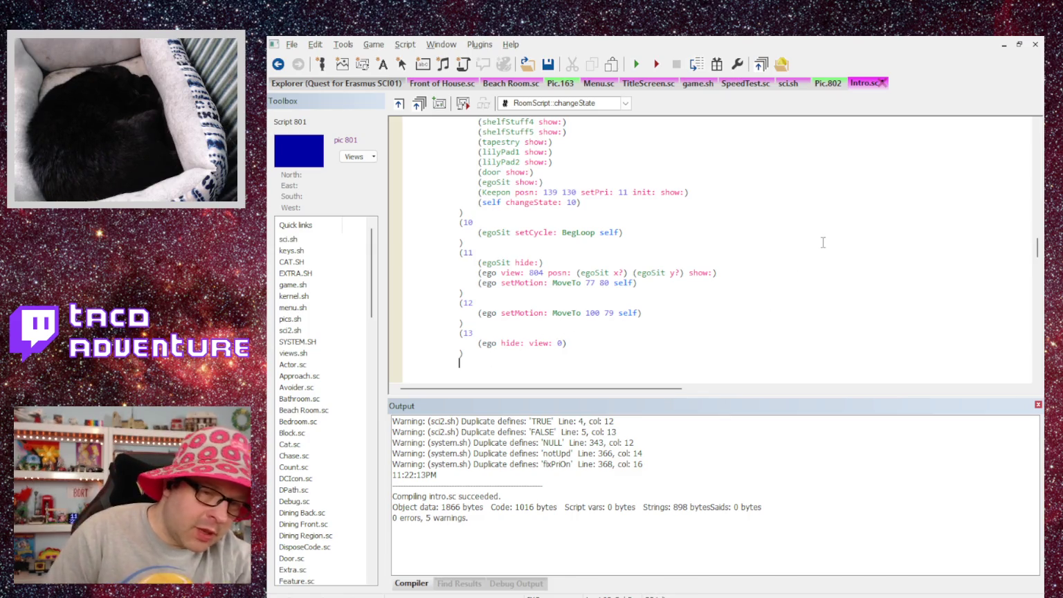
key(BackSpace)
key(BackSpace)
key(BackSpace)
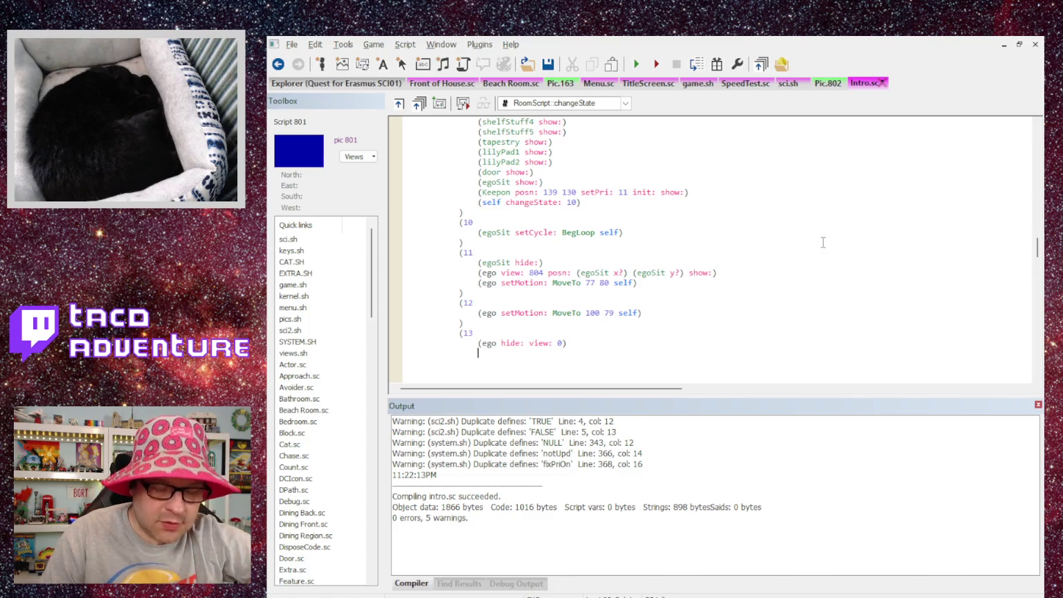
text())
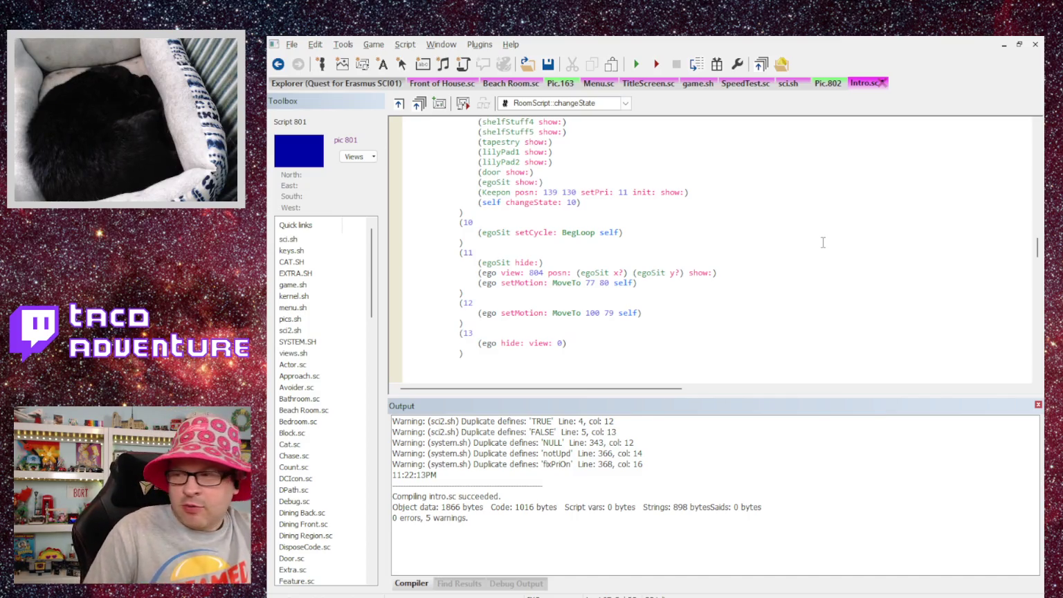
Step: Add a Print 'You change.' message and a (self cue:) call to state 13
key(Return)
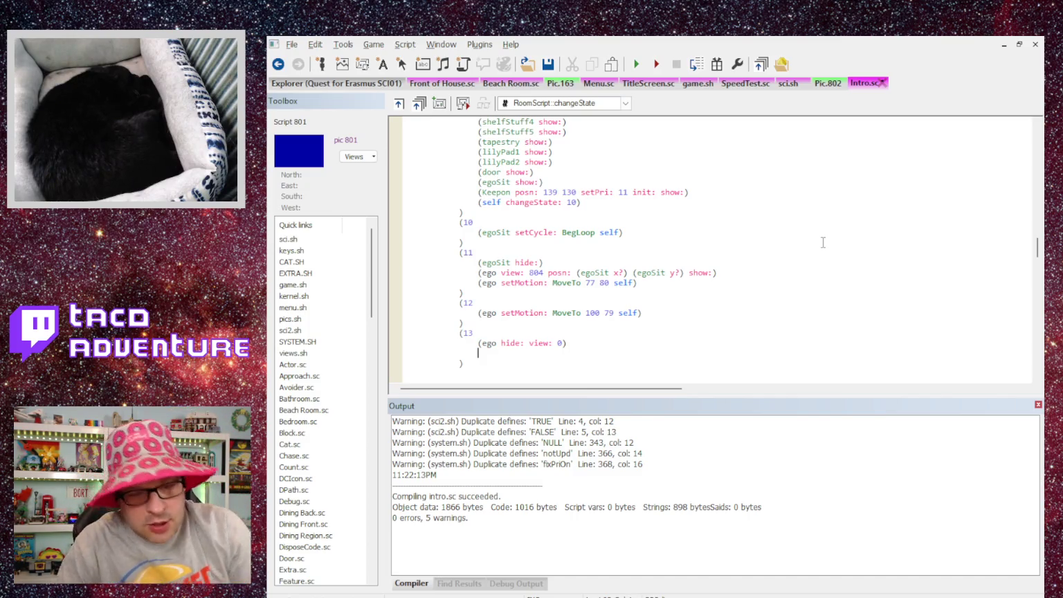
text((Print {Y)
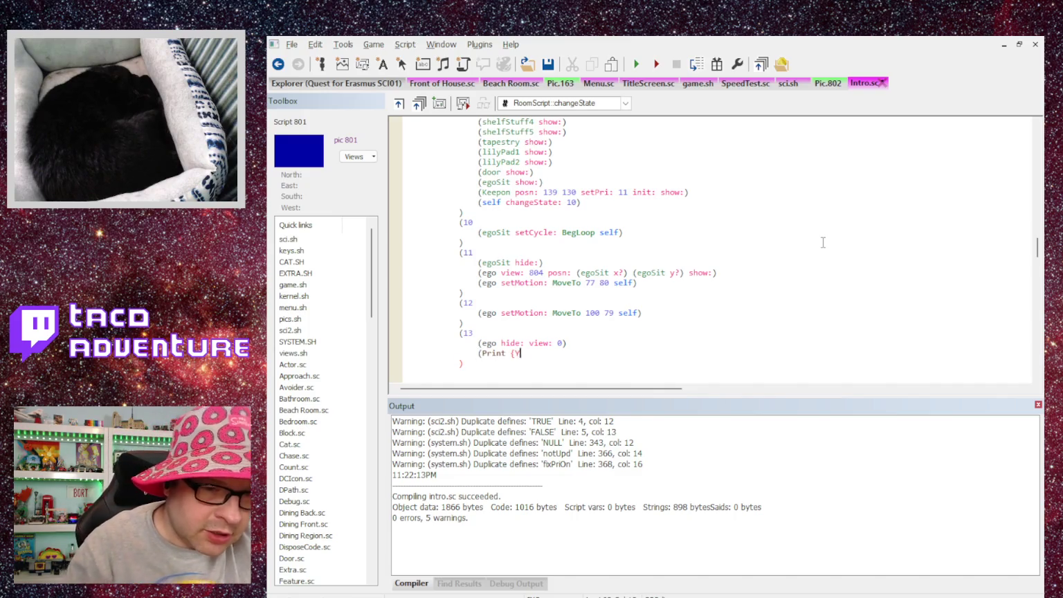
text(ou h)
text(hange)
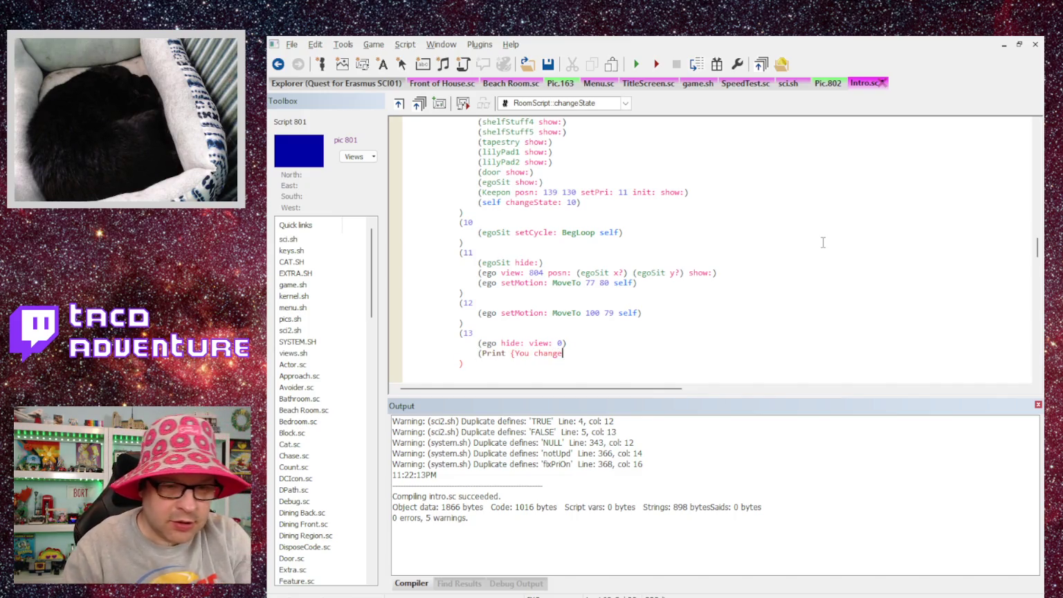
text(}))
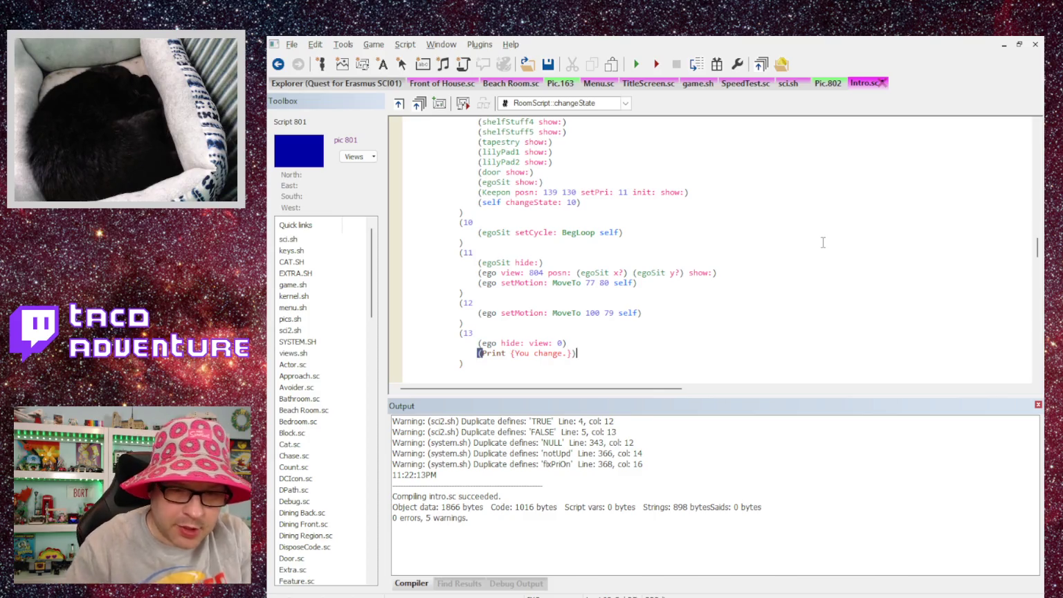
key(Return)
key(BackSpace)
key(BackSpace)
key(Return)
text(()
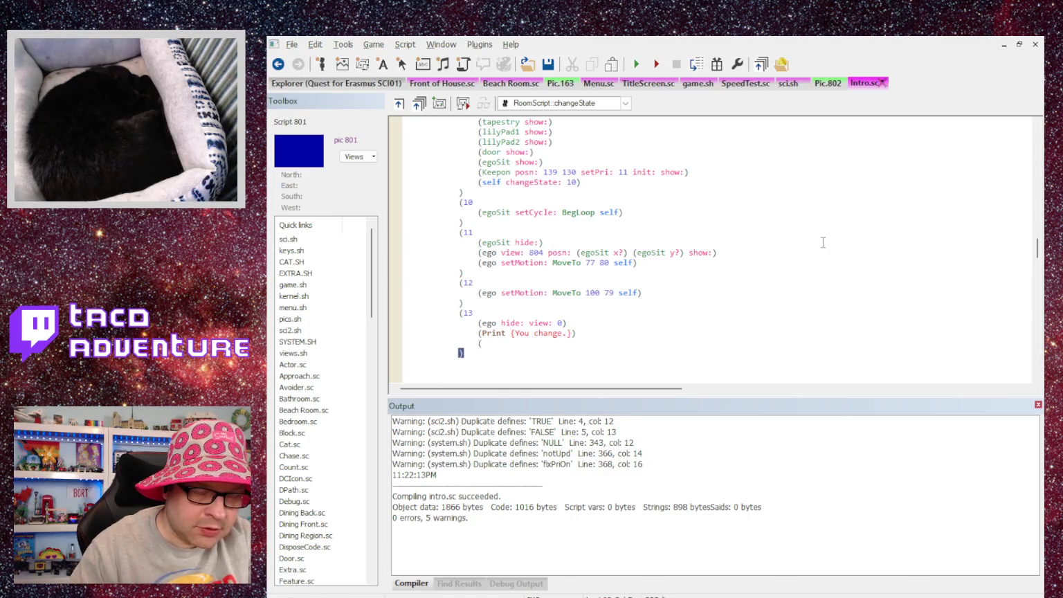
text(self cut)
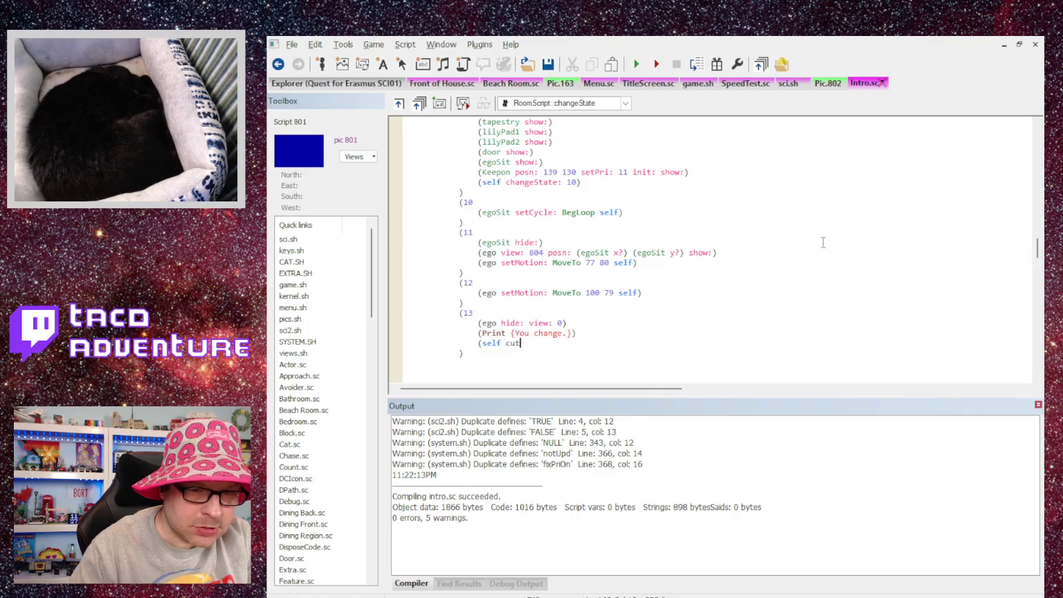
key(BackSpace)
text(e:))
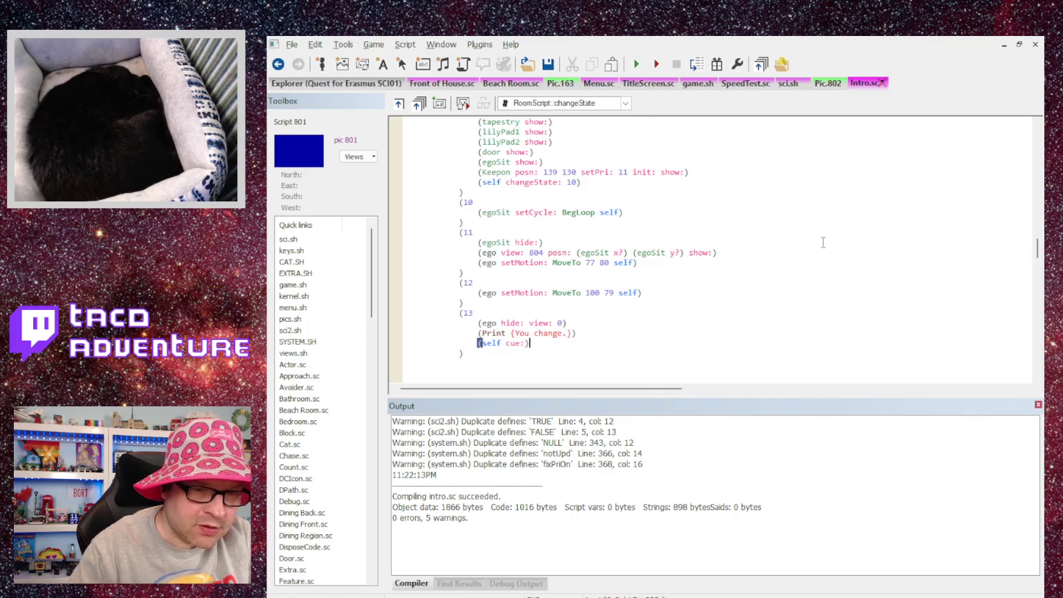
key(Return)
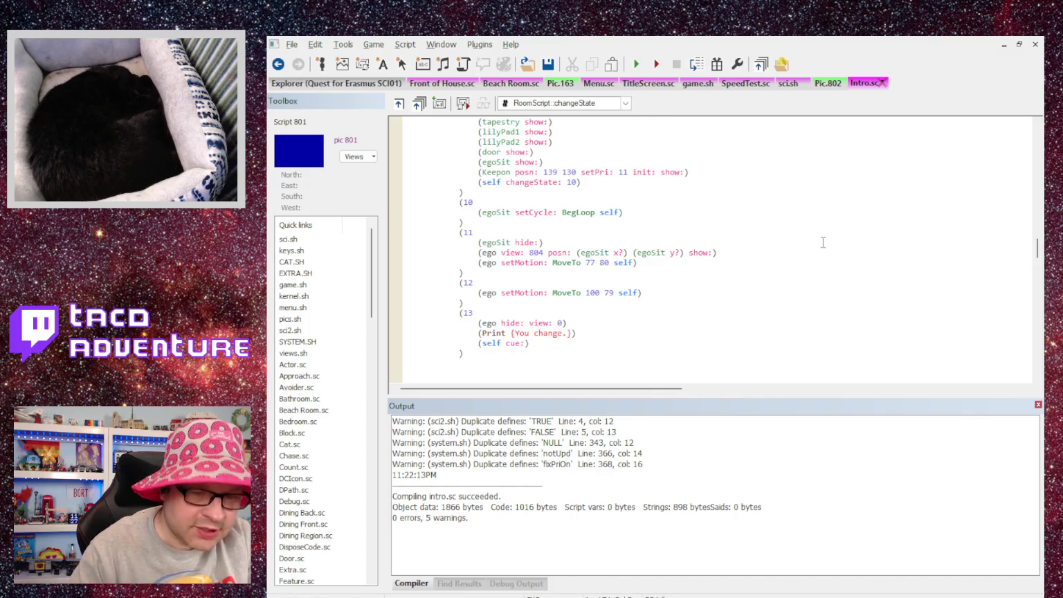
Step: Add an '(ego show:' line using the copied MoveTo 77 80 self motion
text((ego show:)
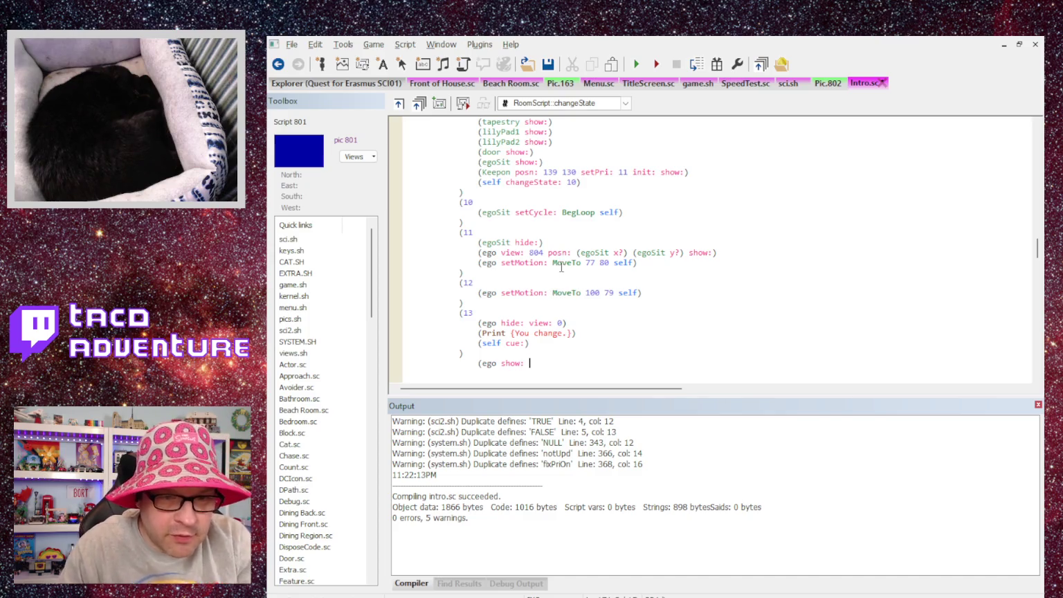
drag(553, 264, 633, 264)
key(ctrl+c)
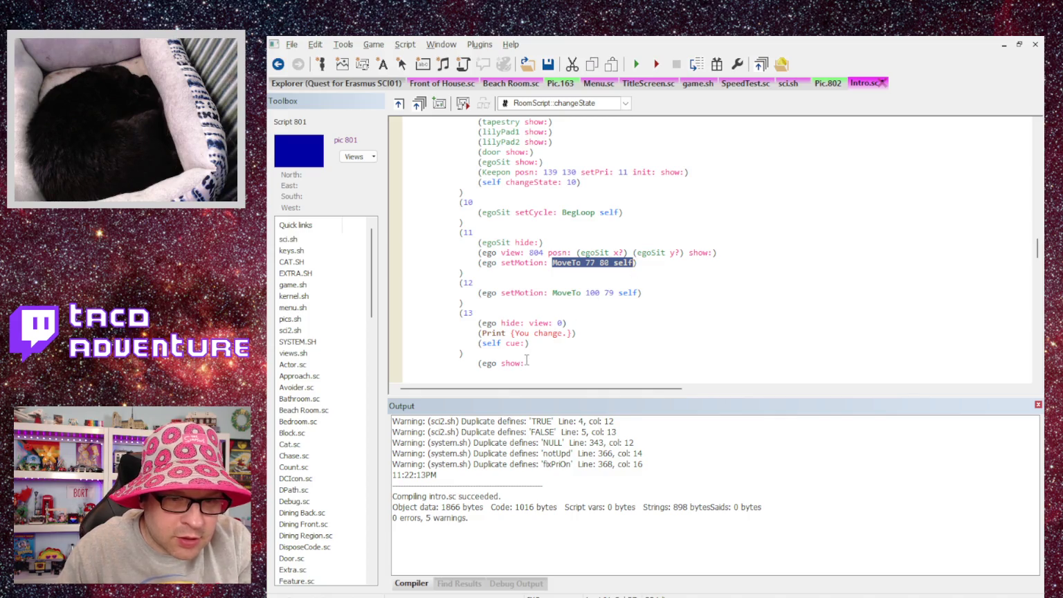
click(526, 363)
key(ctrl+v)
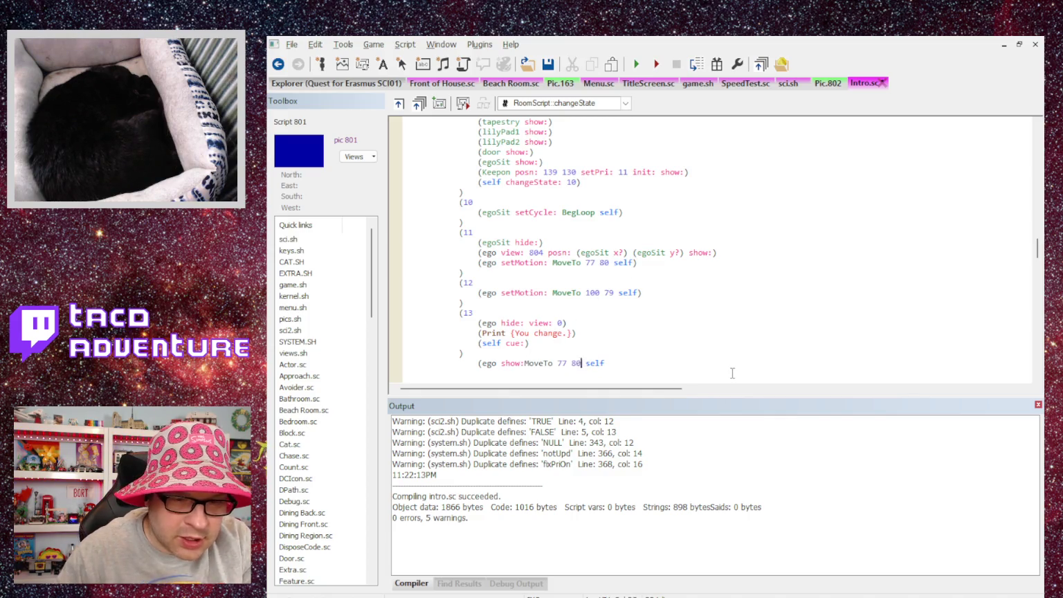
text())
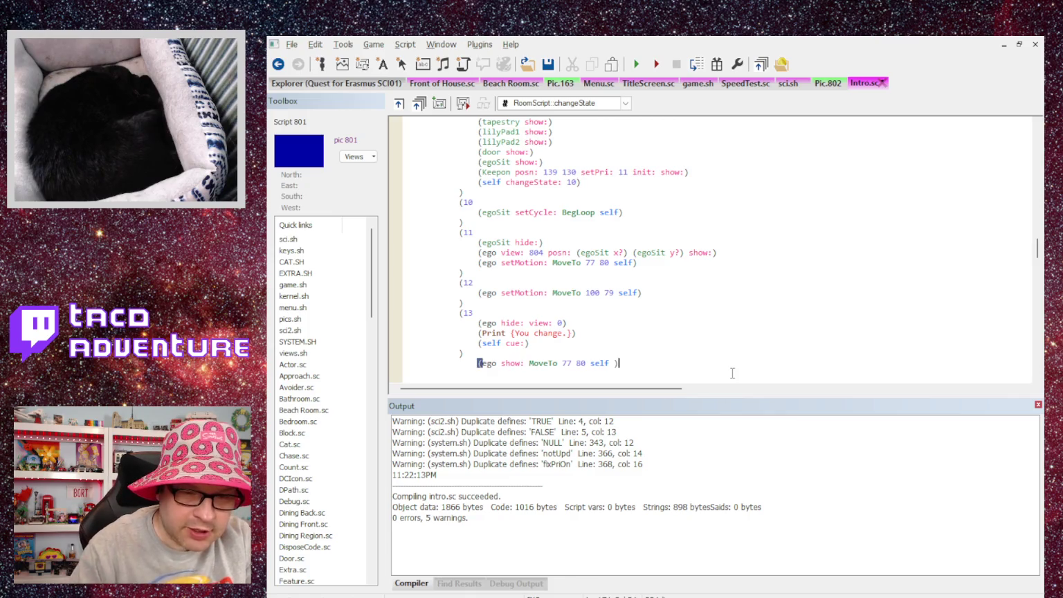
key(Return)
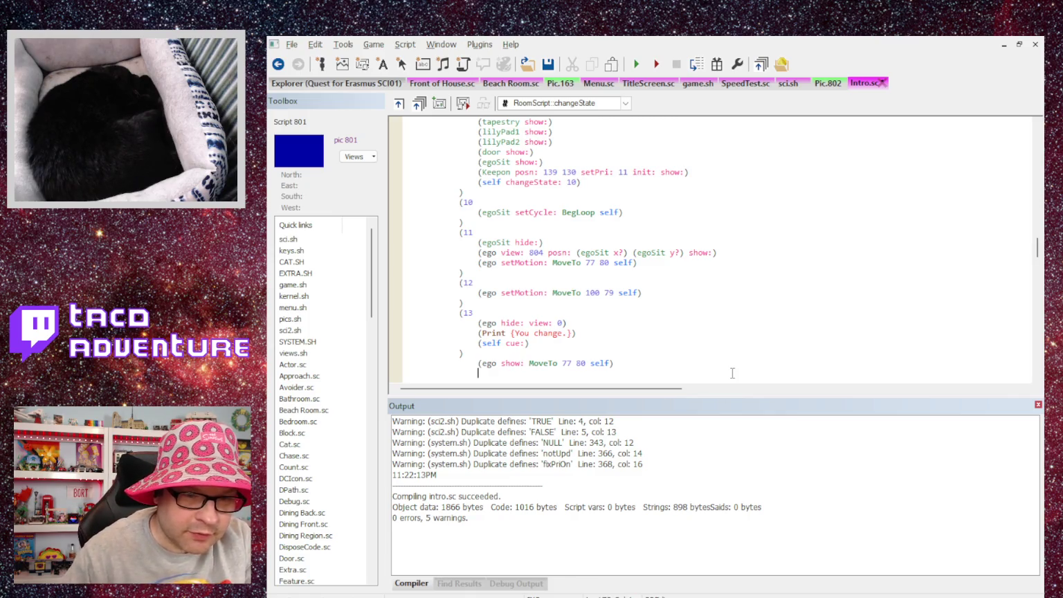
key(Return)
Step: Label and close state 14, then start state 15 with the pasted MoveTo 77 80 line
text((14)
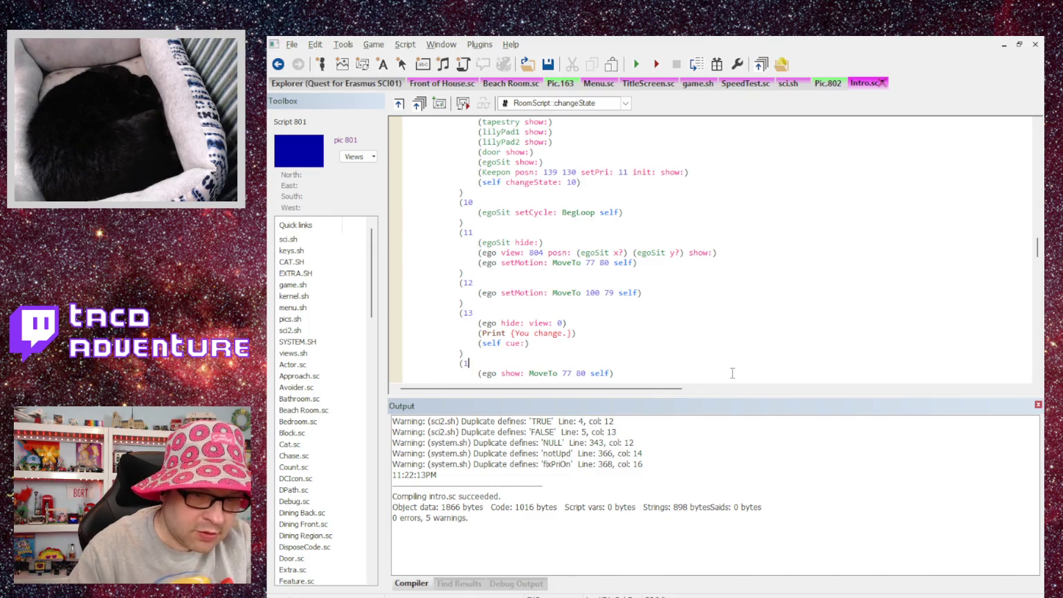
key(Down)
key(Down)
key(Up)
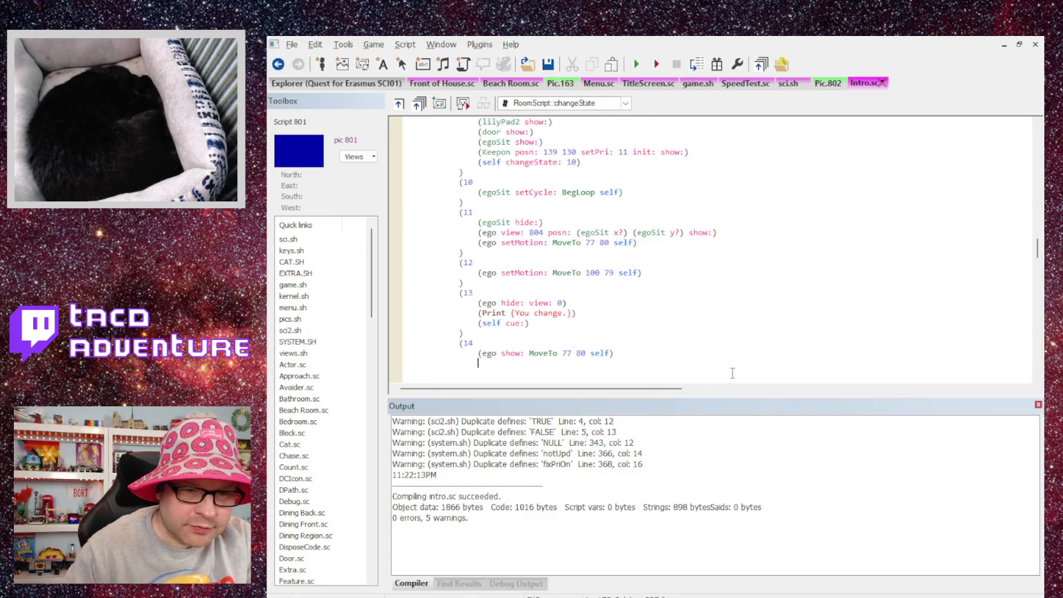
text())
key(Return)
text((15)
key(Return)
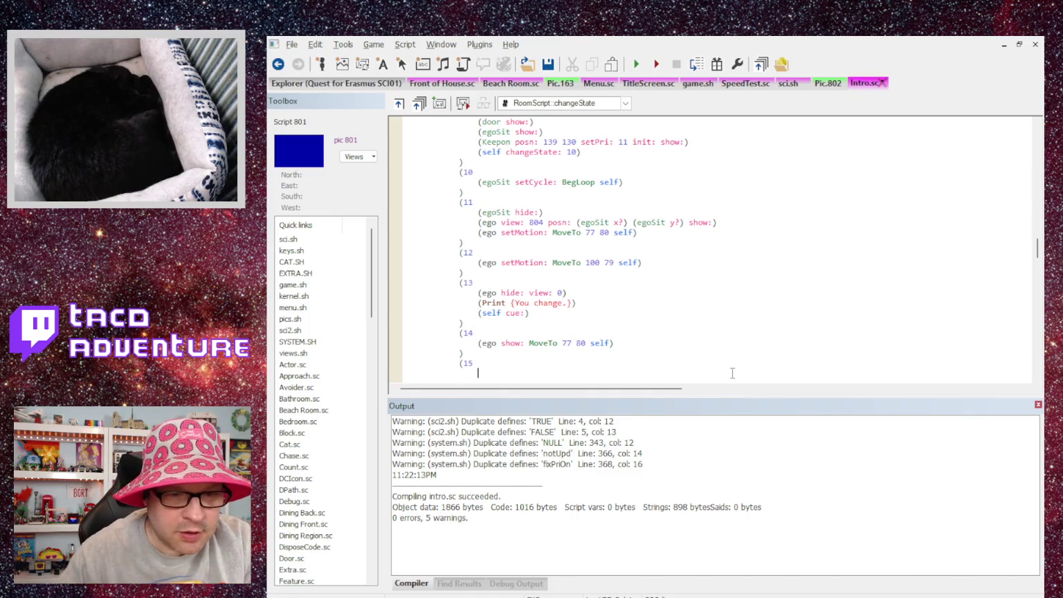
key(ctrl+v)
Step: Insert setMotion: before MoveTo in both states 14 and 15
text((ego)
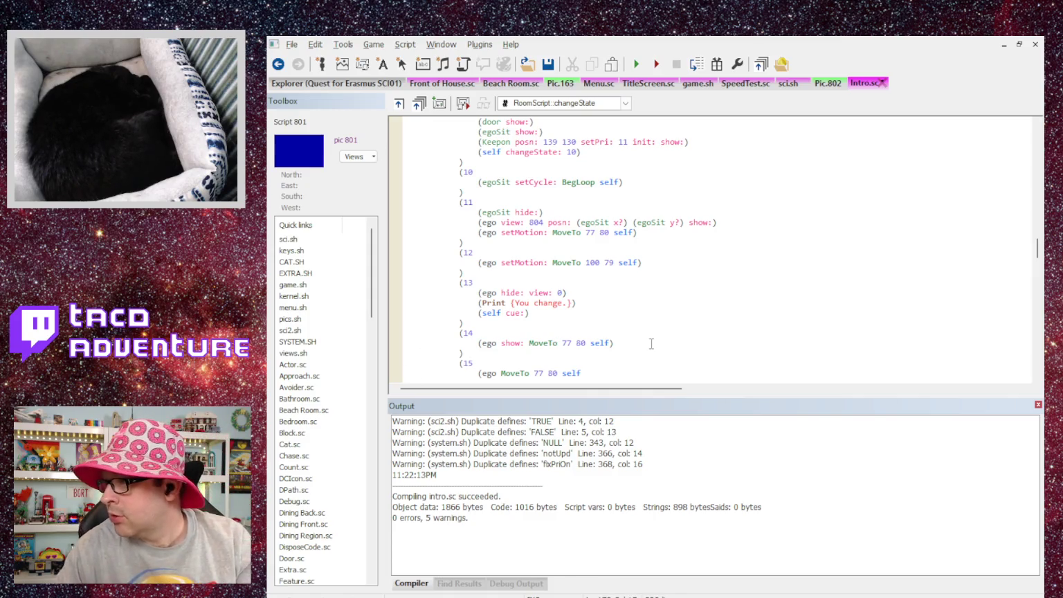
text(setMt)
key(BackSpace)
text(otion: MoveTo)
key(Down)
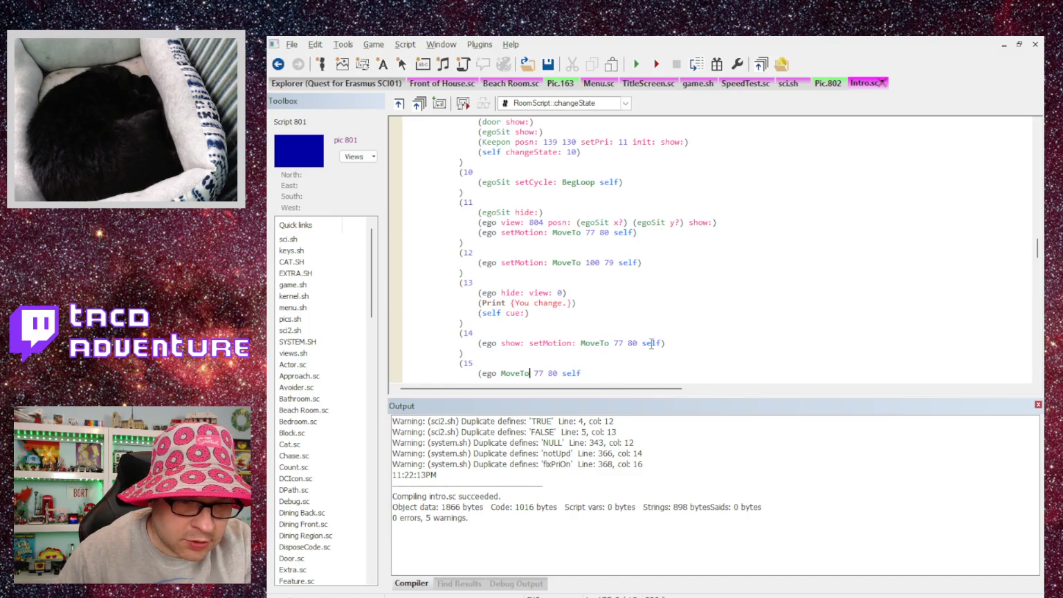
text(setMotion:)
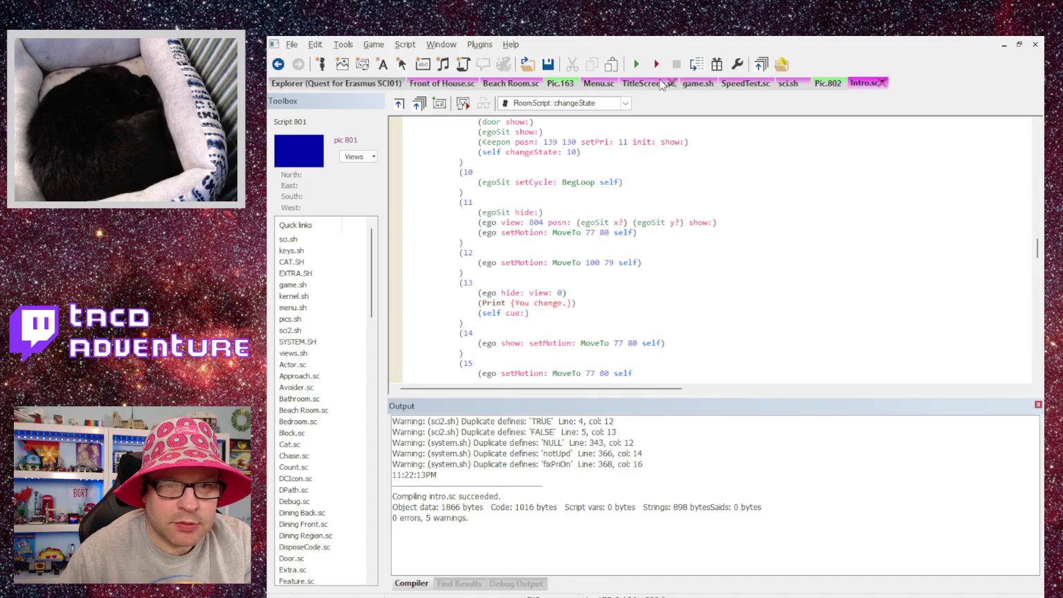
click(827, 83)
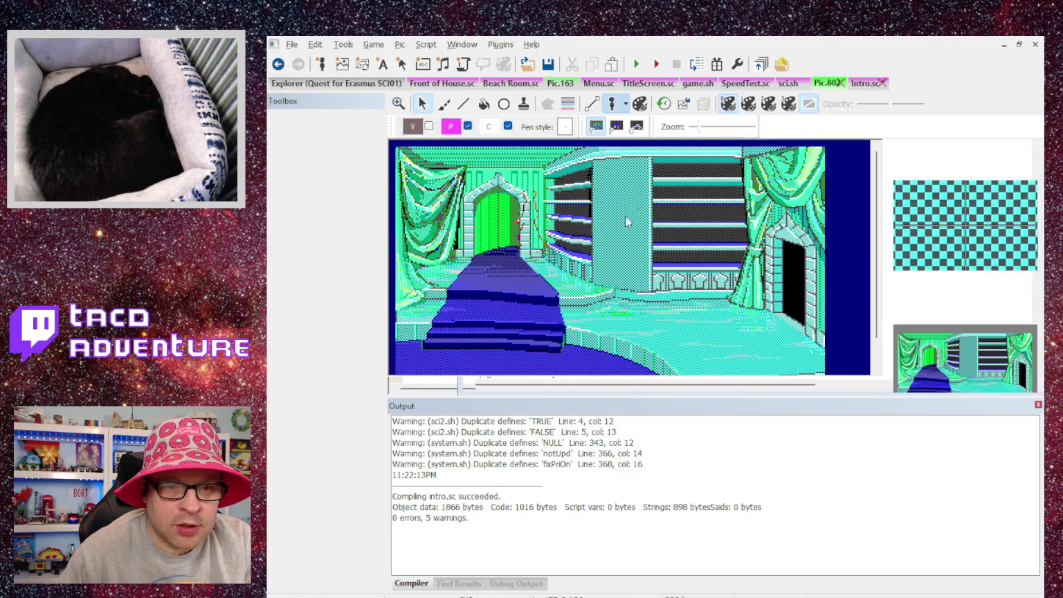
mouse_move(513, 234)
mouse_down()
mouse_move(505, 251)
mouse_move(596, 299)
mouse_move(524, 296)
mouse_move(691, 298)
mouse_move(523, 298)
mouse_move(701, 299)
mouse_move(726, 323)
mouse_up()
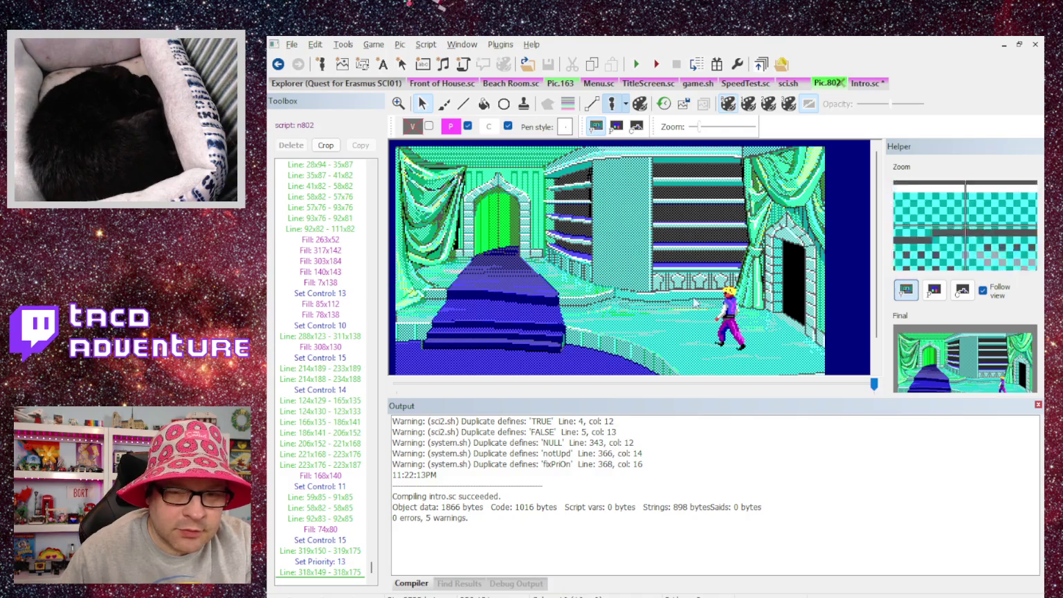
drag(730, 321, 732, 322)
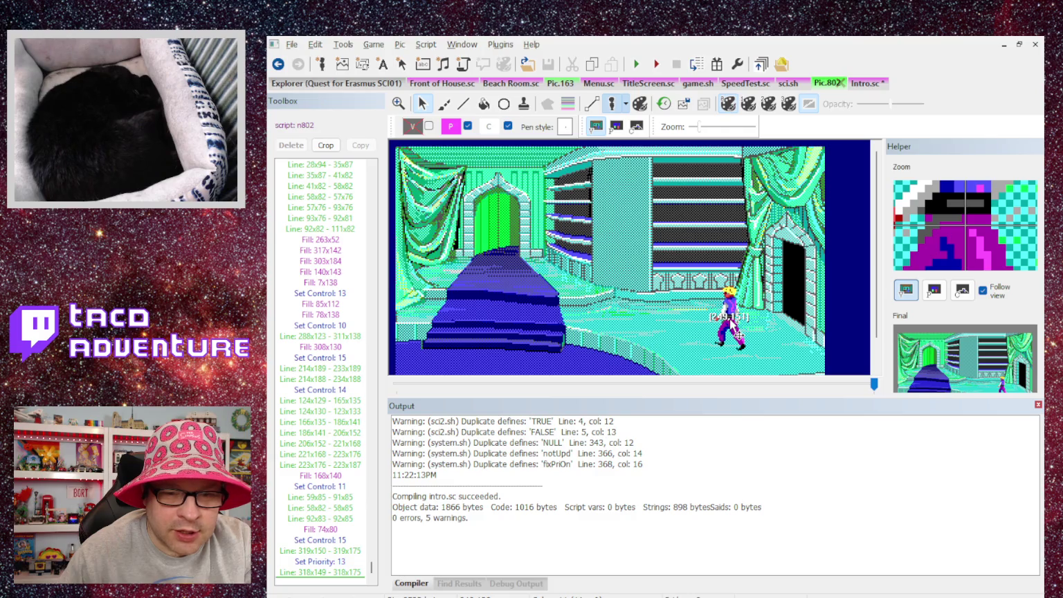
drag(731, 323, 731, 323)
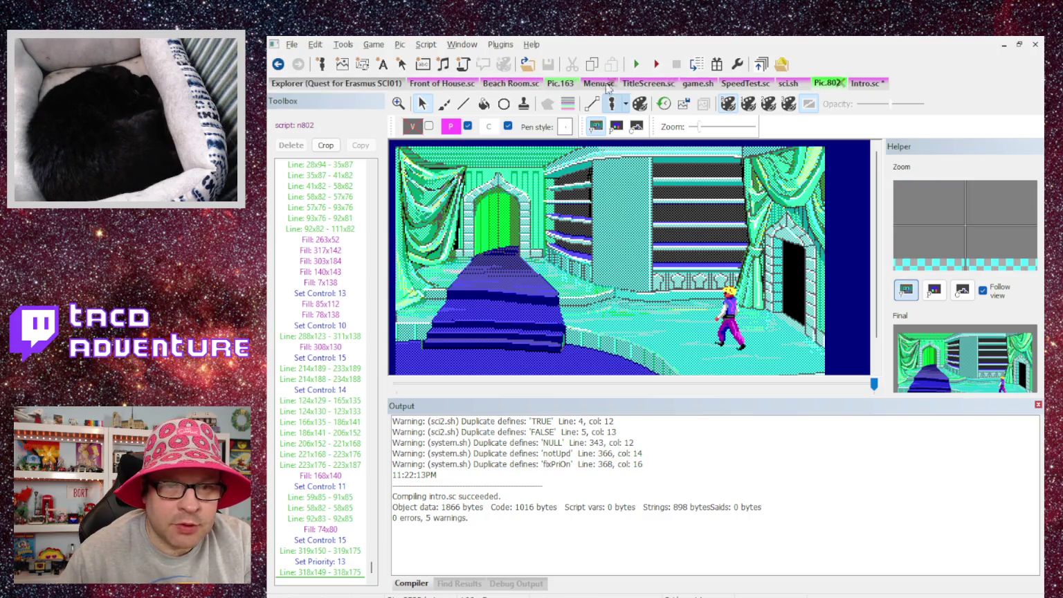
click(864, 84)
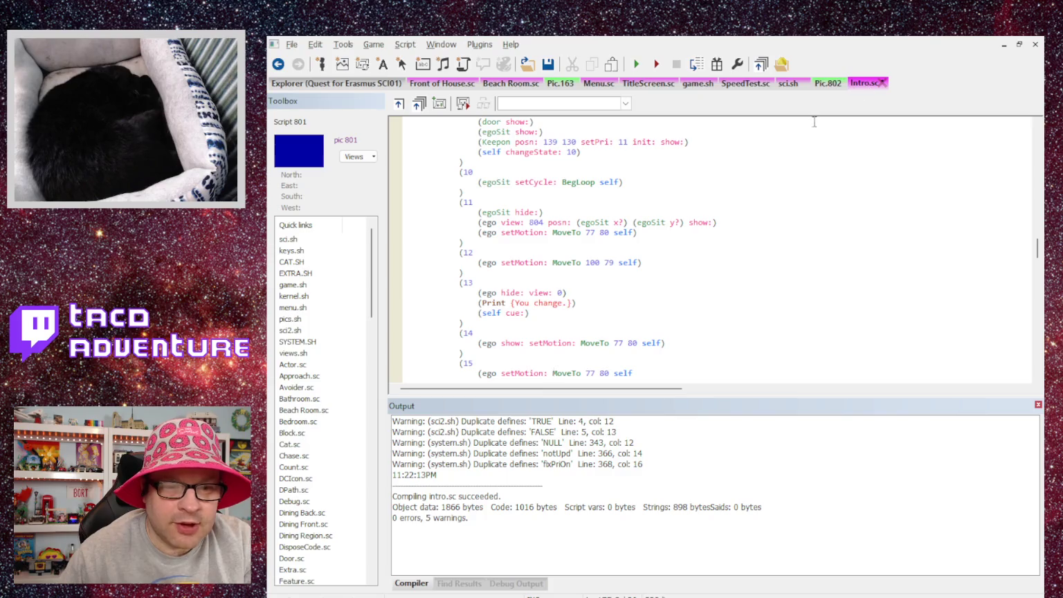
Step: Change state 15's target to MoveTo 249 151 and close the line
double_click(587, 373)
text(248)
key(BackSpace)
text(9 )
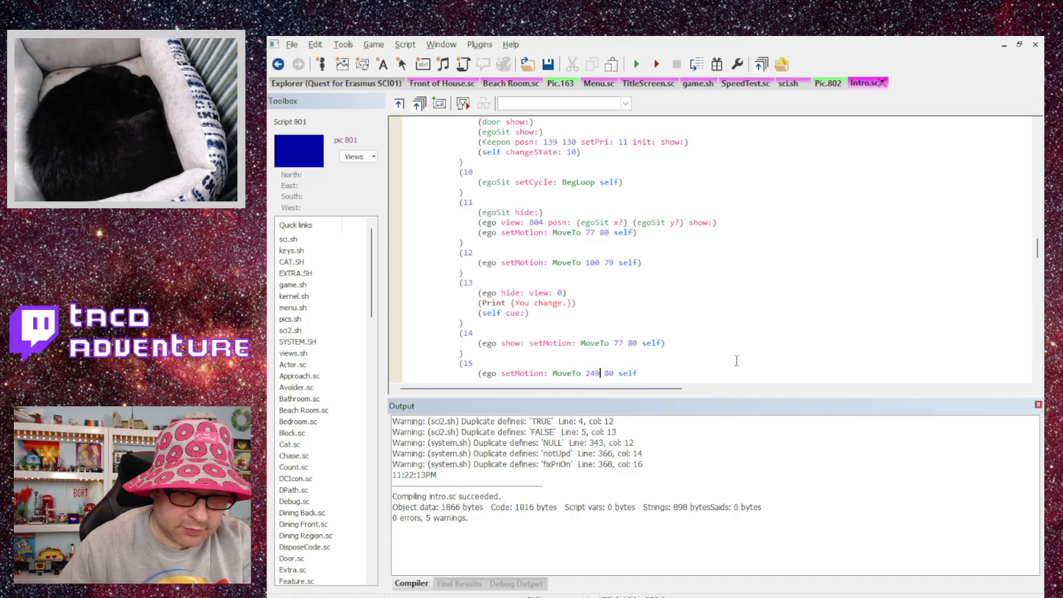
text(151)
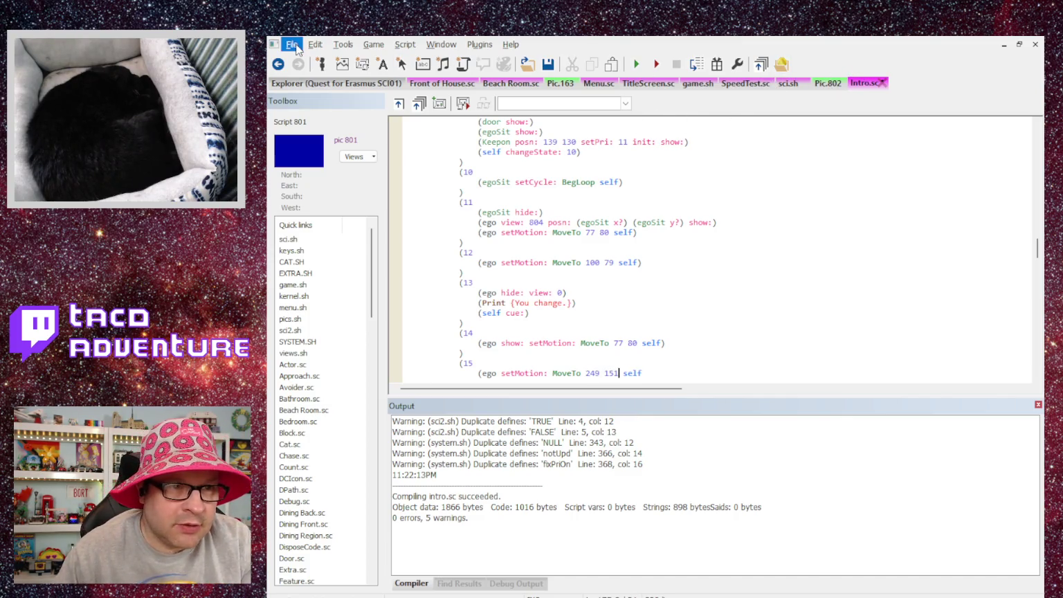
key(End)
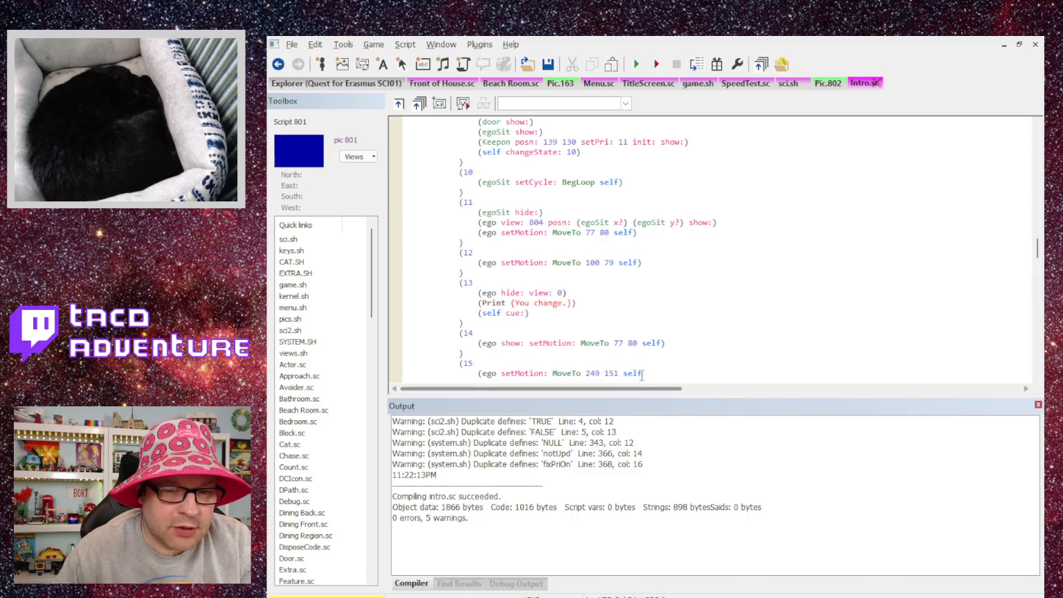
text())
Step: Add an empty state 16, then compile and run the game with F5
key(Return)
key(Return)
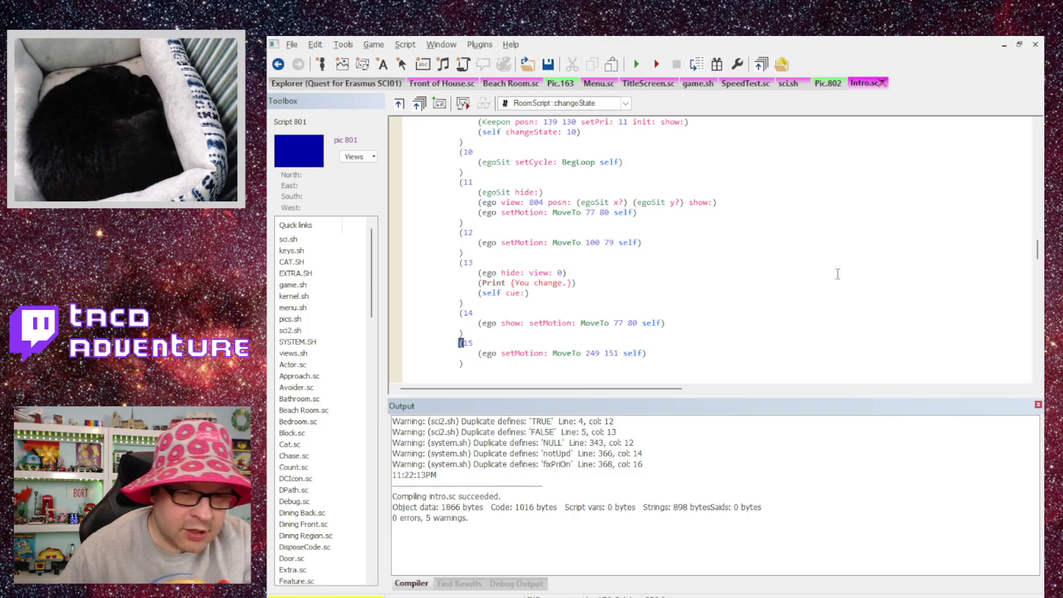
click(708, 318)
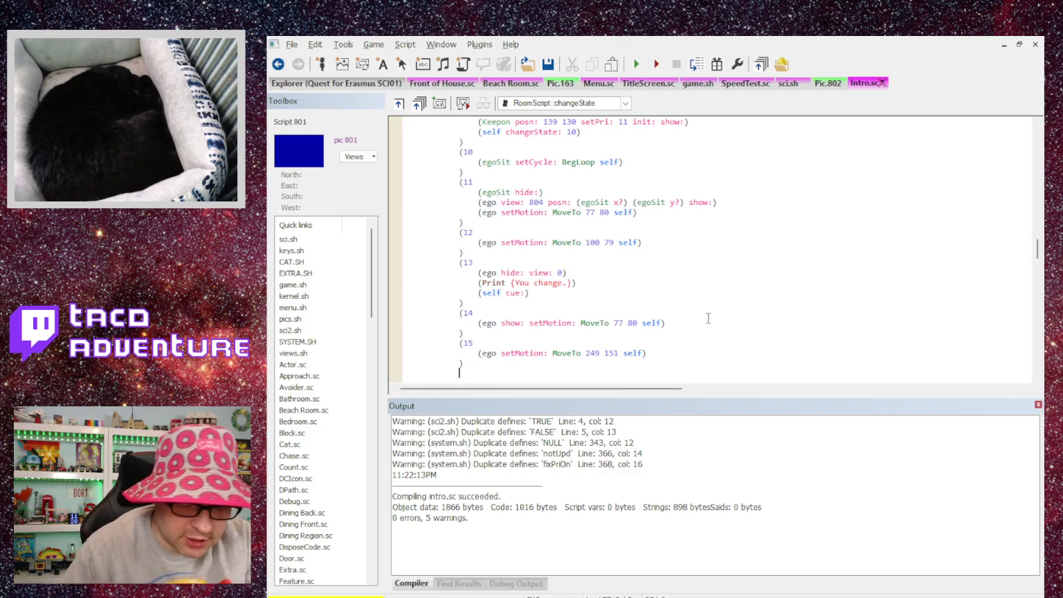
text((16)
key(Return)
text((16)
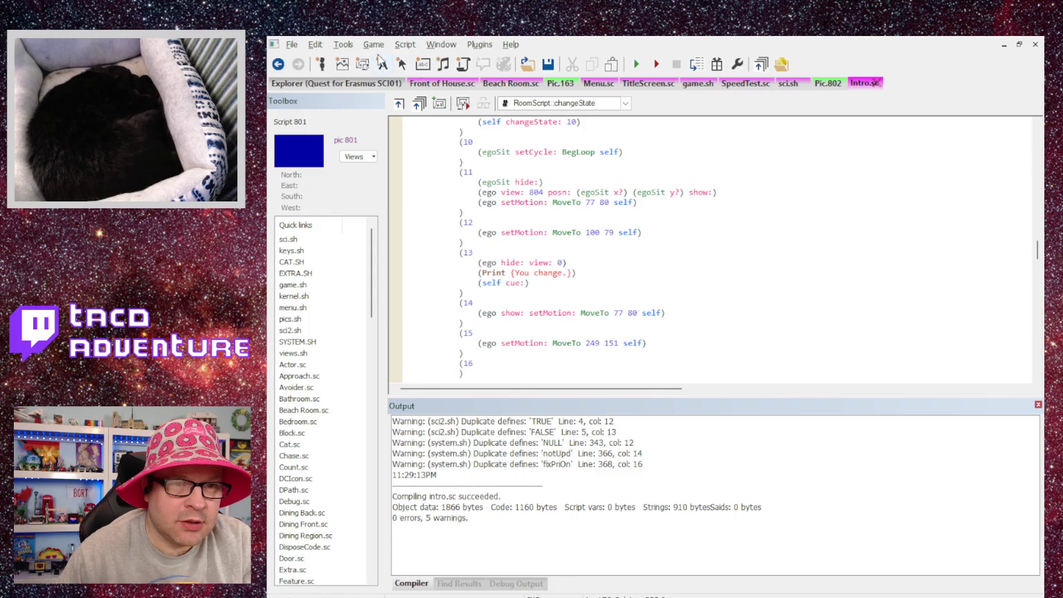
key(F5)
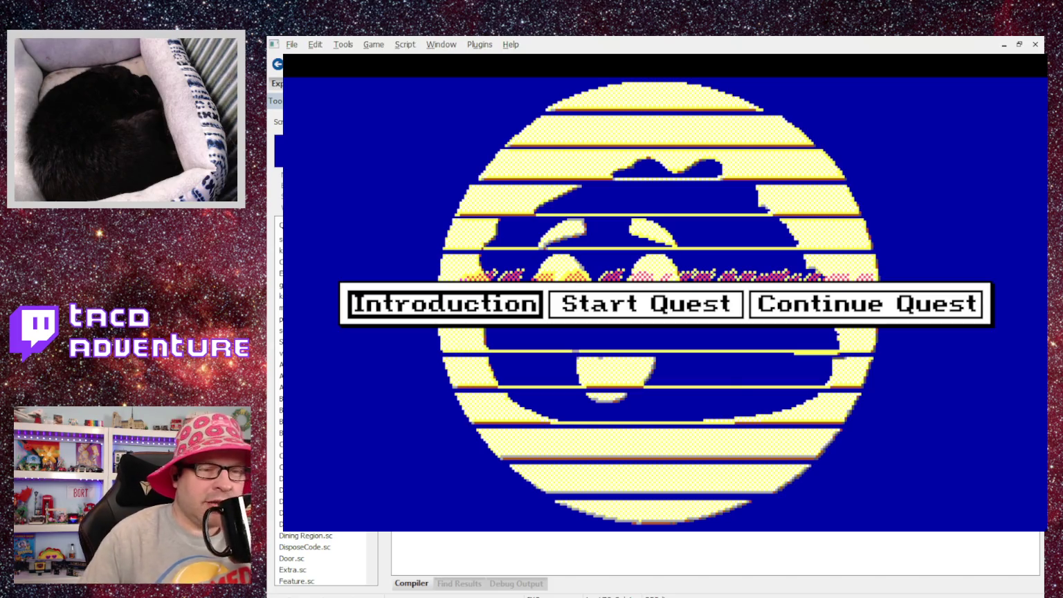
Step: Start the Introduction from the title menu and advance the text to the Aziza scene
click(516, 308)
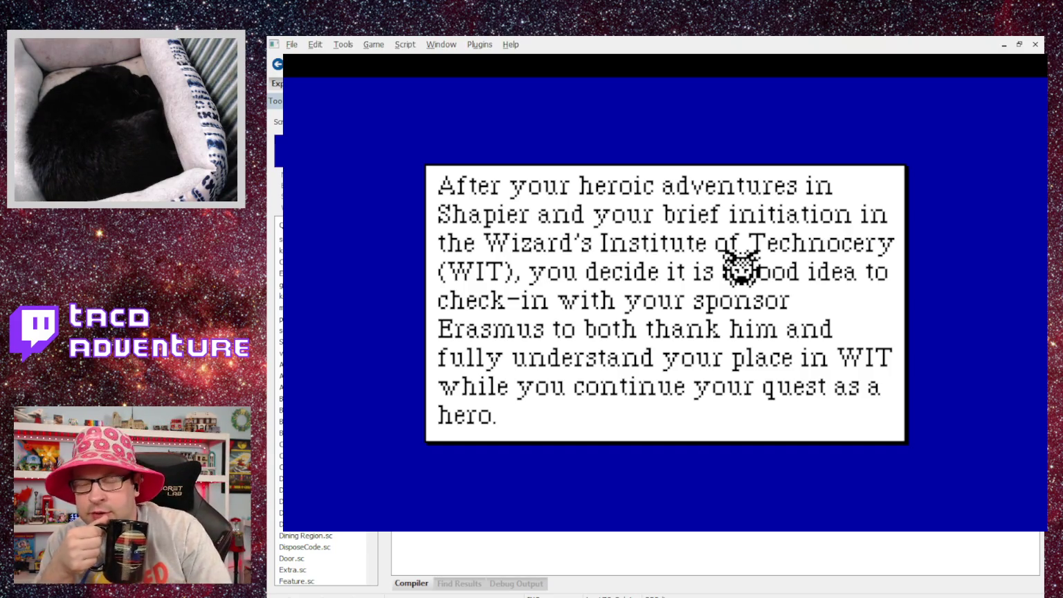
click(740, 268)
click(740, 270)
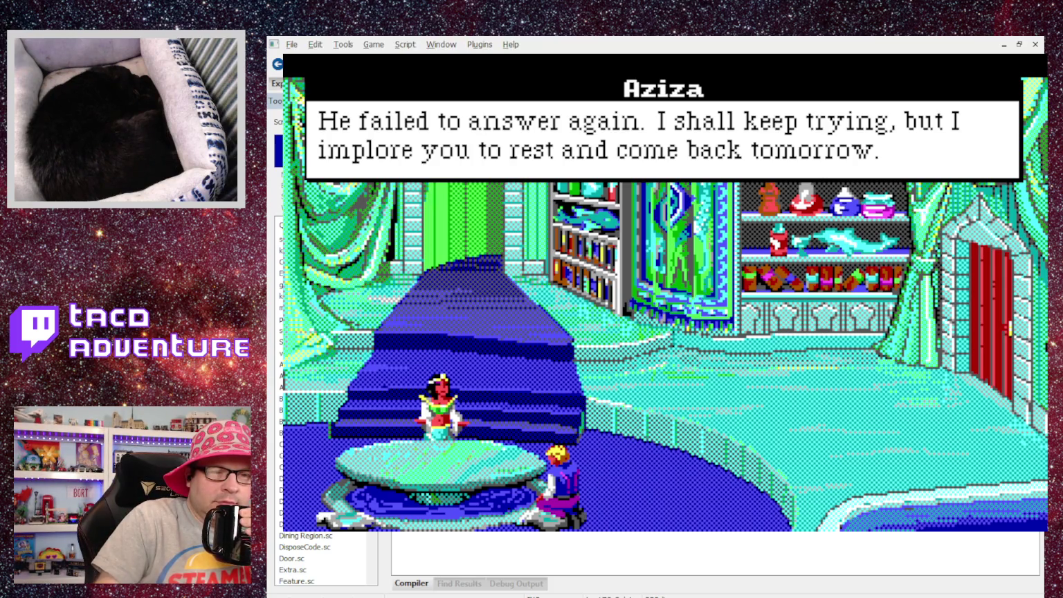
Step: Advance past Aziza's and the inn messages, watch the hero enter, then quit the game
key(Return)
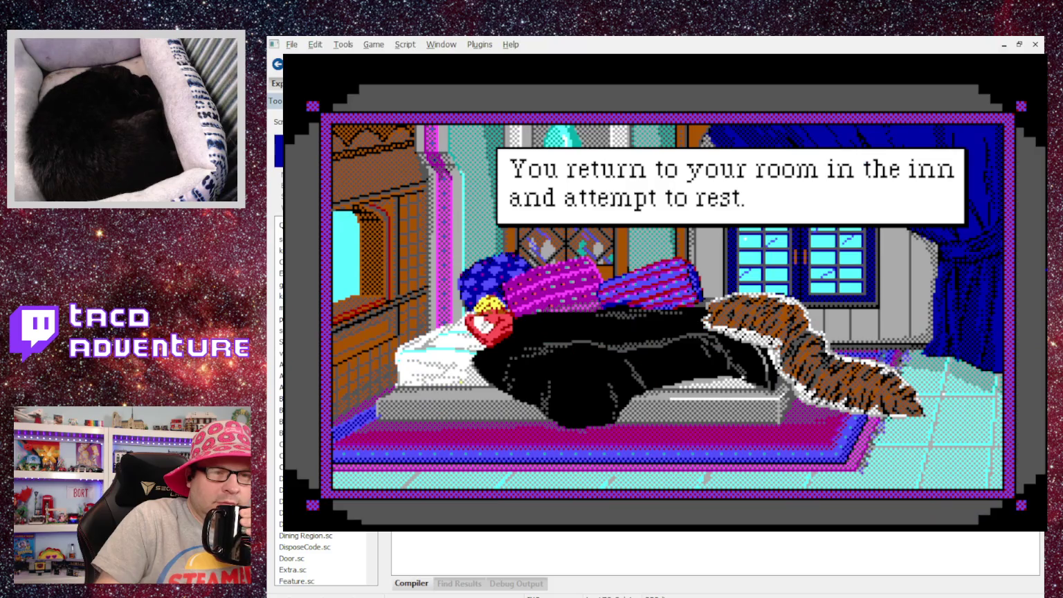
key(Return)
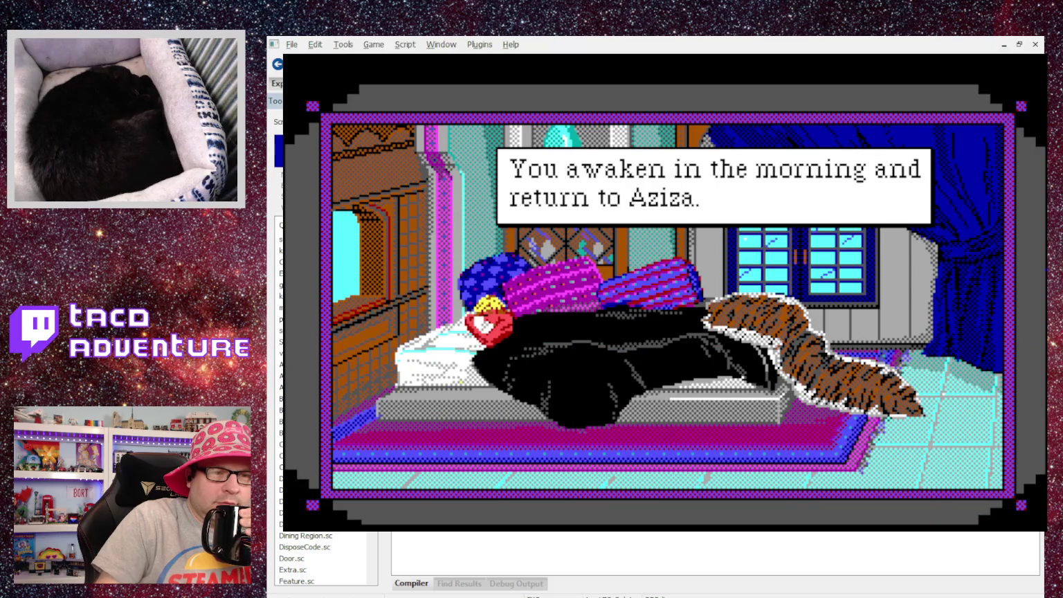
key(Return)
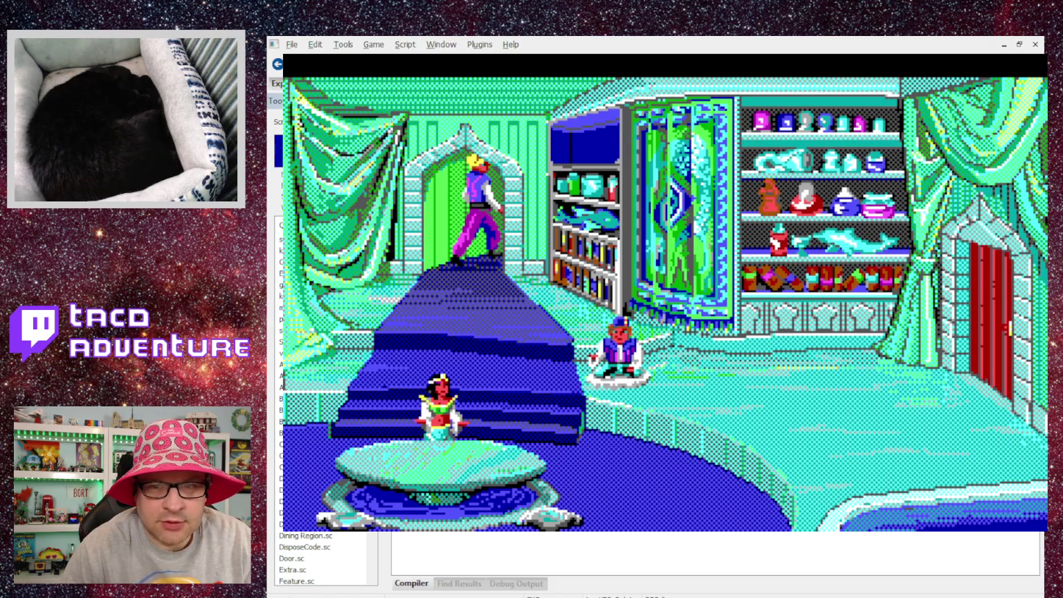
key(alt+F4)
click(830, 84)
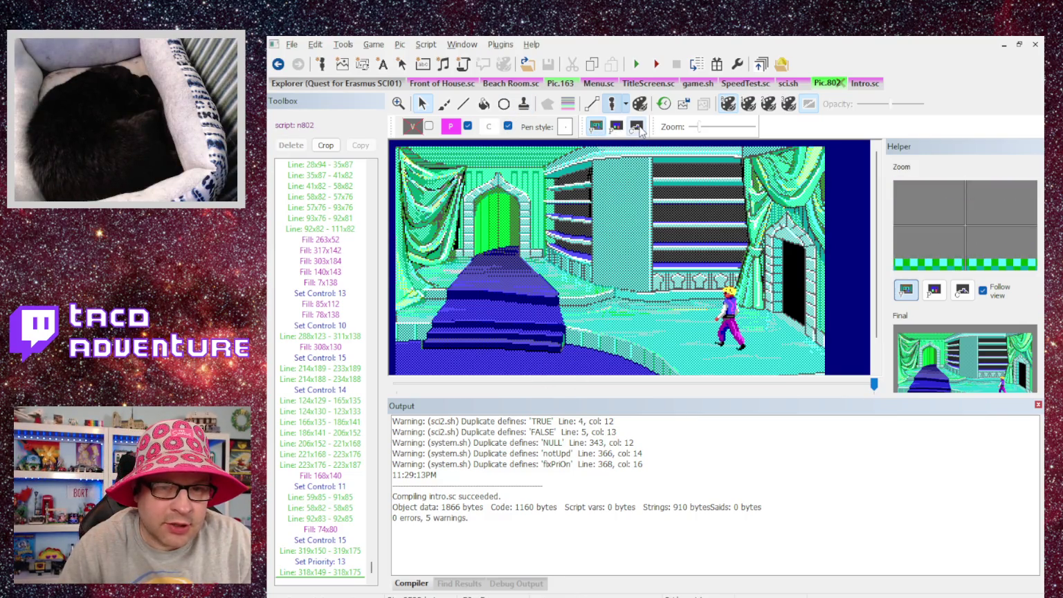
click(636, 126)
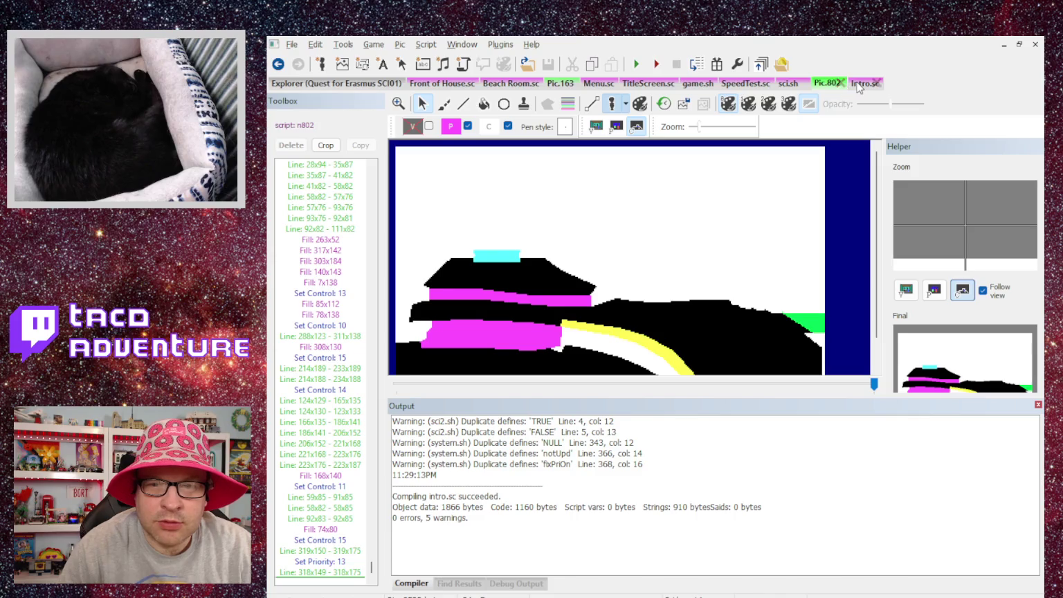
click(859, 84)
Step: Remove the stray ignoreControl text from state 14 and type 'ignoreControl: ctlWHITE' in state 15
scroll(574, 305, down, 1)
scroll(575, 305, up, 1)
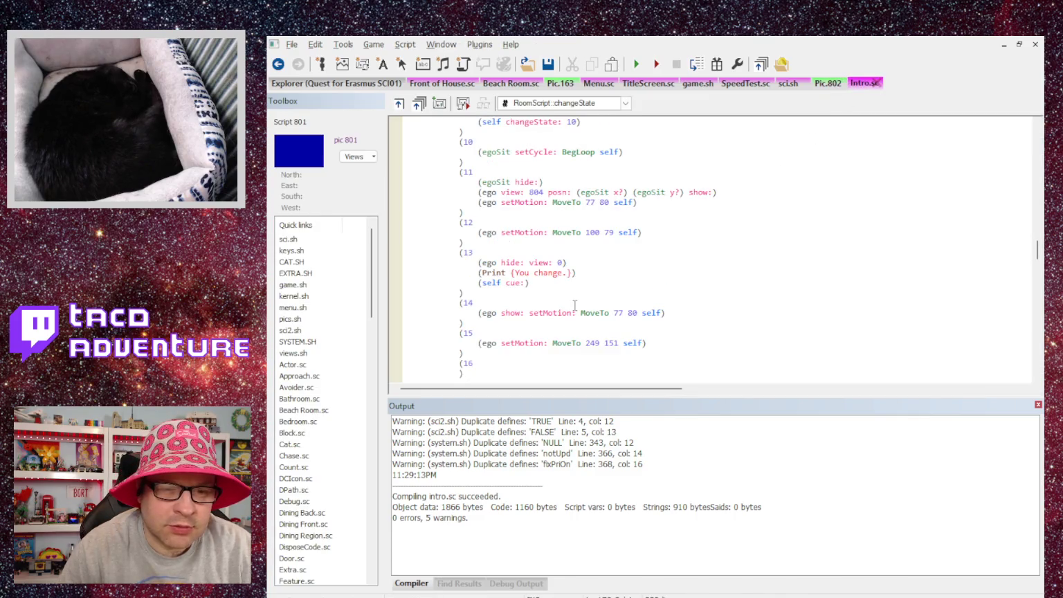
text(ig)
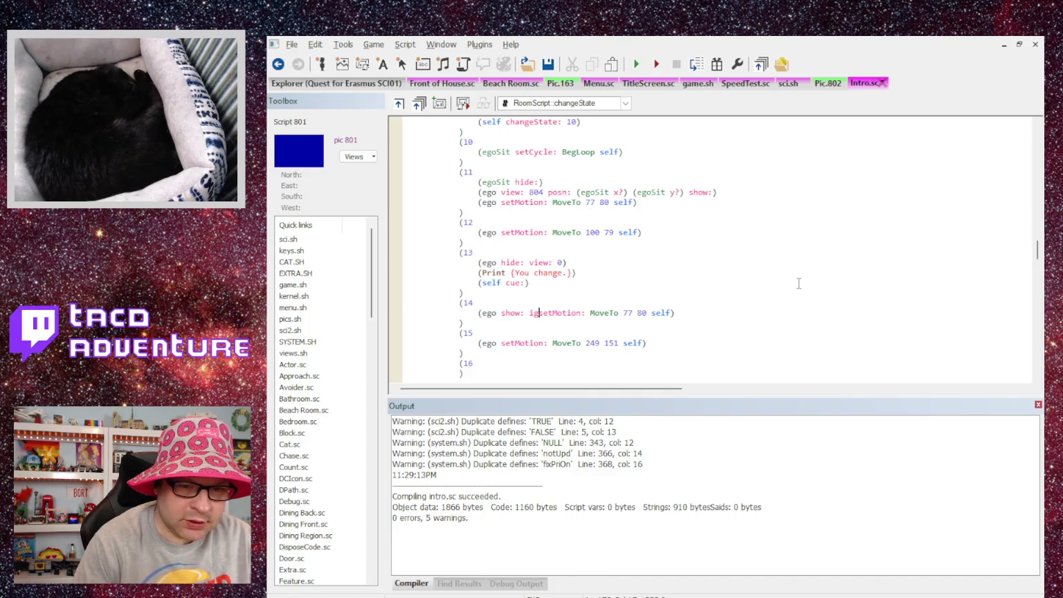
text(noreContr)
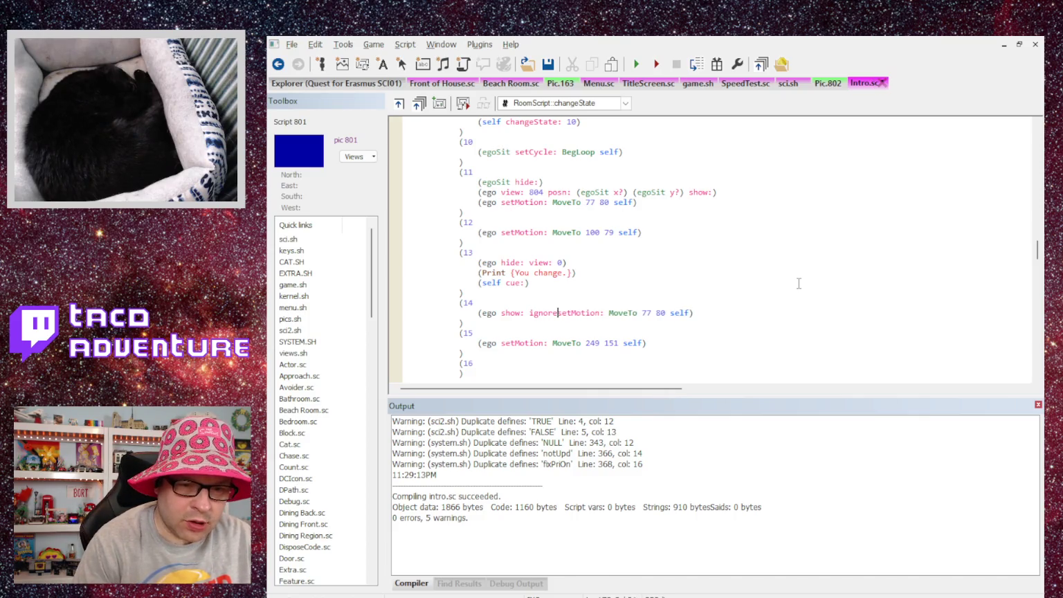
text(ol:)
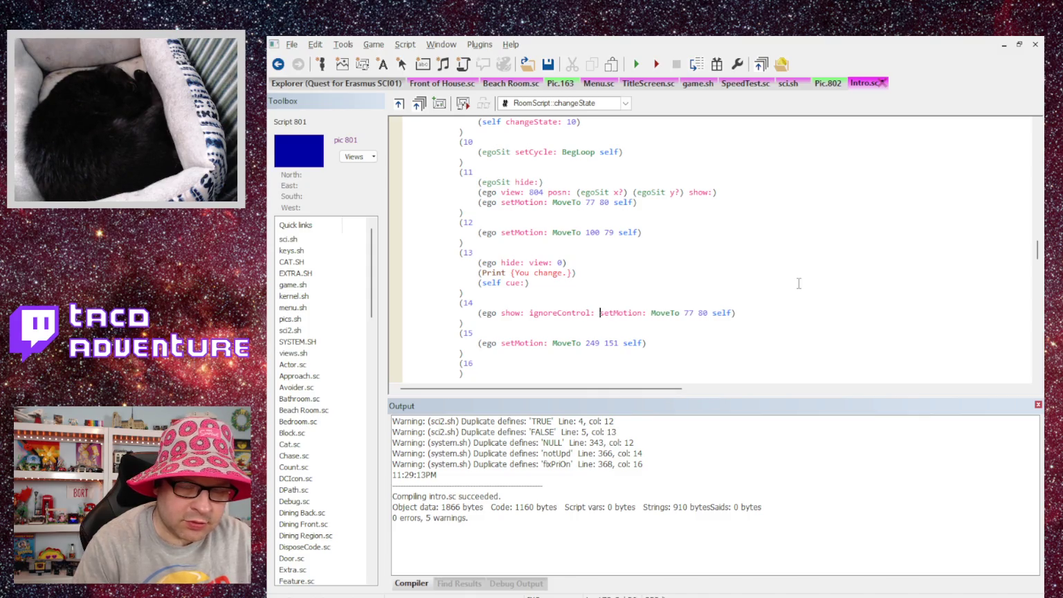
key(BackSpace)
key(BackSpace)
key(BackSpace)
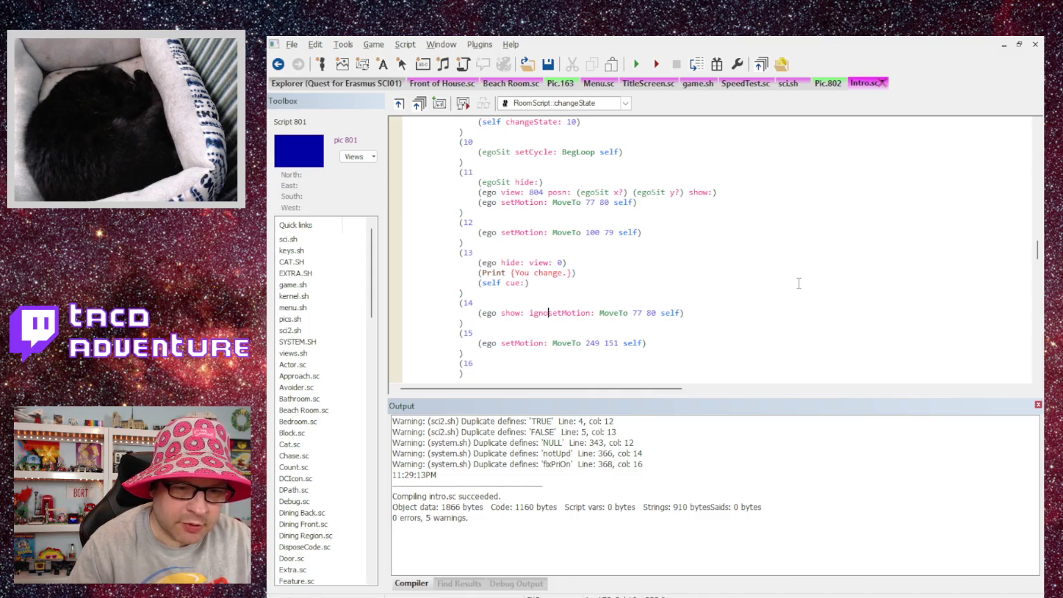
key(BackSpace)
key(Down)
key(ctrl+Right)
key(ctrl+Right)
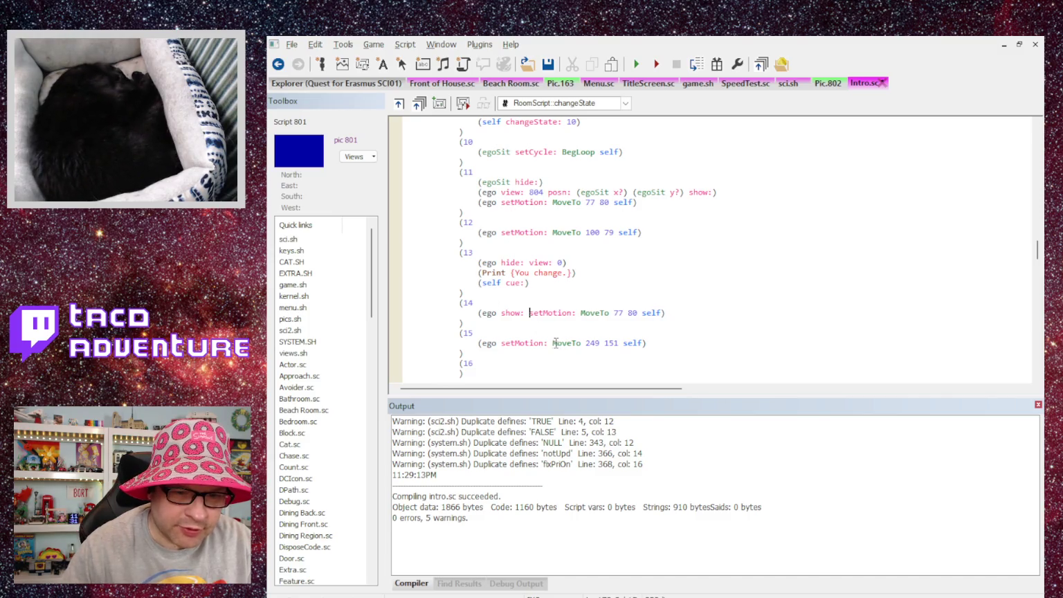
text(ignoreContr)
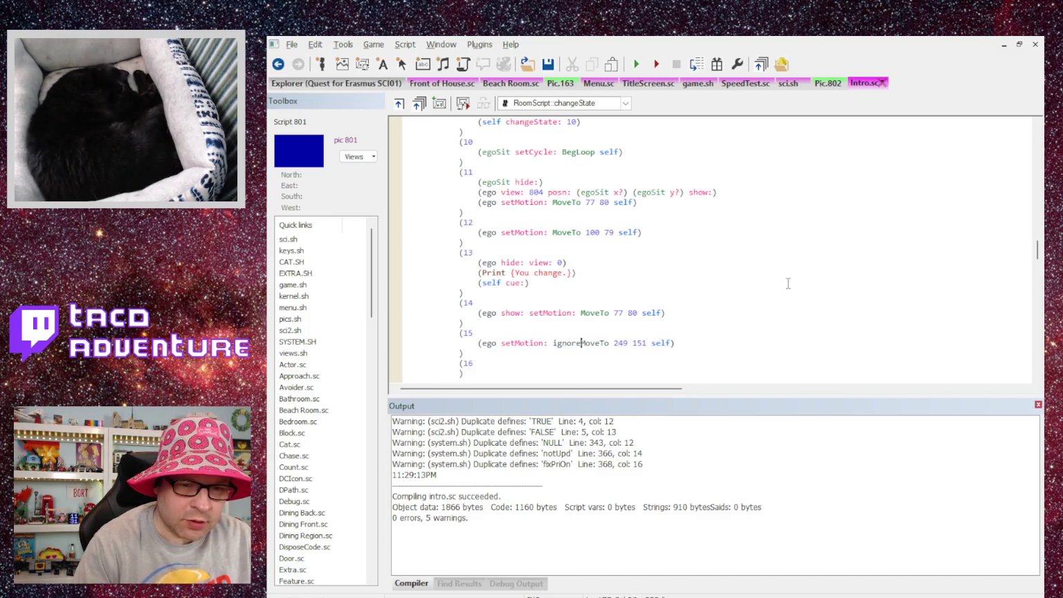
text(ol: )
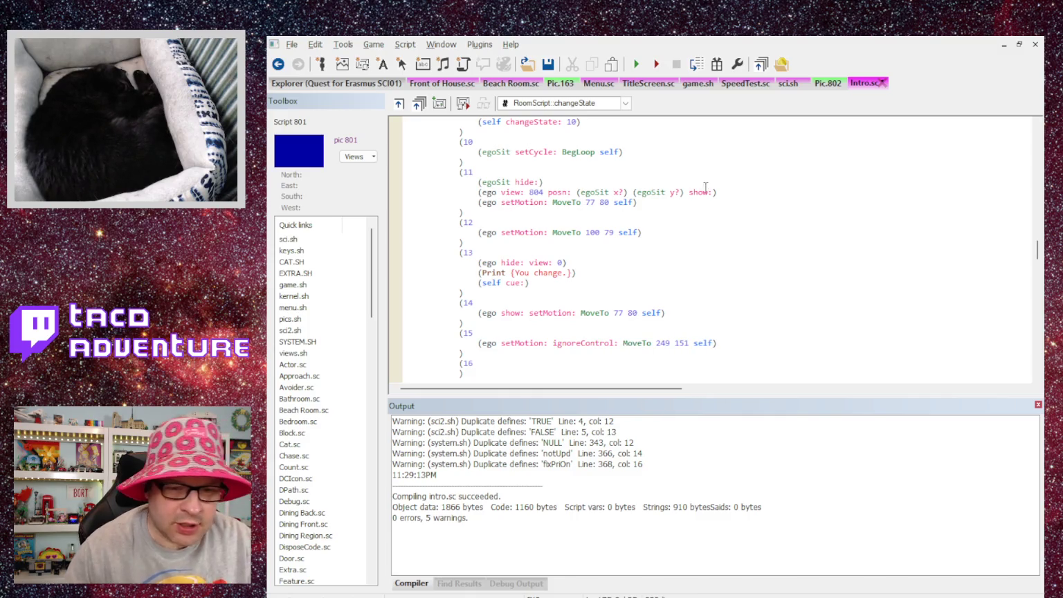
text(ct)
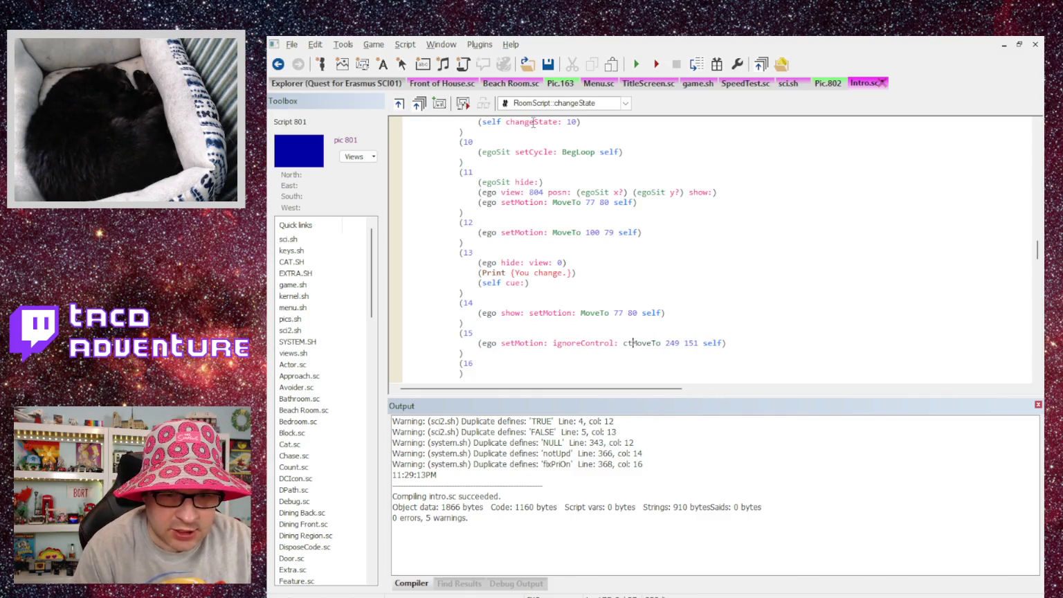
text(lWHI)
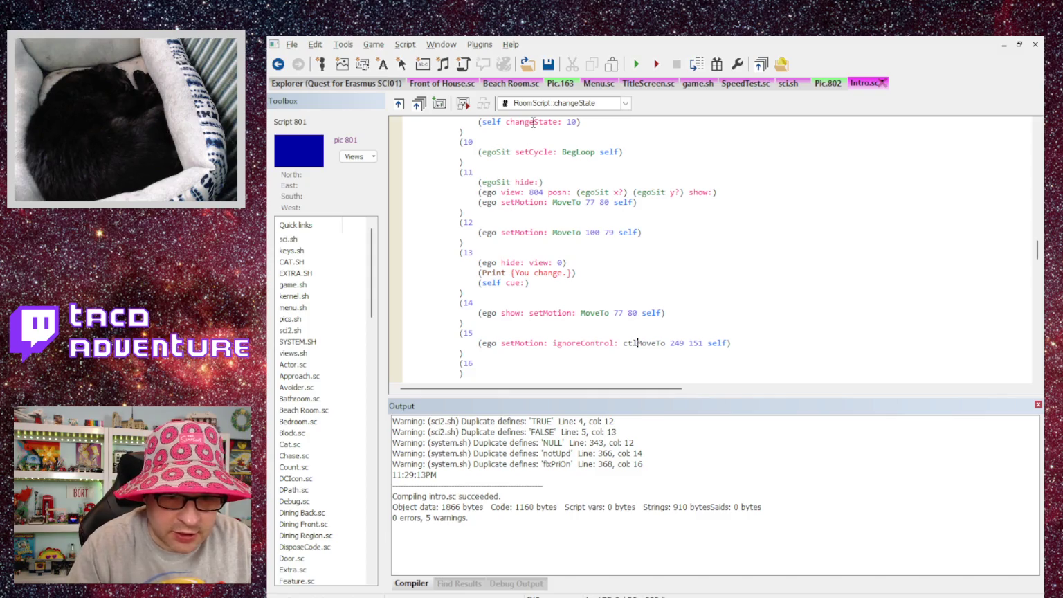
text(TE)
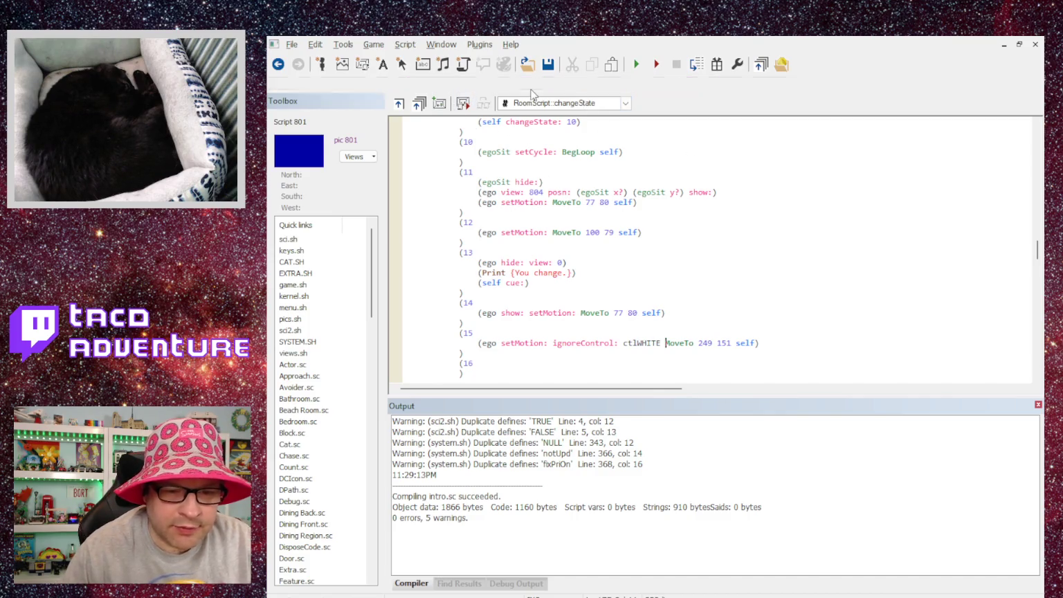
Step: Place ignoreControl: ctlWHITE right after ego, delete the duplicate, and compile Intro.sc
mouse_move(566, 344)
mouse_down()
mouse_move(569, 351)
mouse_move(554, 343)
mouse_move(661, 344)
mouse_up()
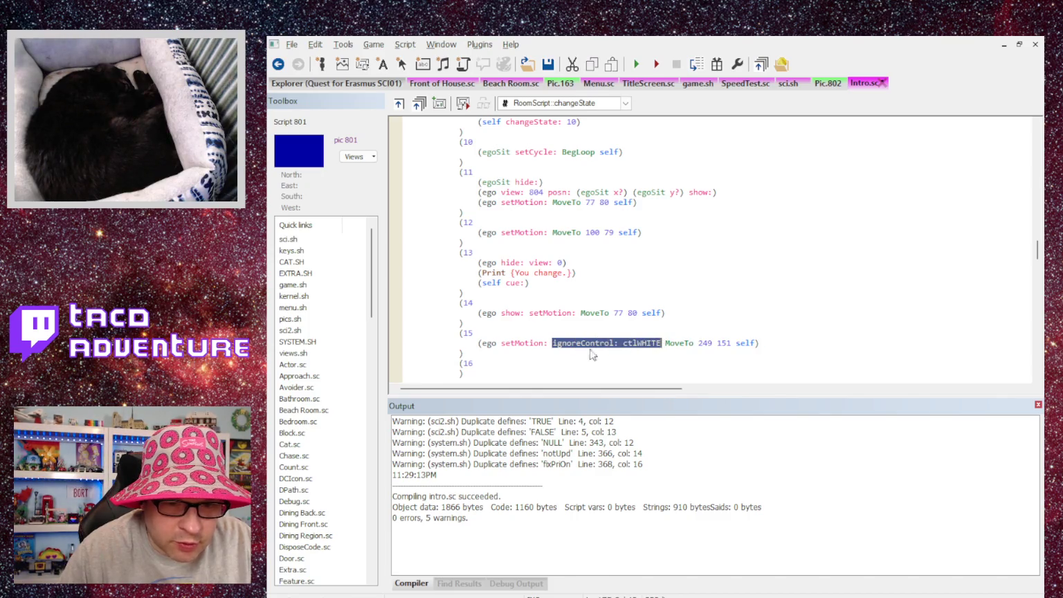
key(ctrl+c)
click(502, 344)
key(ctrl+v)
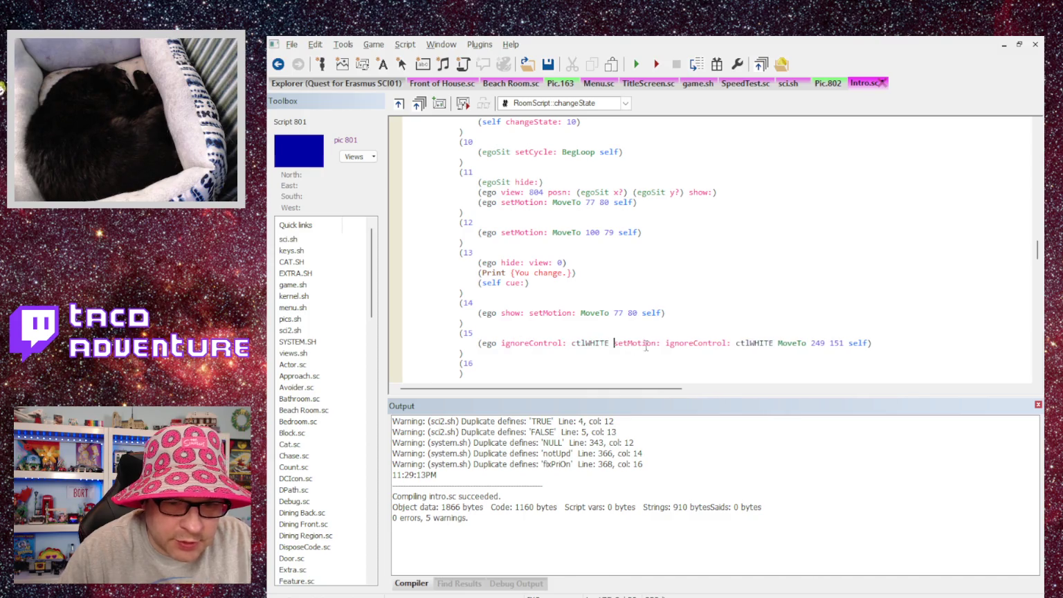
drag(665, 344, 773, 344)
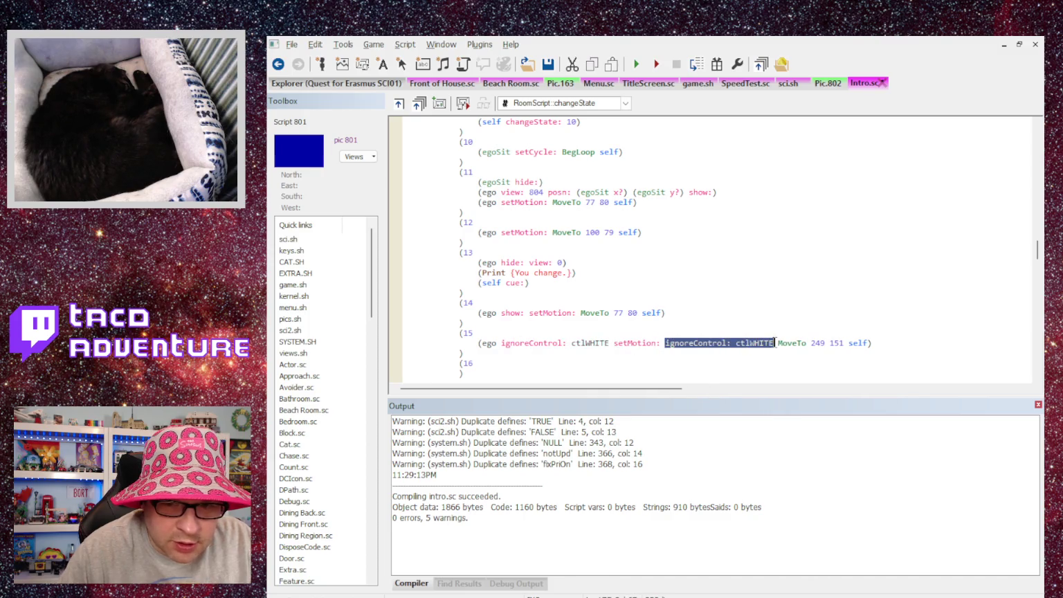
key(BackSpace)
key(BackSpace)
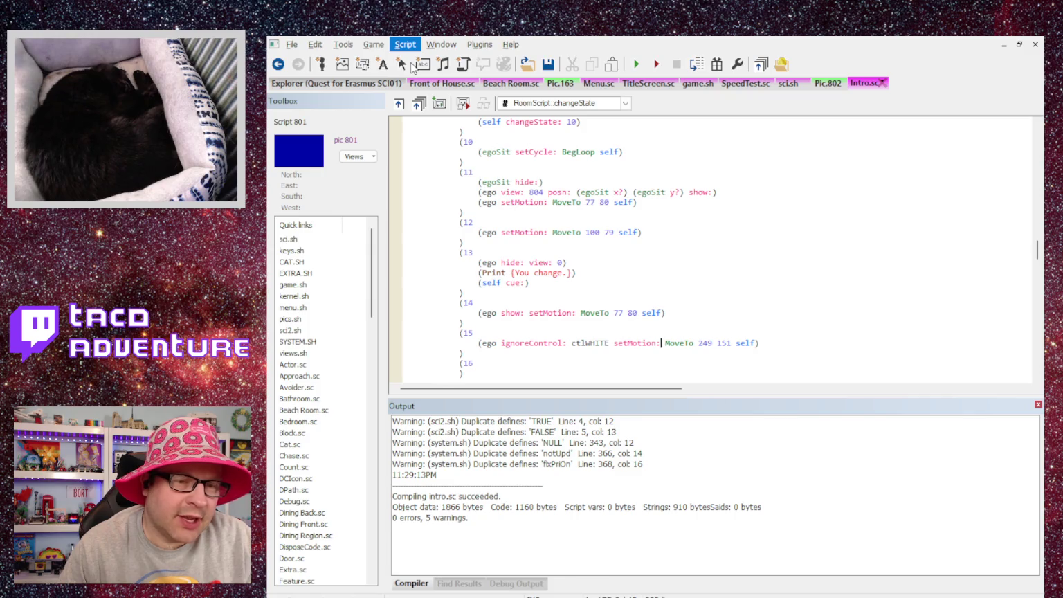
click(420, 65)
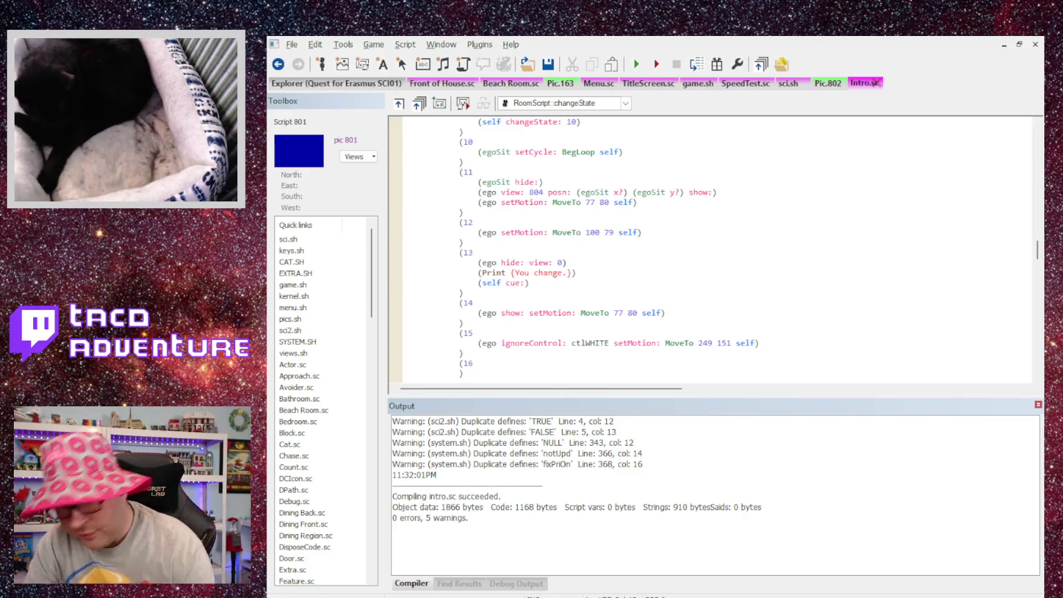
scroll(709, 249, down, 3)
scroll(709, 249, up, 3)
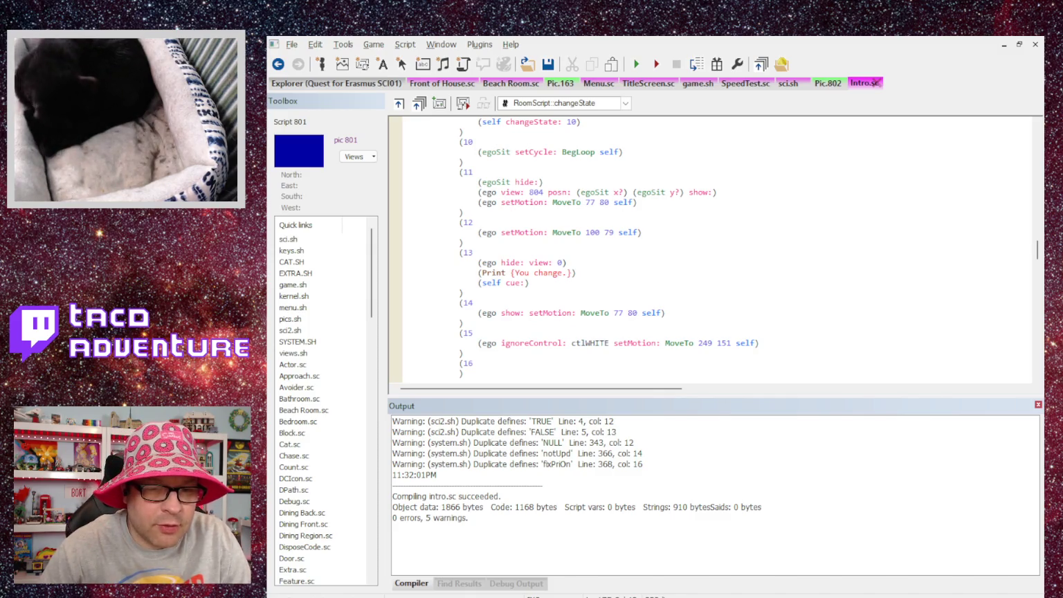
Step: Copy ignoreControl: ctlWHITE from state 15 into state 12 before setMotion
double_click(590, 342)
click(512, 352)
drag(500, 343, 607, 343)
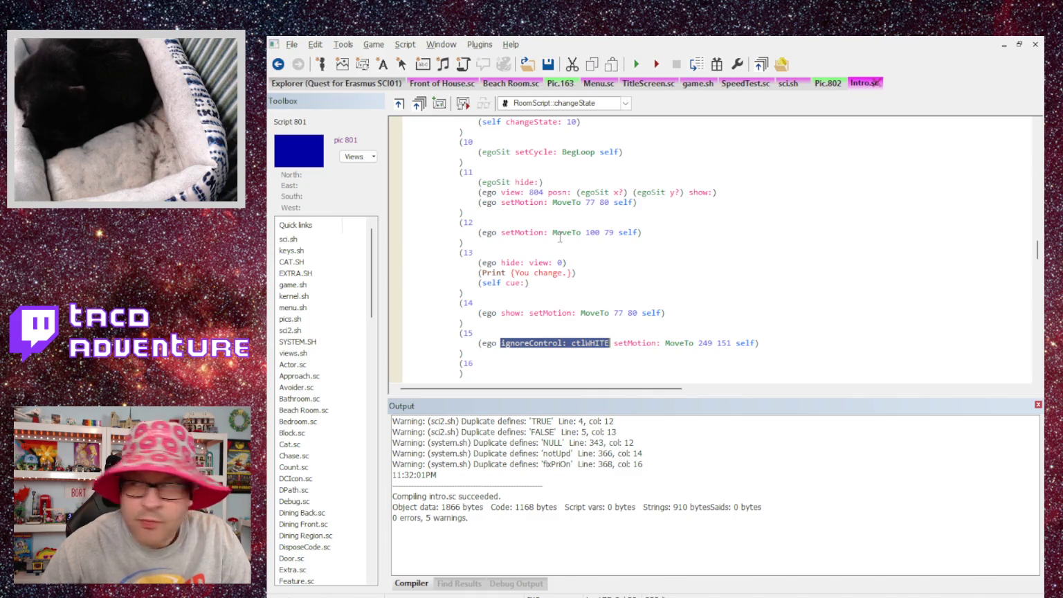
click(502, 232)
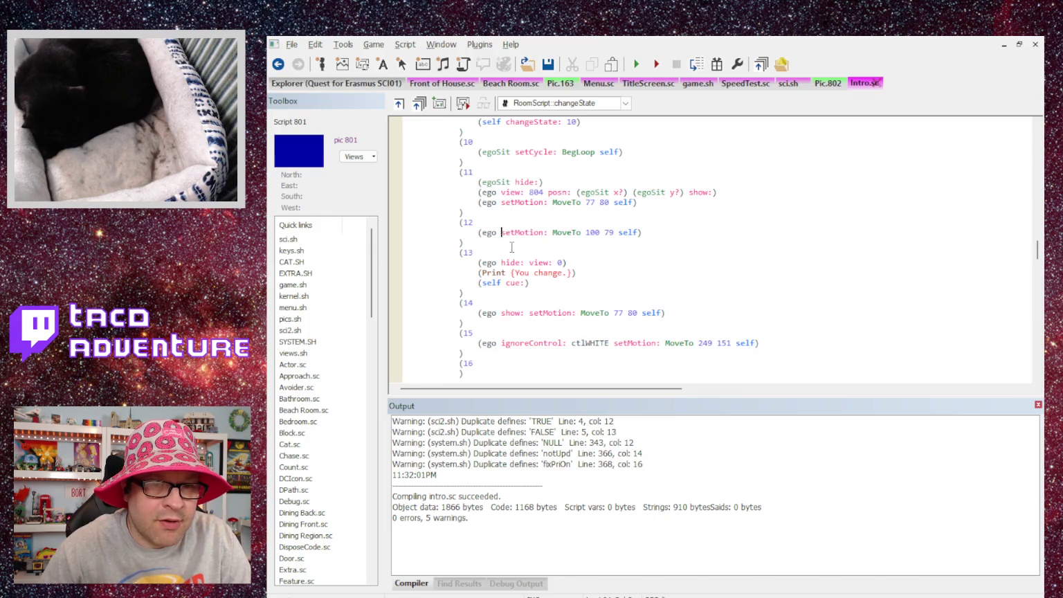
key(ctrl+v)
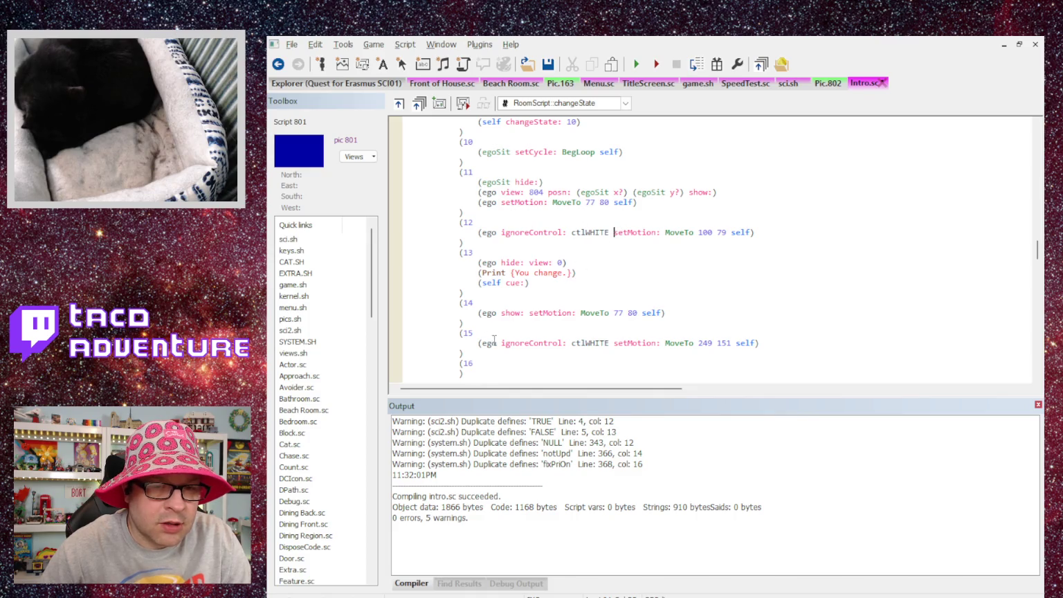
Step: Add observeControl: ctlWHITE to state 14 just before show:
drag(502, 343, 601, 345)
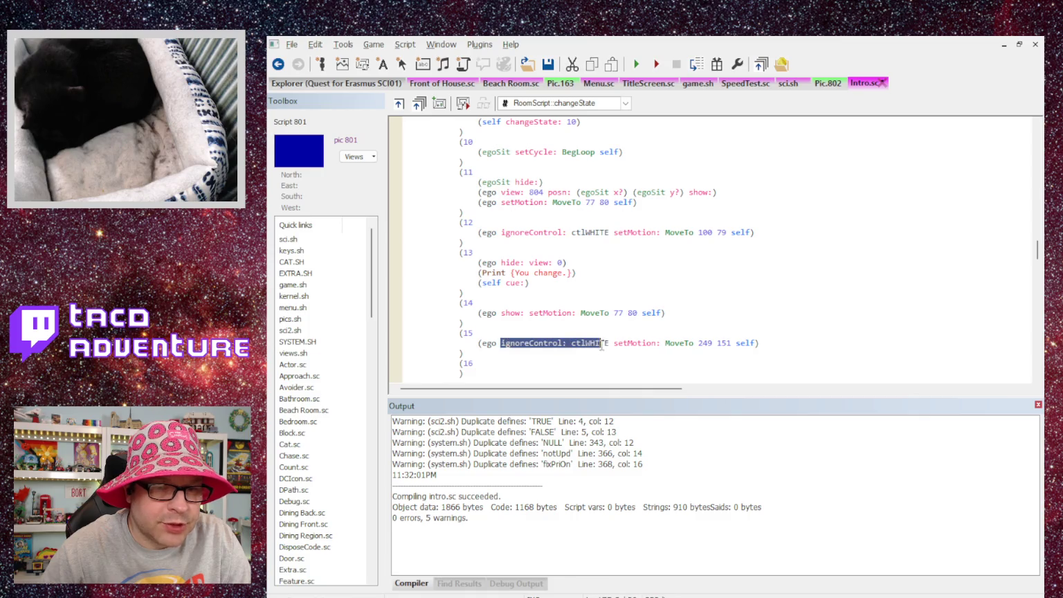
click(501, 314)
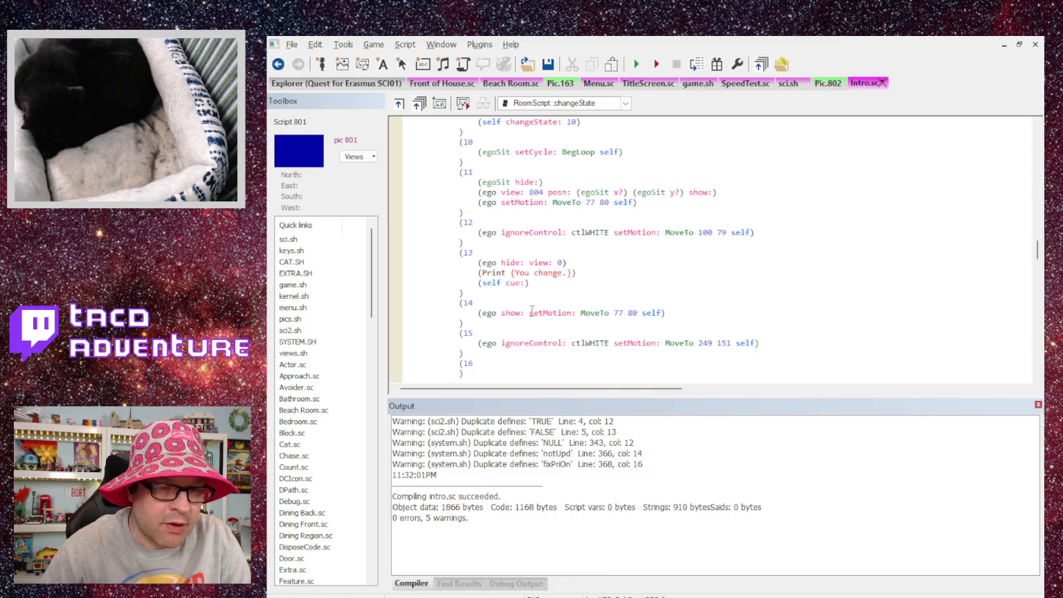
text(observeControl)
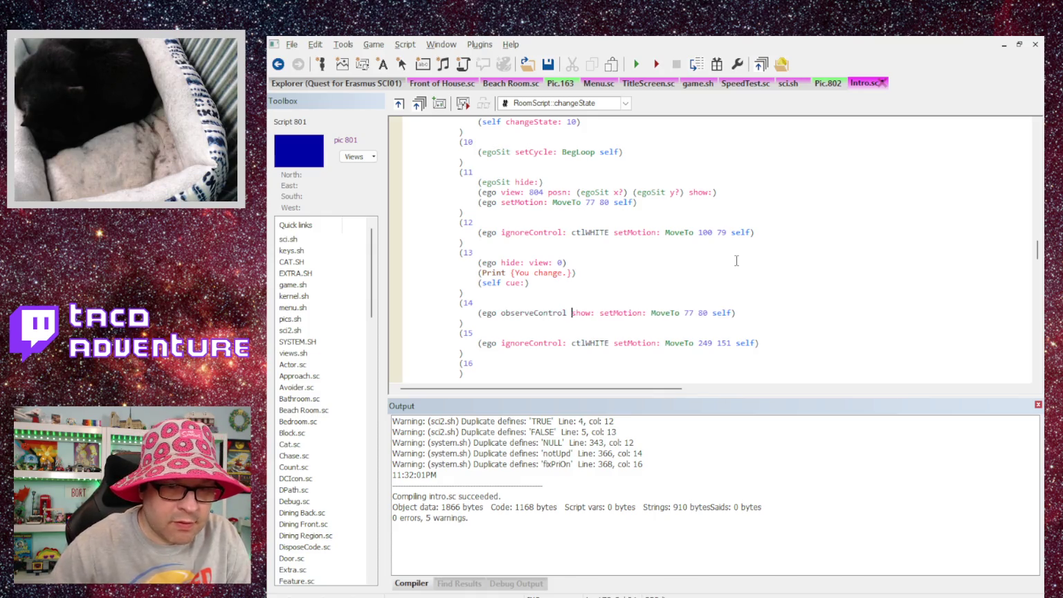
double_click(585, 232)
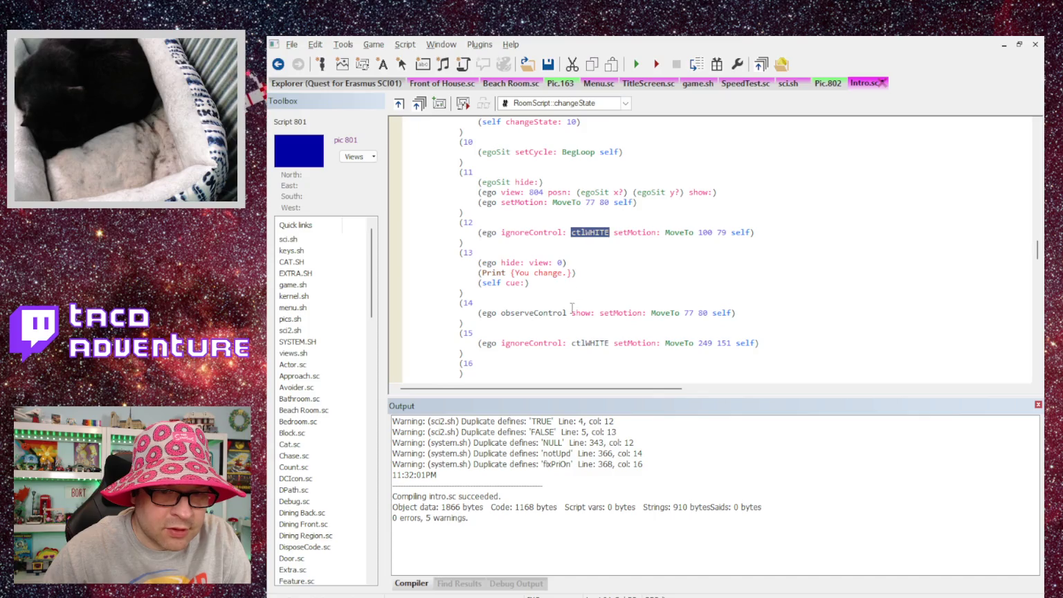
click(568, 313)
text(:)
key(ctrl+v)
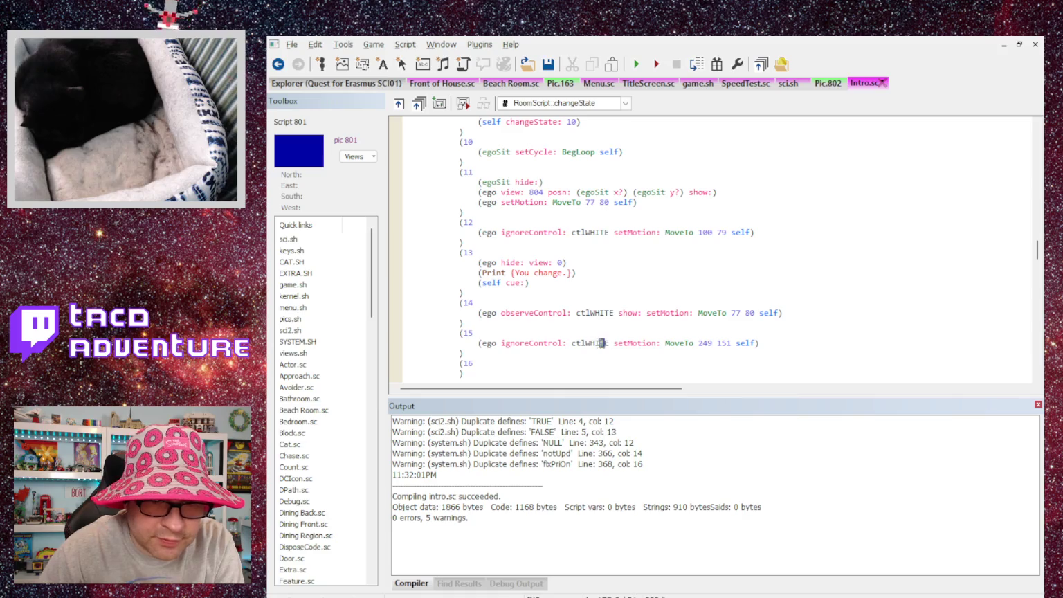
Step: Delete ignoreControl: ctlWHITE from state 15, then compile Intro.sc and launch the game
drag(606, 343, 501, 343)
key(Delete)
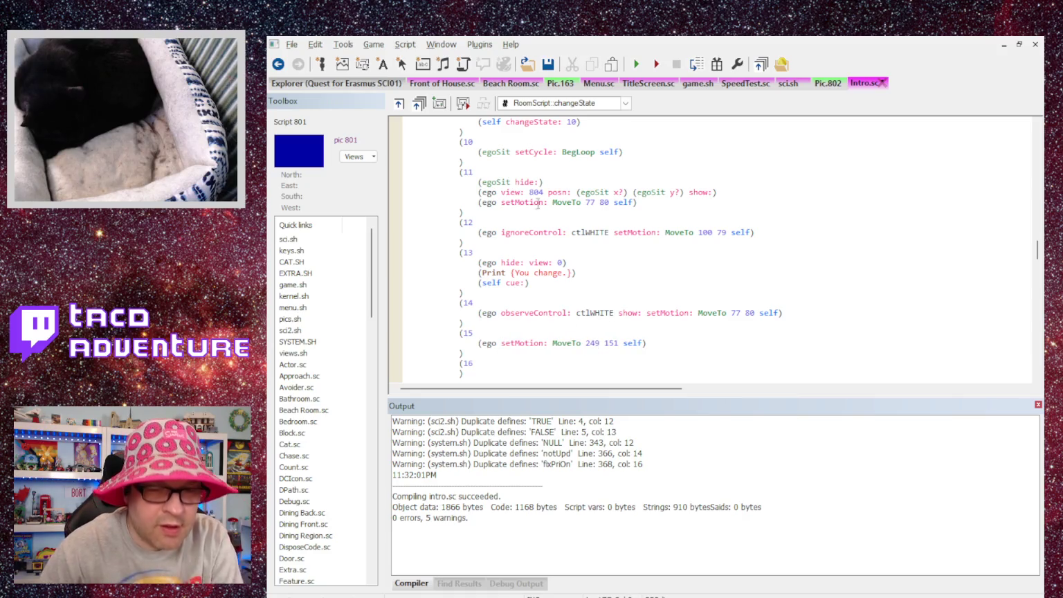
key(ctrl+F7)
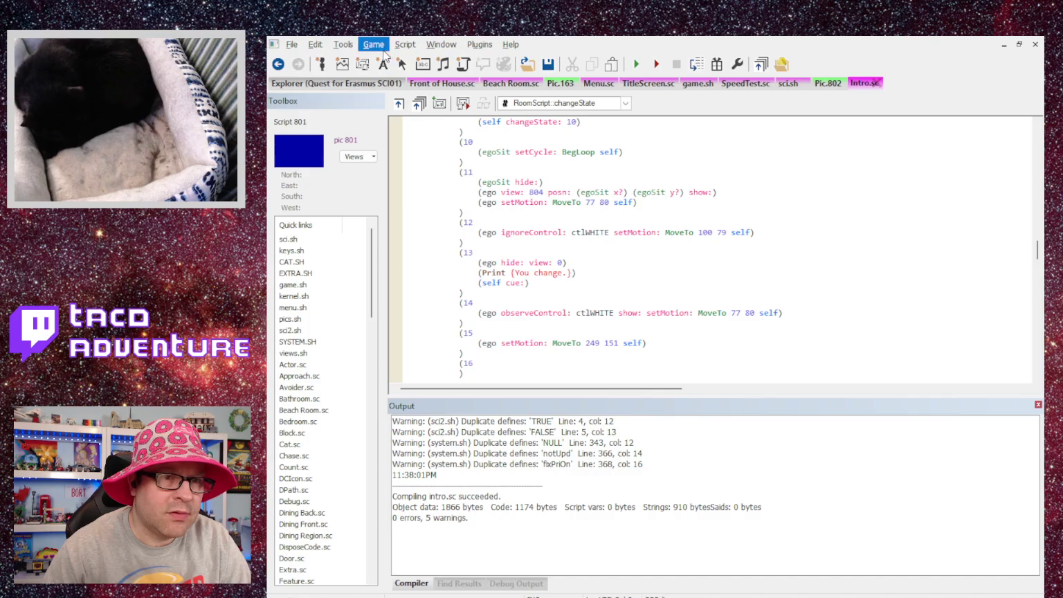
key(F5)
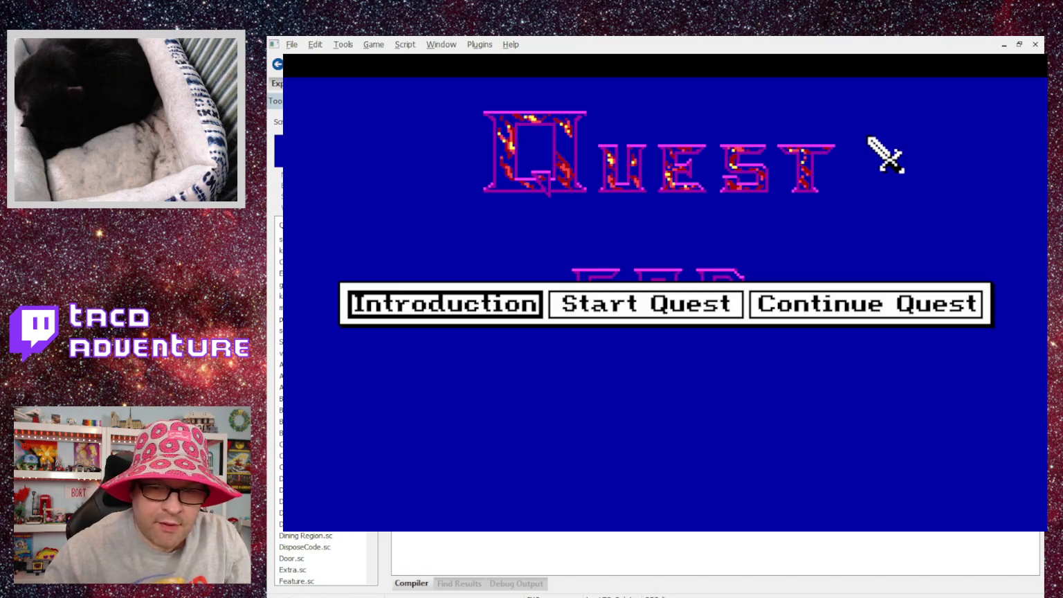
Step: Play the Introduction through Aziza's and the inn messages to 'You change.', then quit the game
click(432, 312)
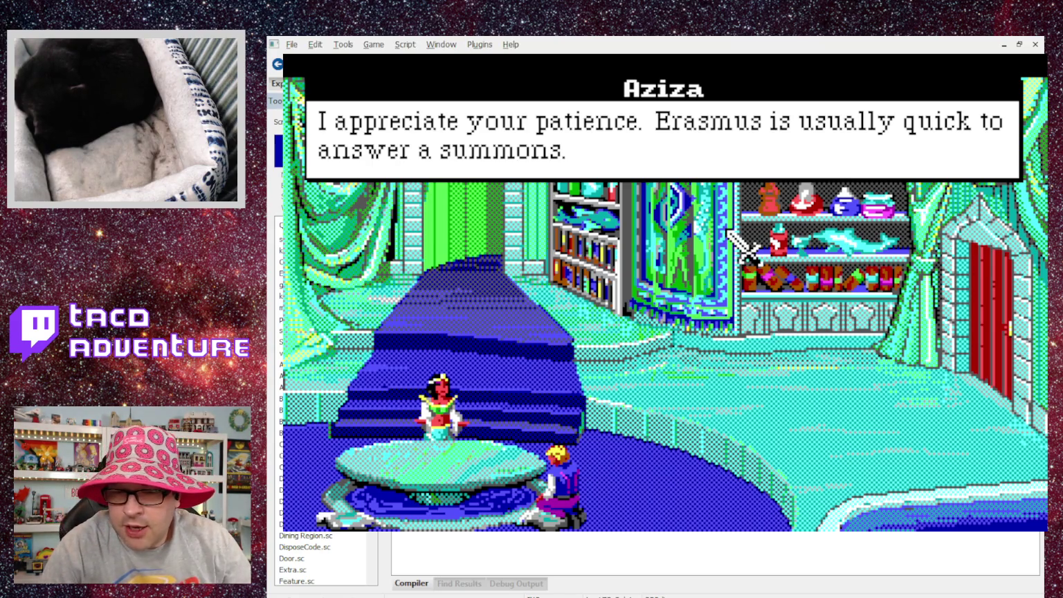
click(727, 231)
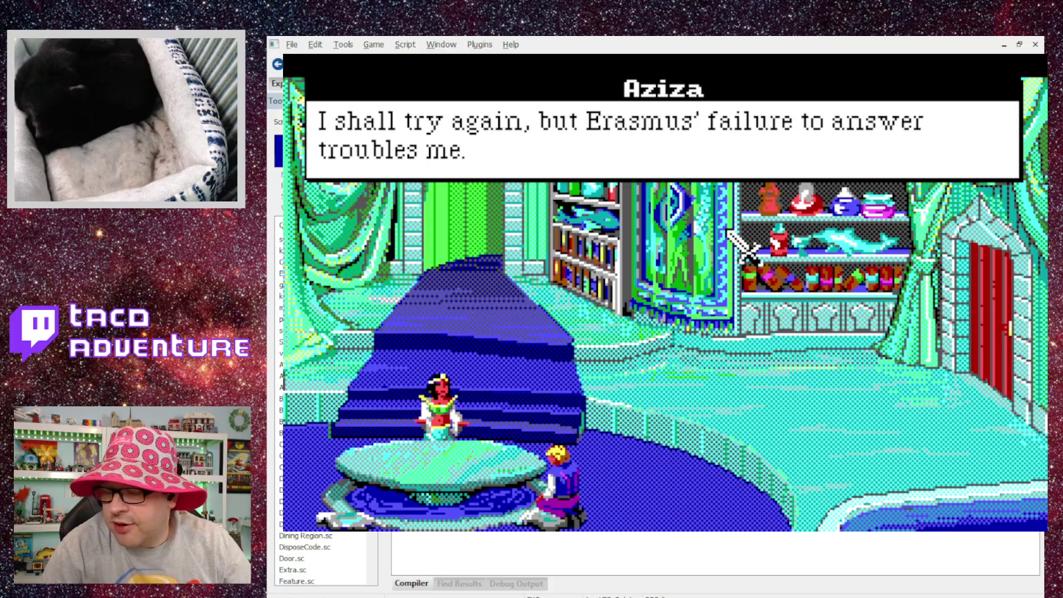
click(728, 232)
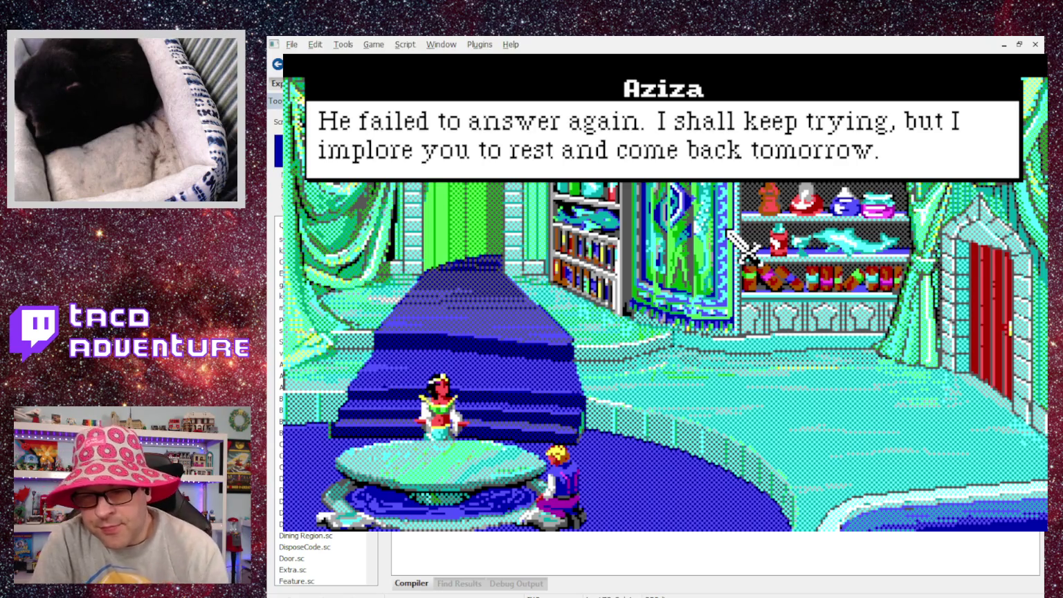
click(744, 246)
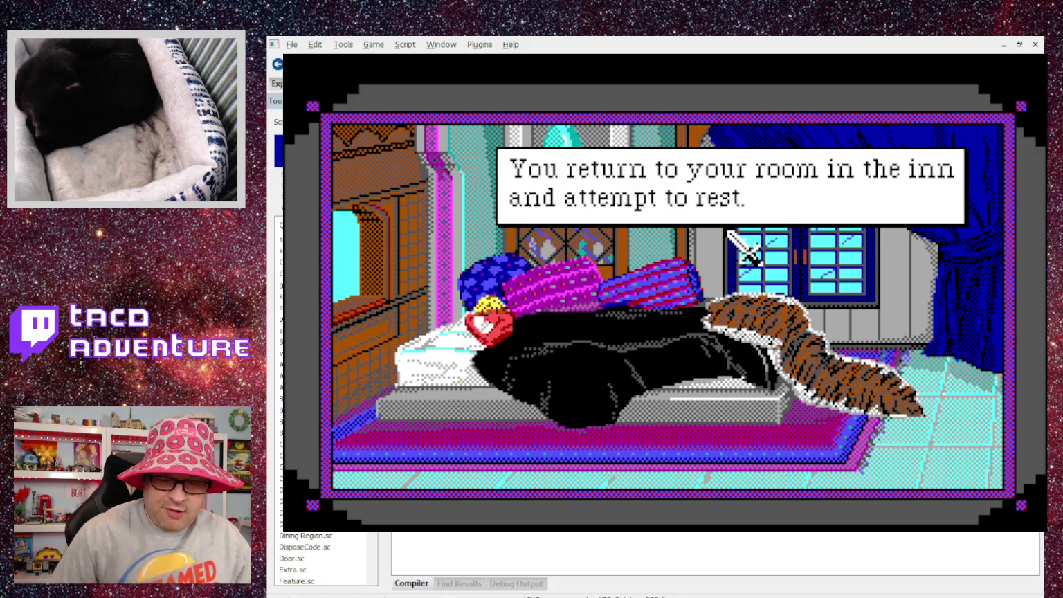
click(744, 245)
click(744, 245)
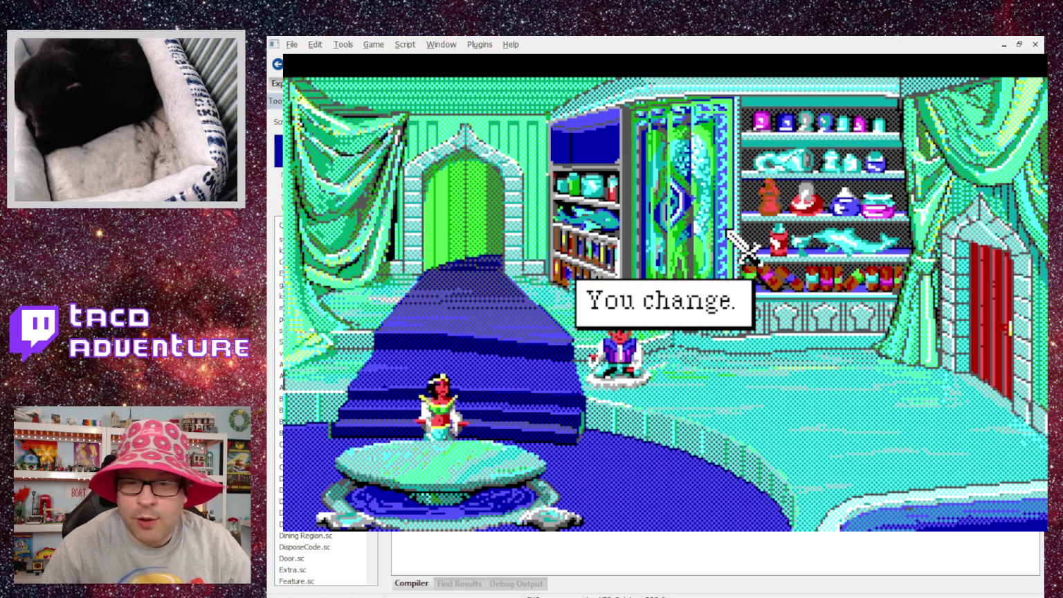
click(743, 246)
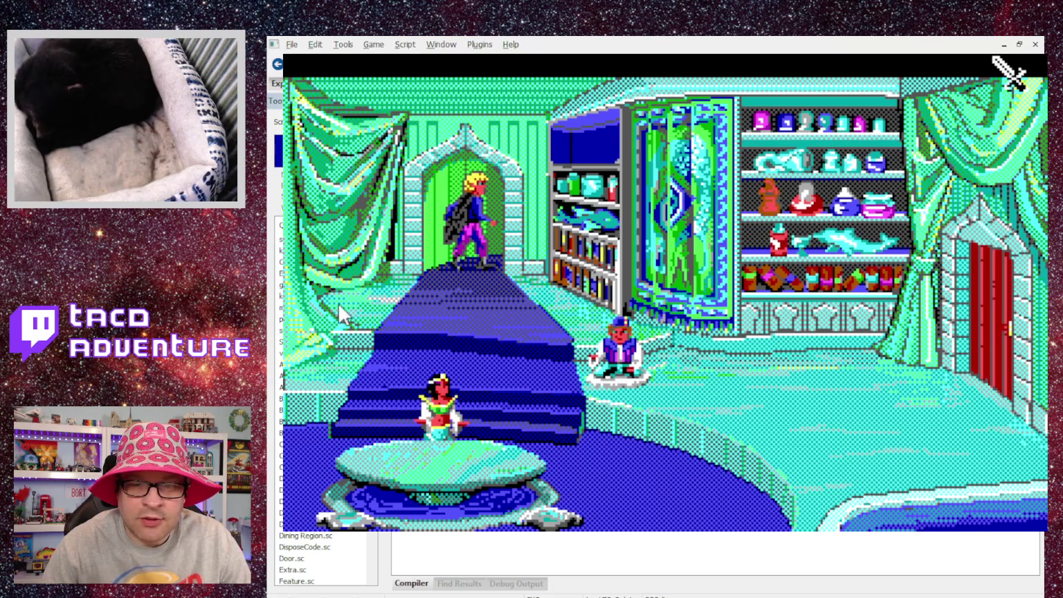
key(alt+F4)
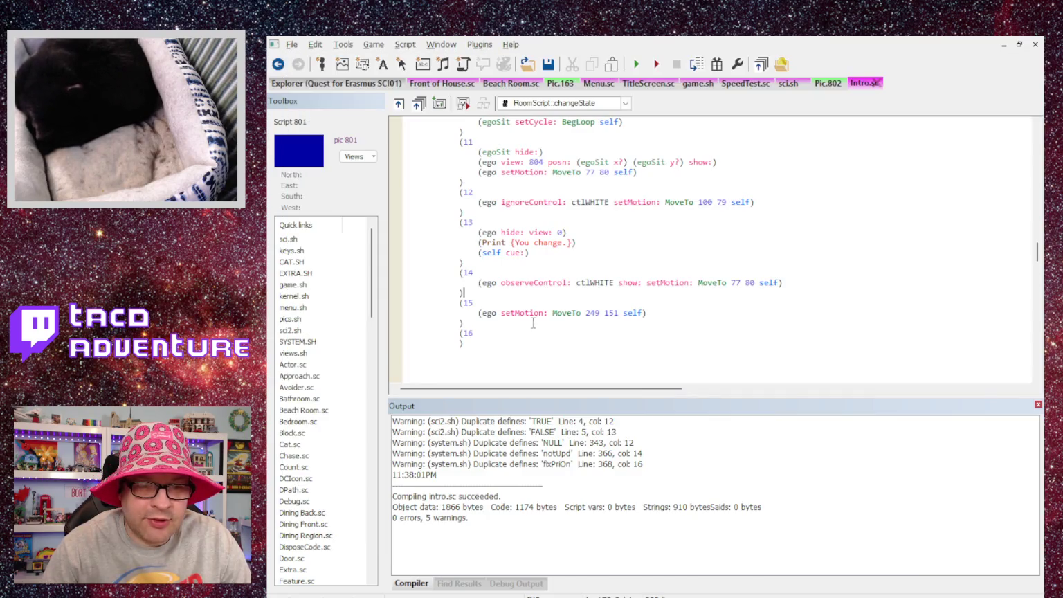
Step: Renumber cases 15 and 16 to 16 and 17, and start a new case 15 with ego setMotion: MoveTo:
scroll(553, 313, down, 1)
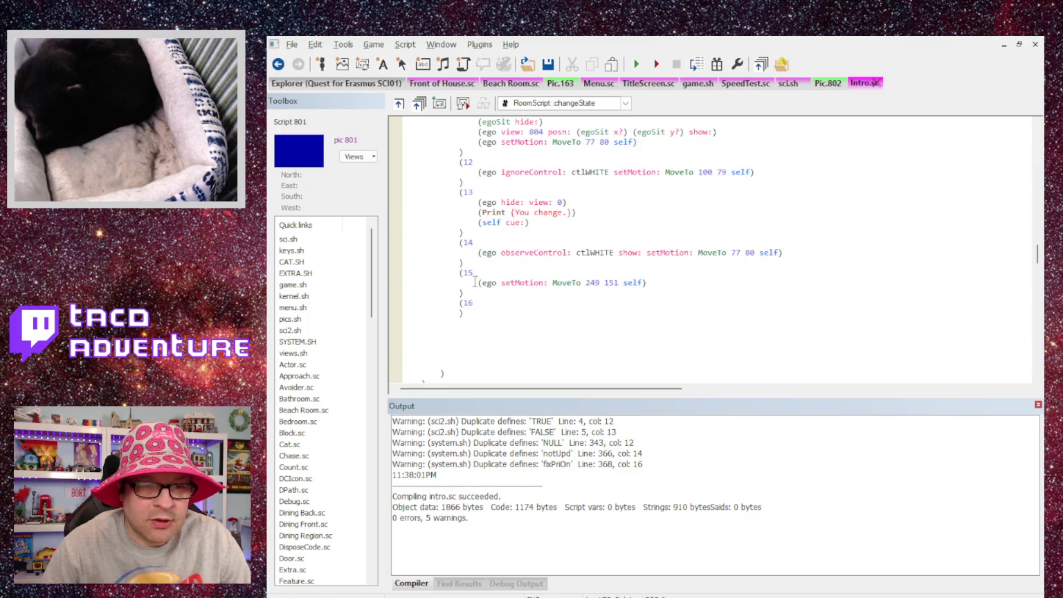
key(BackSpace)
key(BackSpace)
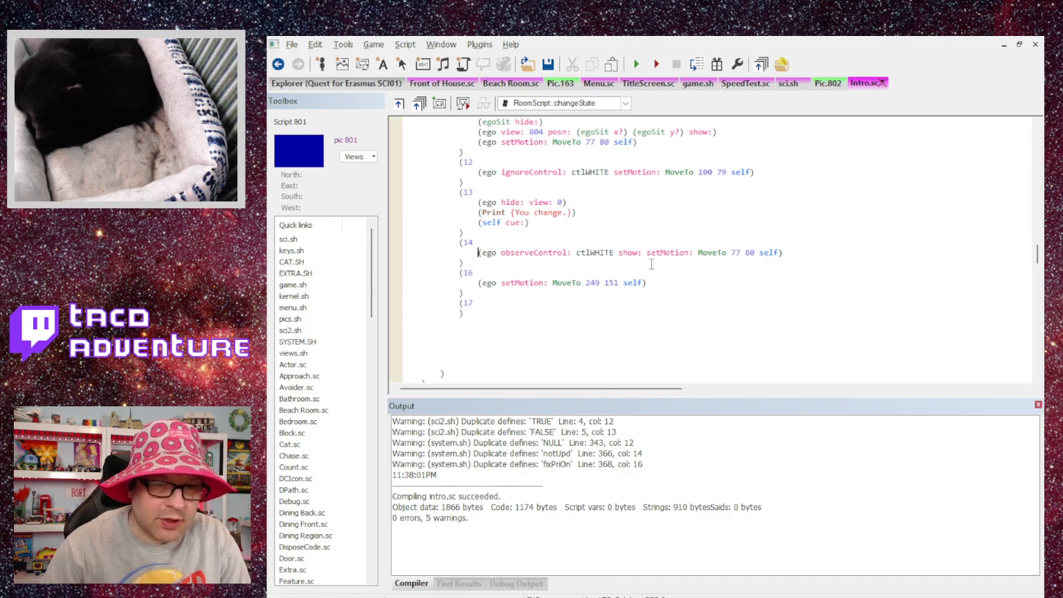
key(Return)
key(BackSpace)
key(Return)
text((15)
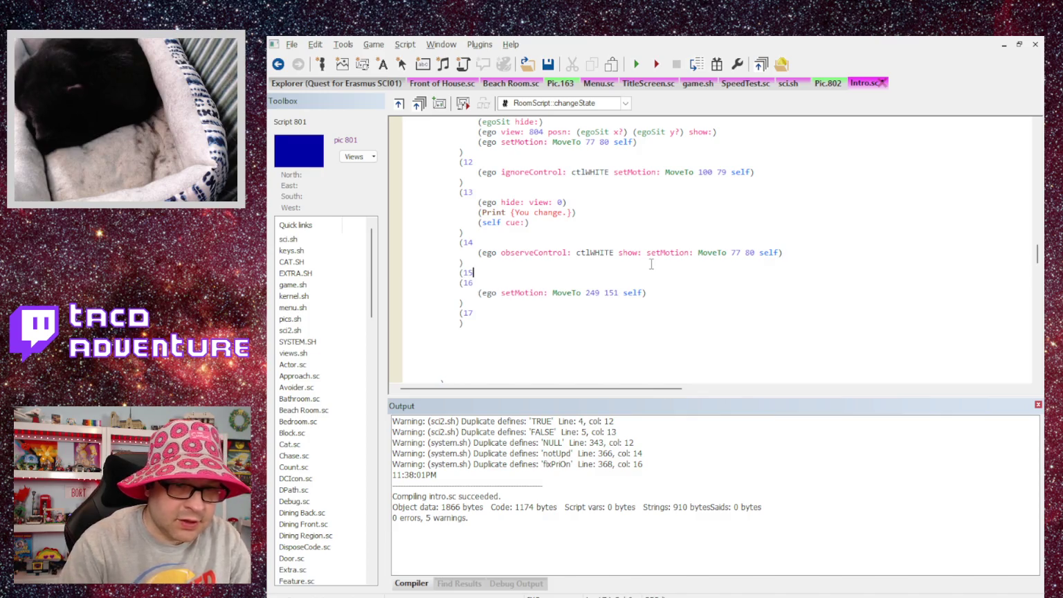
key(Return)
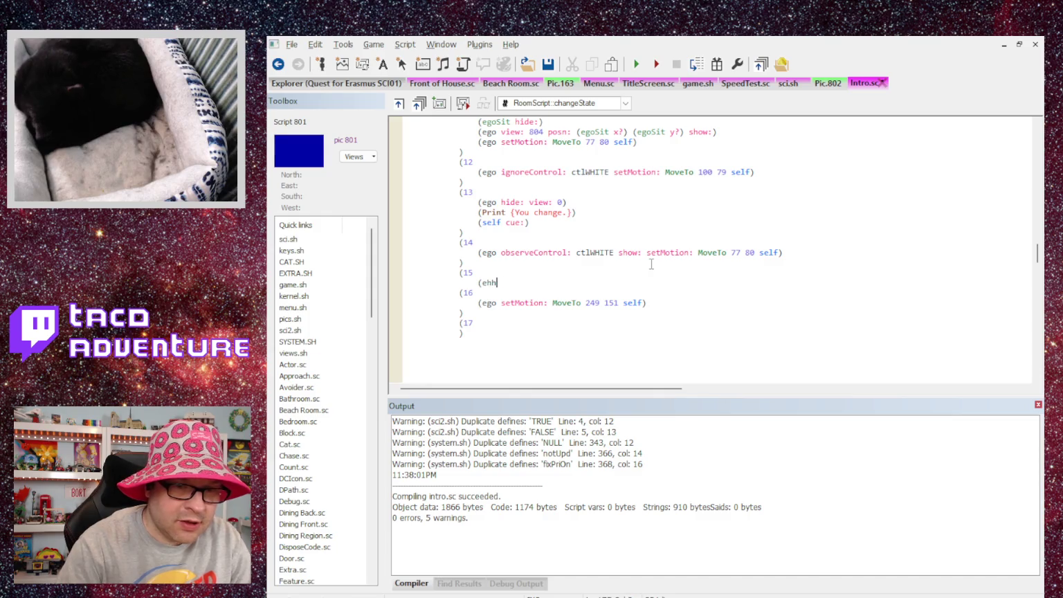
text(etMotion: MoveTo:)
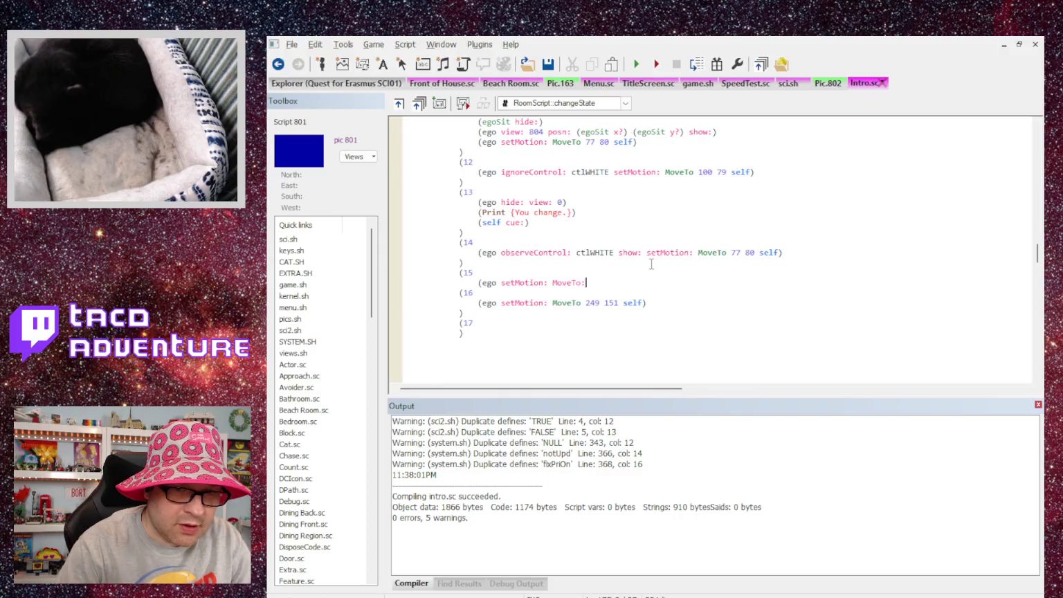
click(831, 83)
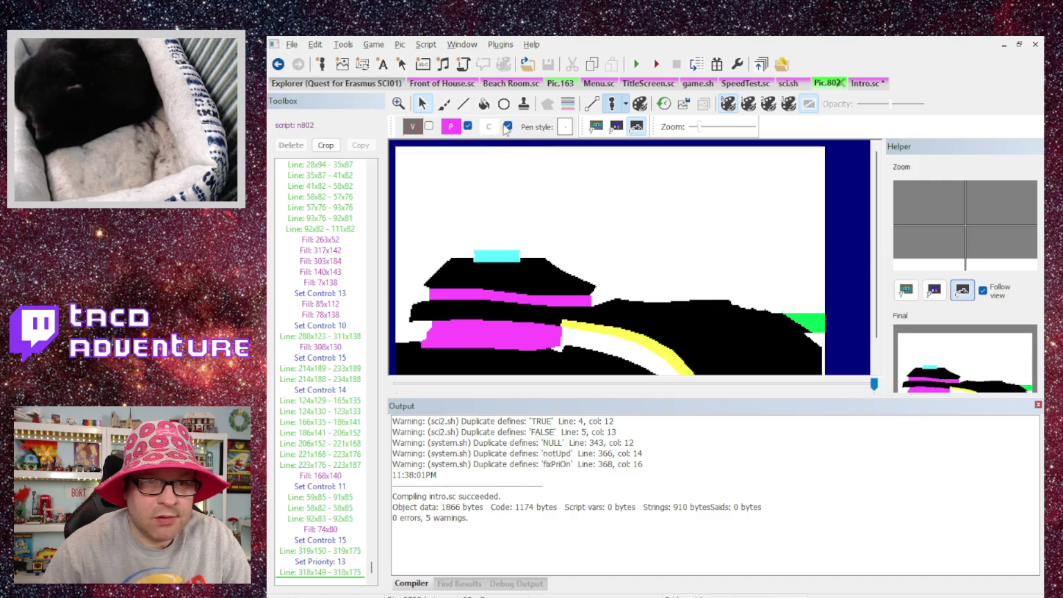
click(592, 128)
mouse_move(730, 325)
mouse_down()
mouse_move(498, 249)
mouse_move(511, 294)
mouse_move(513, 280)
mouse_move(680, 330)
mouse_move(516, 277)
mouse_up()
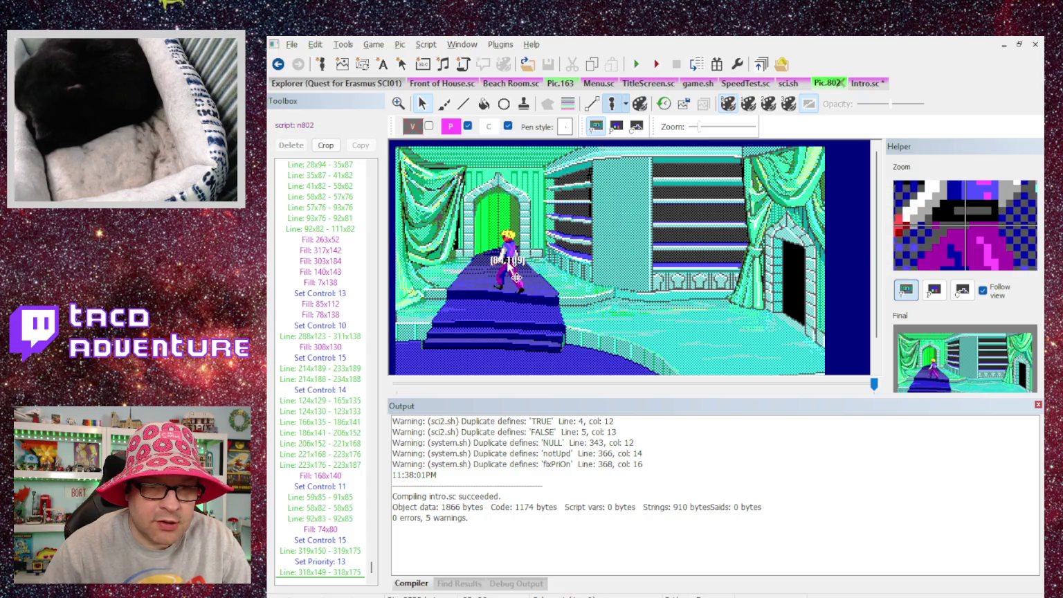
click(636, 126)
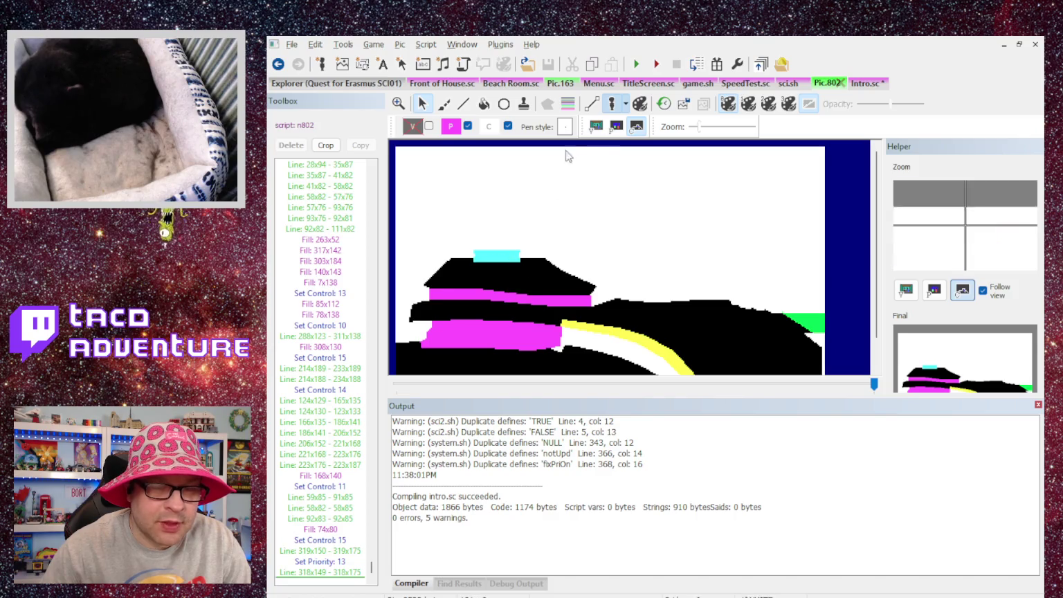
click(595, 127)
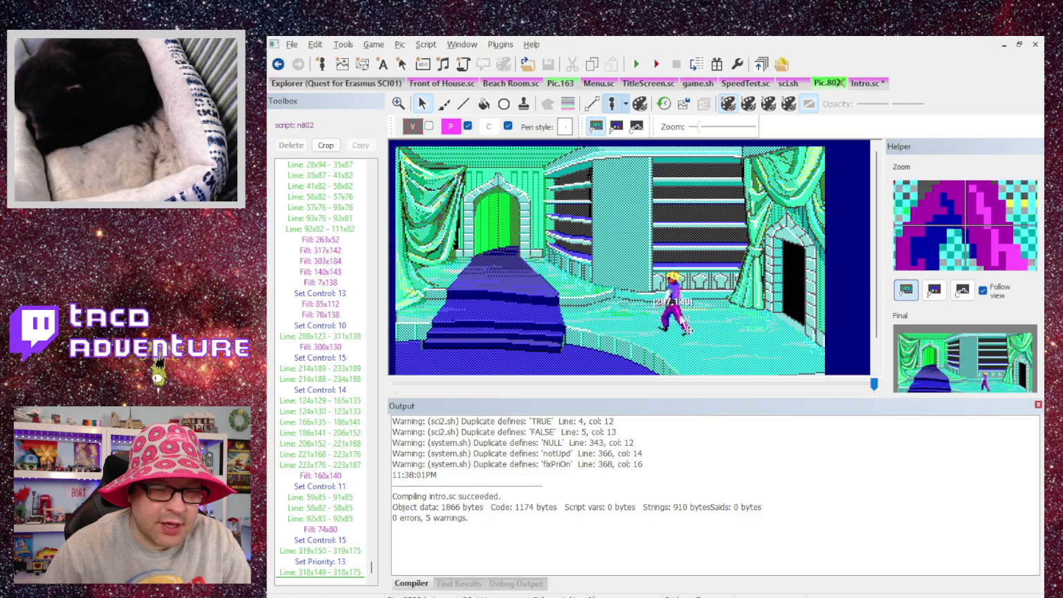
click(510, 295)
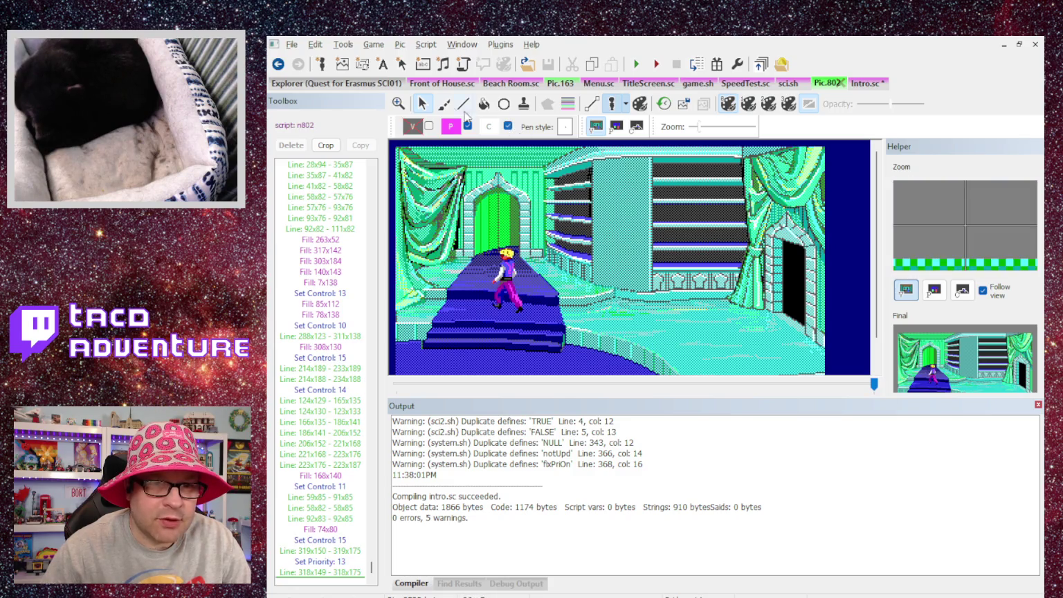
click(865, 83)
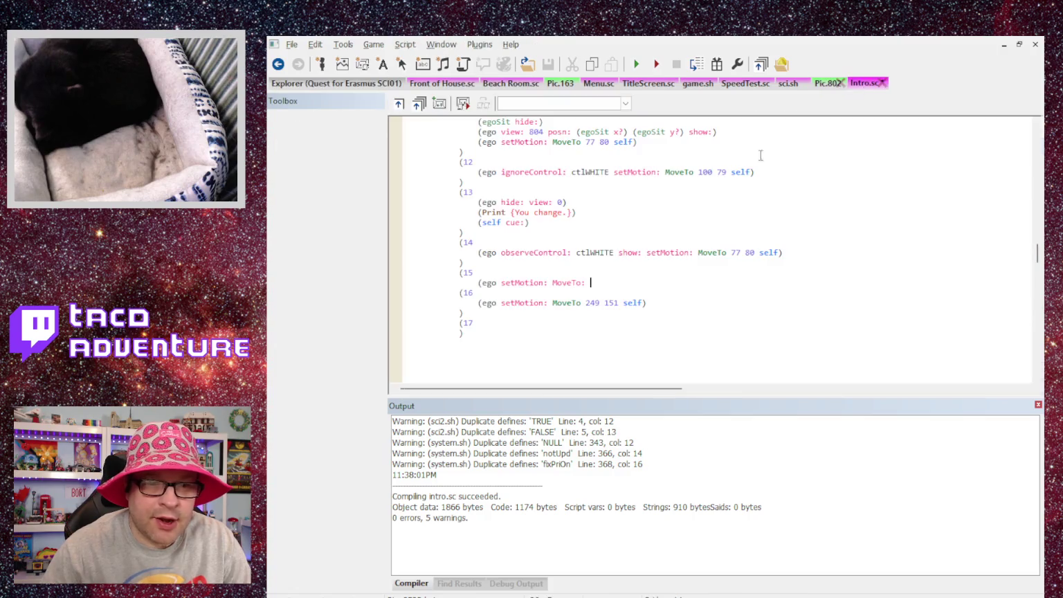
Step: Complete case 15's move as MoveTo: 84 123 self)
click(590, 283)
text(84 123 sel)
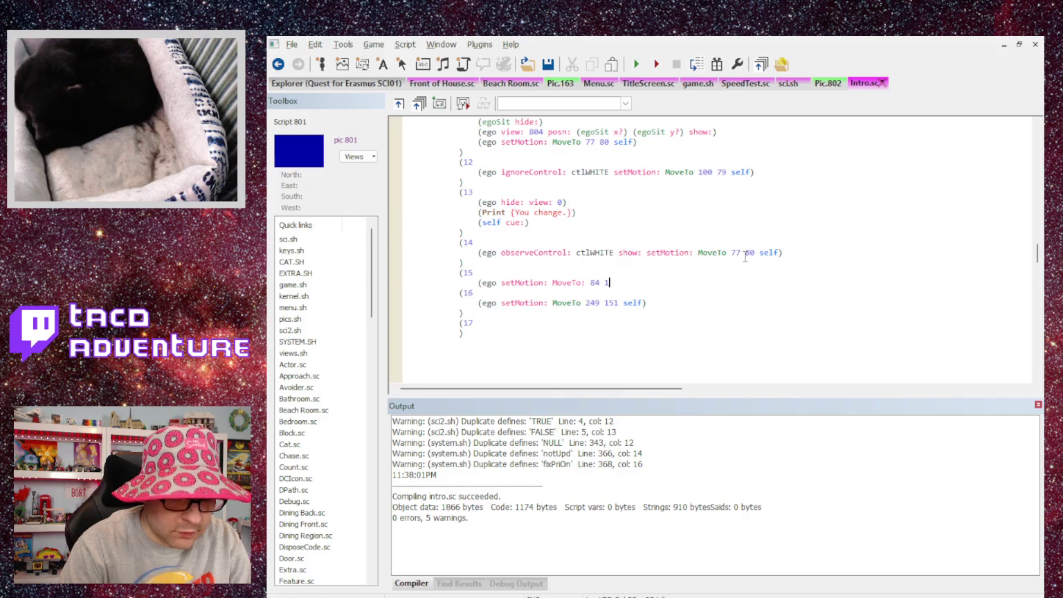
text(f))
key(Home)
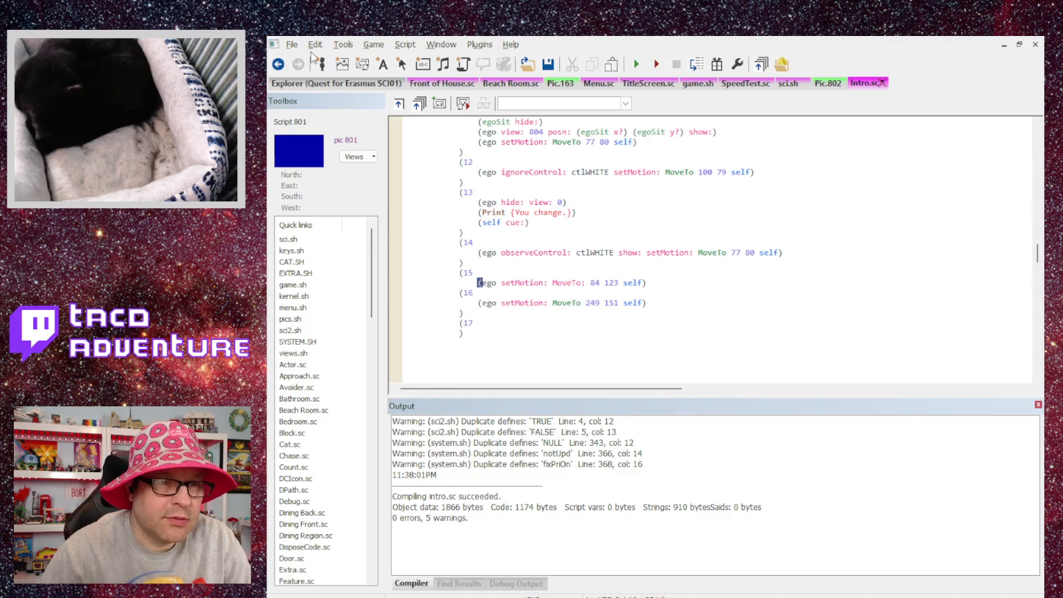
scroll(618, 249, up, 10)
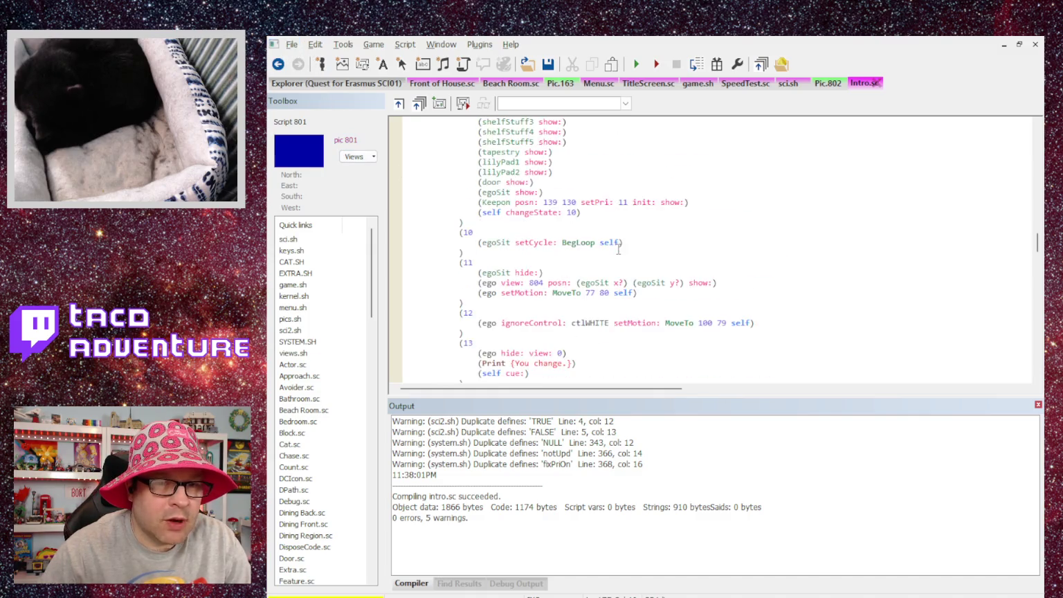
scroll(618, 249, down, 4)
scroll(618, 249, down, 1)
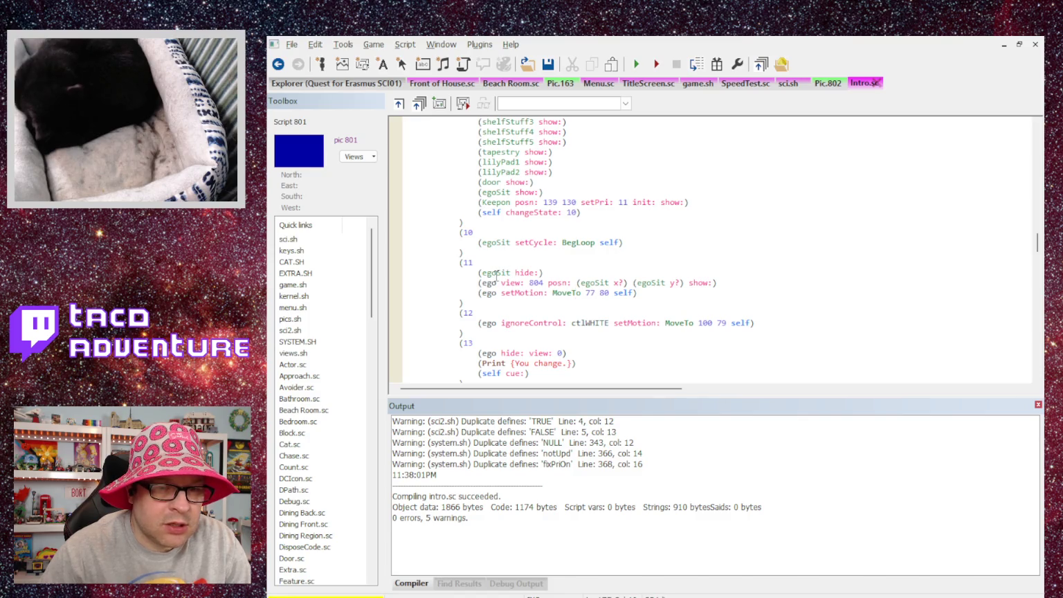
scroll(512, 273, up, 5)
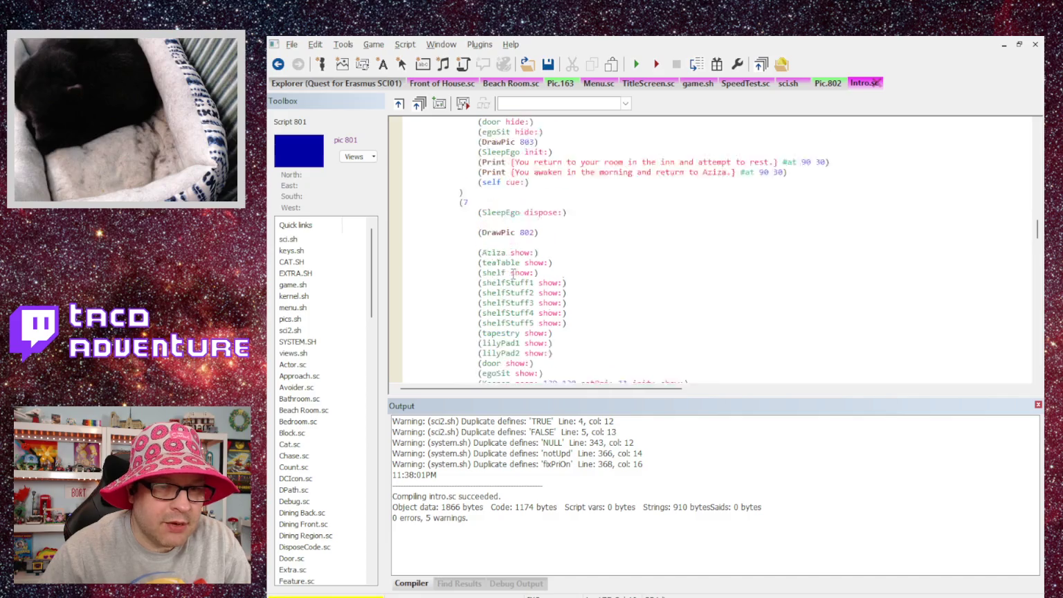
scroll(538, 262, up, 1)
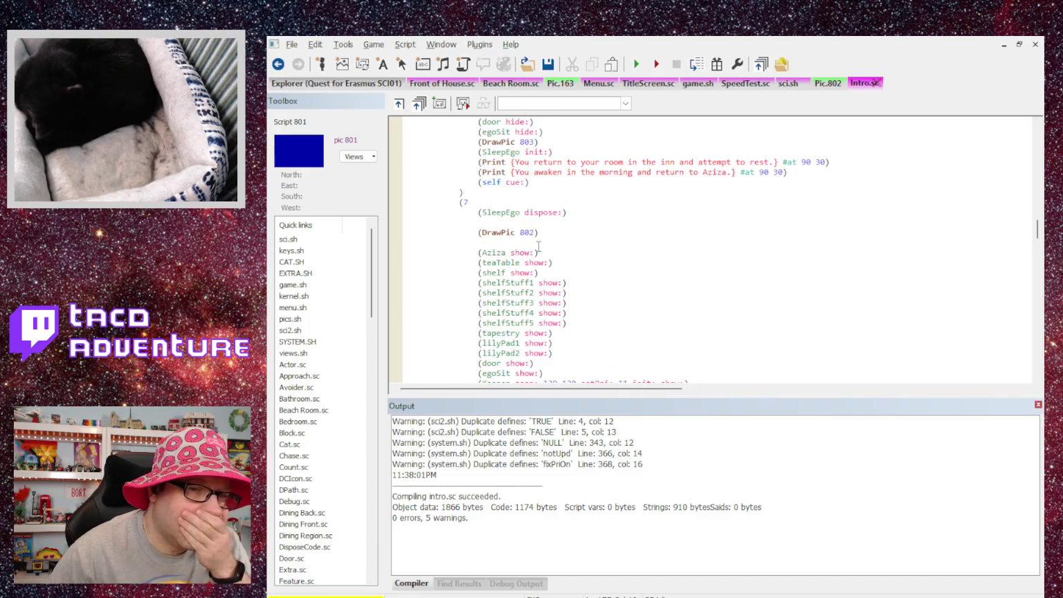
scroll(538, 249, down, 4)
scroll(538, 245, down, 3)
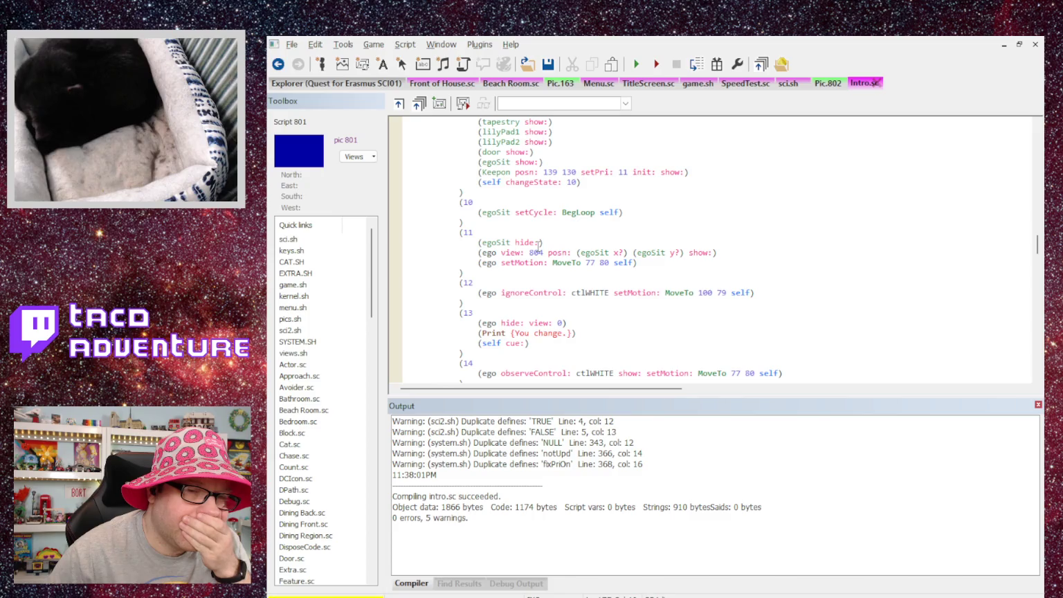
scroll(538, 246, up, 4)
scroll(538, 246, up, 2)
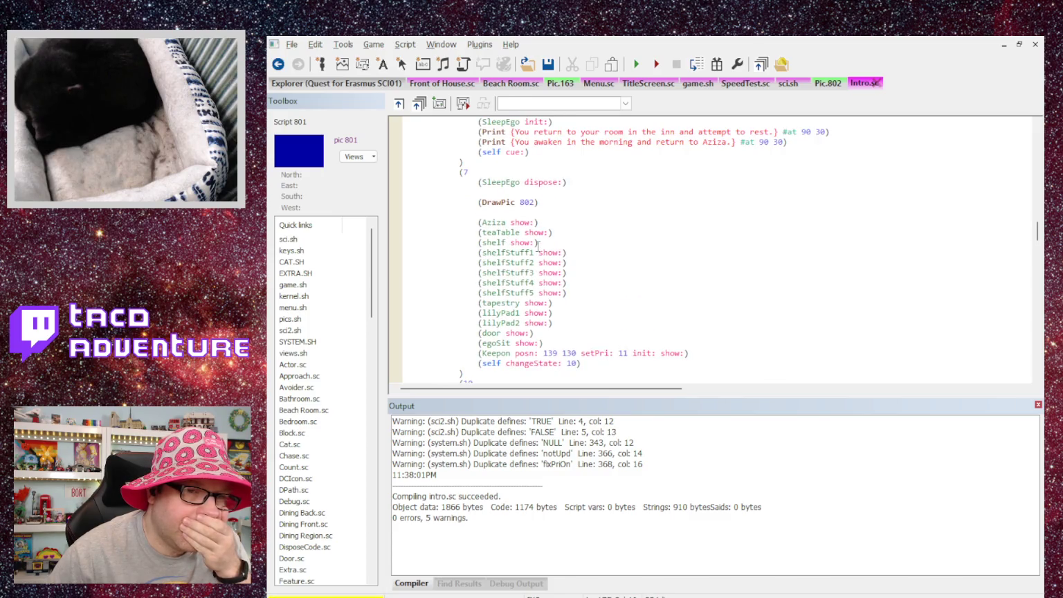
scroll(538, 246, up, 2)
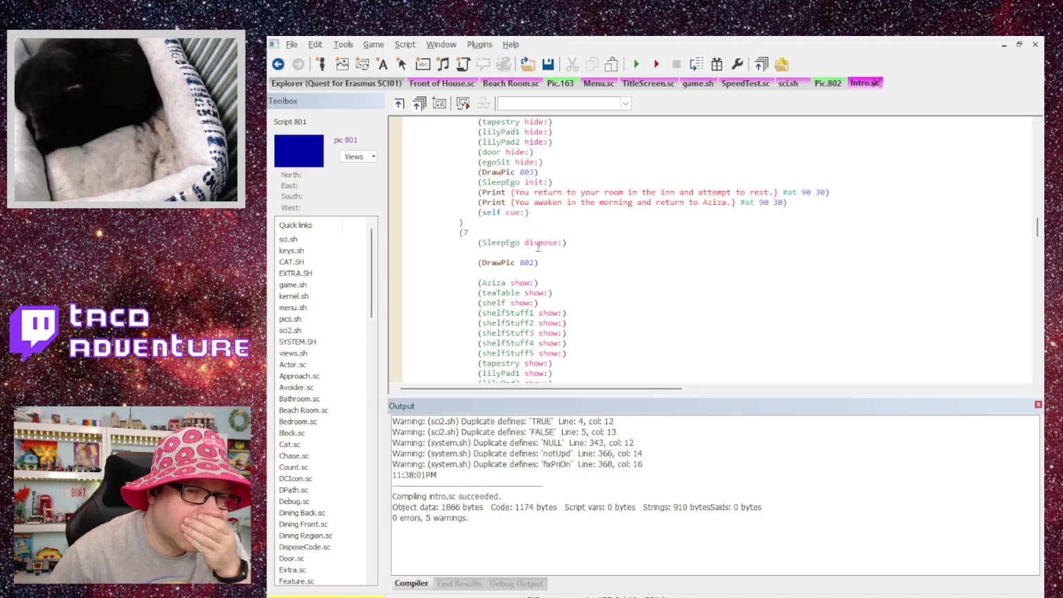
scroll(538, 246, up, 12)
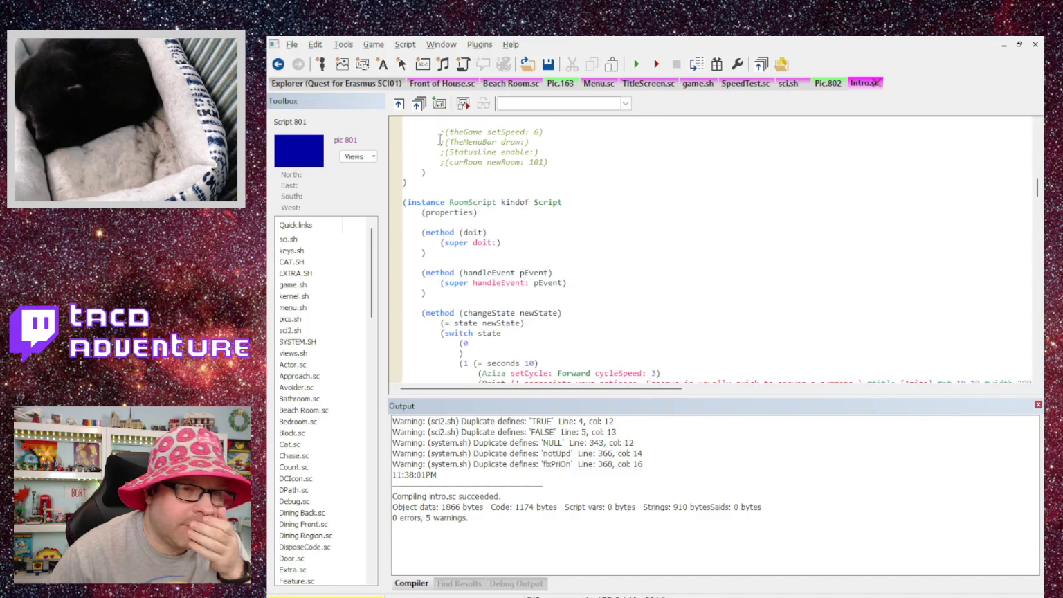
Step: Compile Intro.sc and add the missing closing parenthesis after the (15 case
click(408, 46)
click(412, 63)
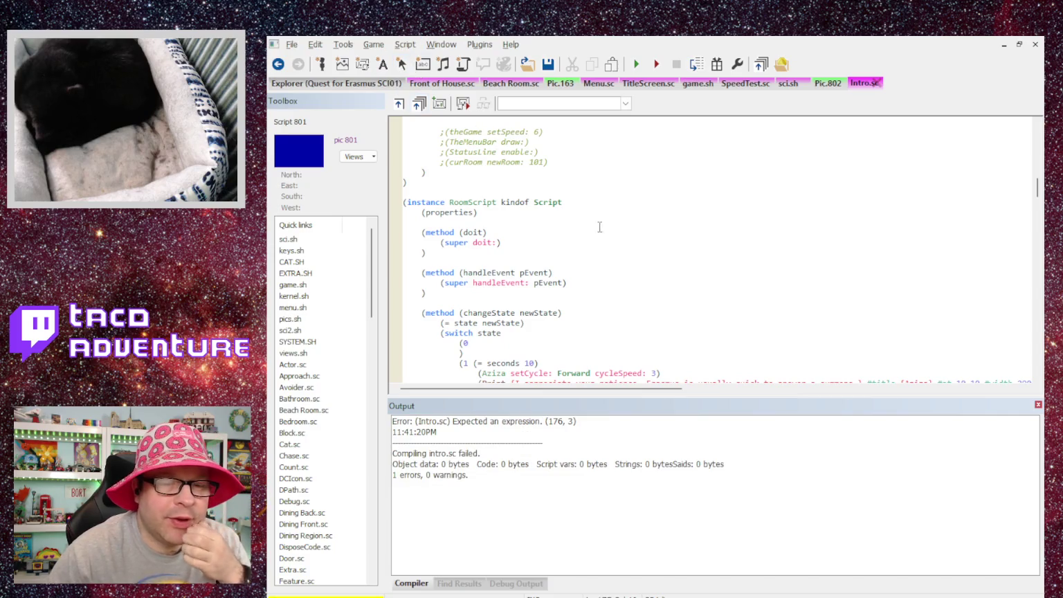
scroll(573, 235, down, 15)
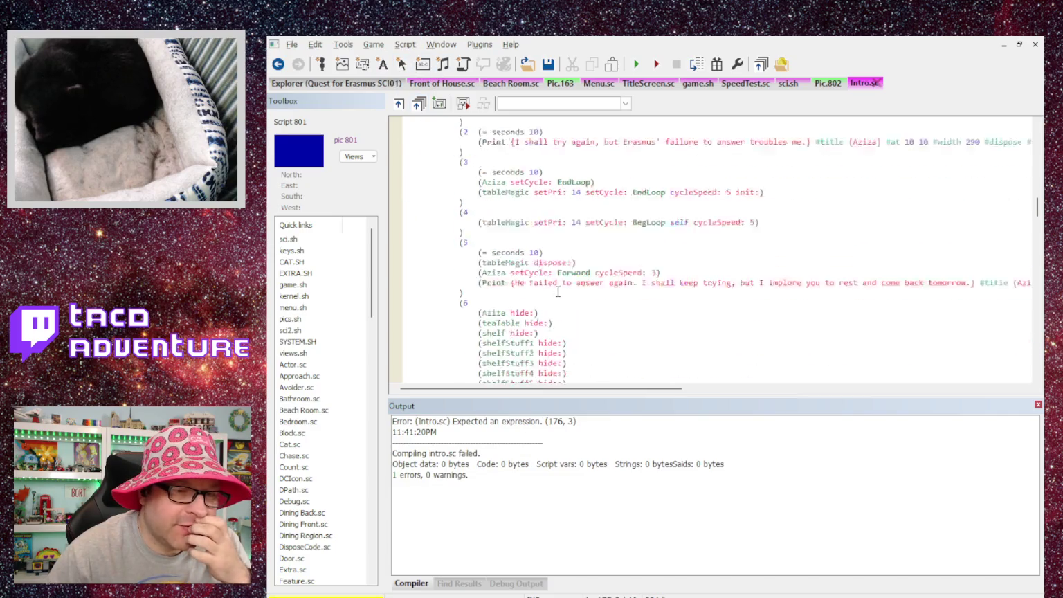
scroll(552, 292, down, 12)
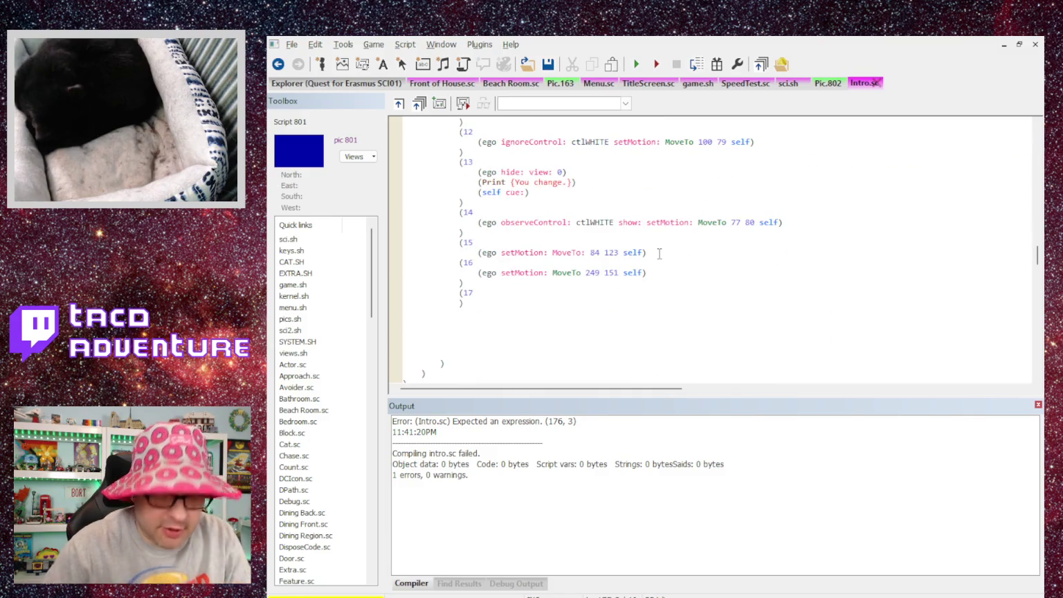
key(Return)
text())
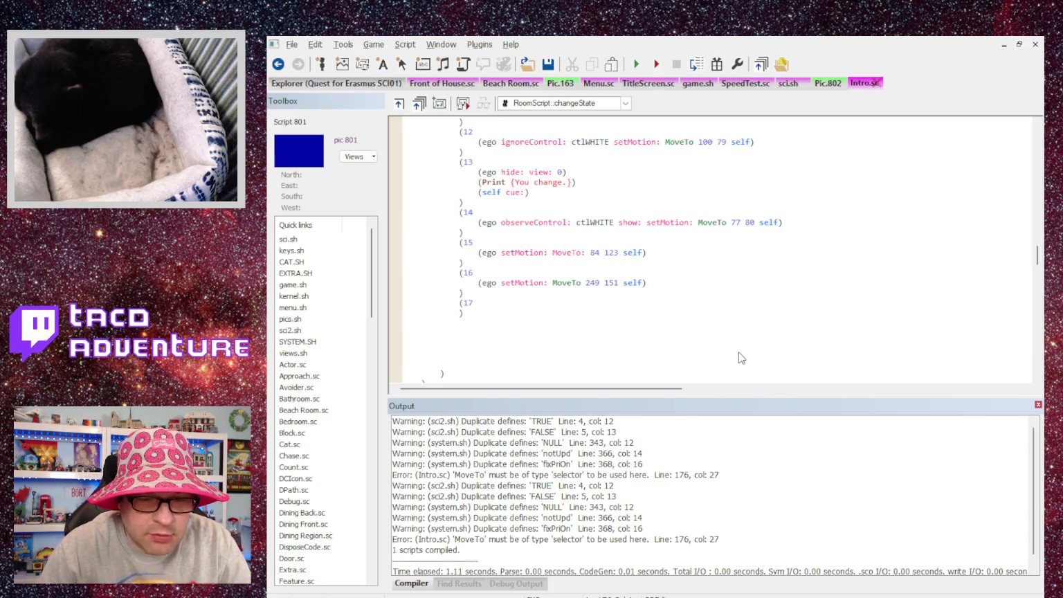
Step: Jump to the error line, delete the stray colon after MoveTo, and recompile
double_click(526, 540)
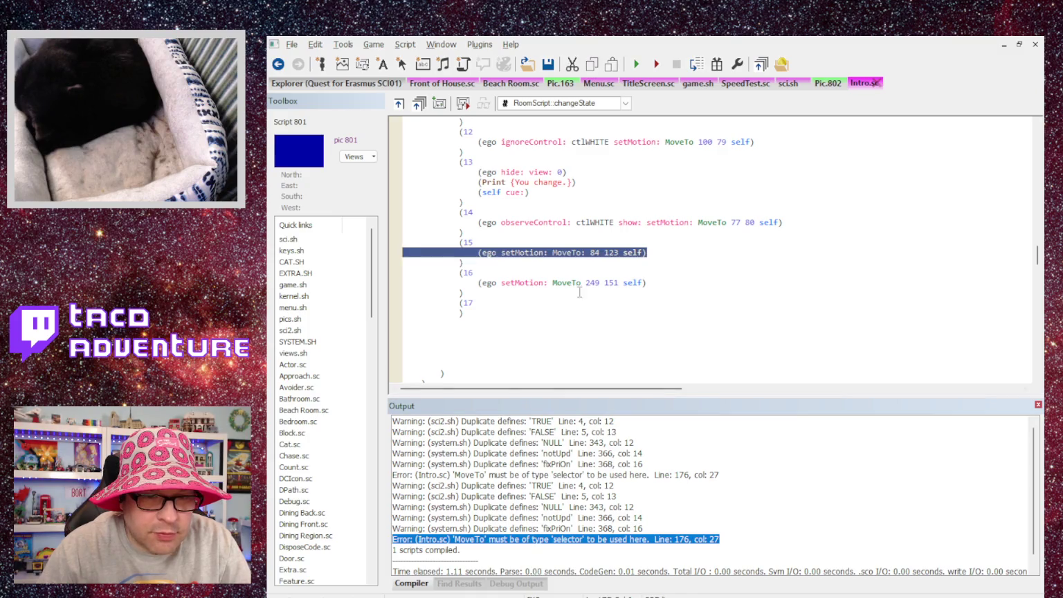
click(577, 262)
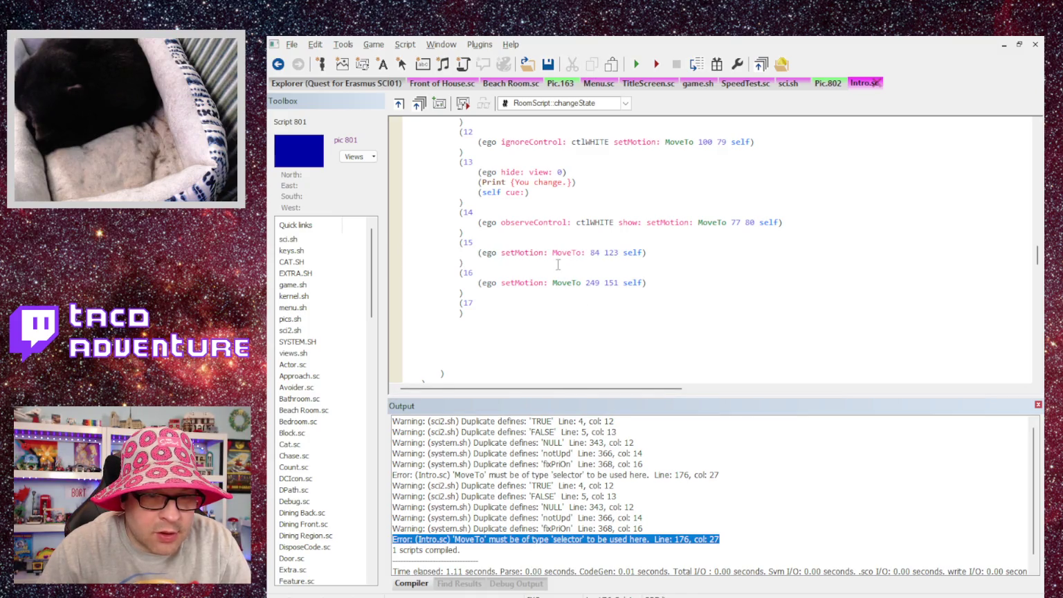
key(BackSpace)
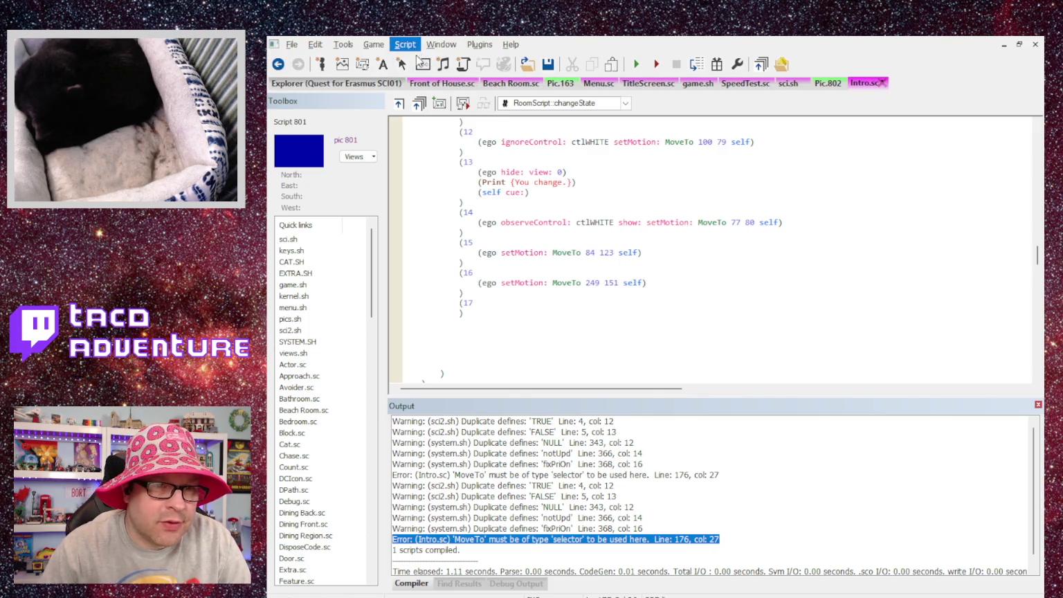
key(ctrl+F7)
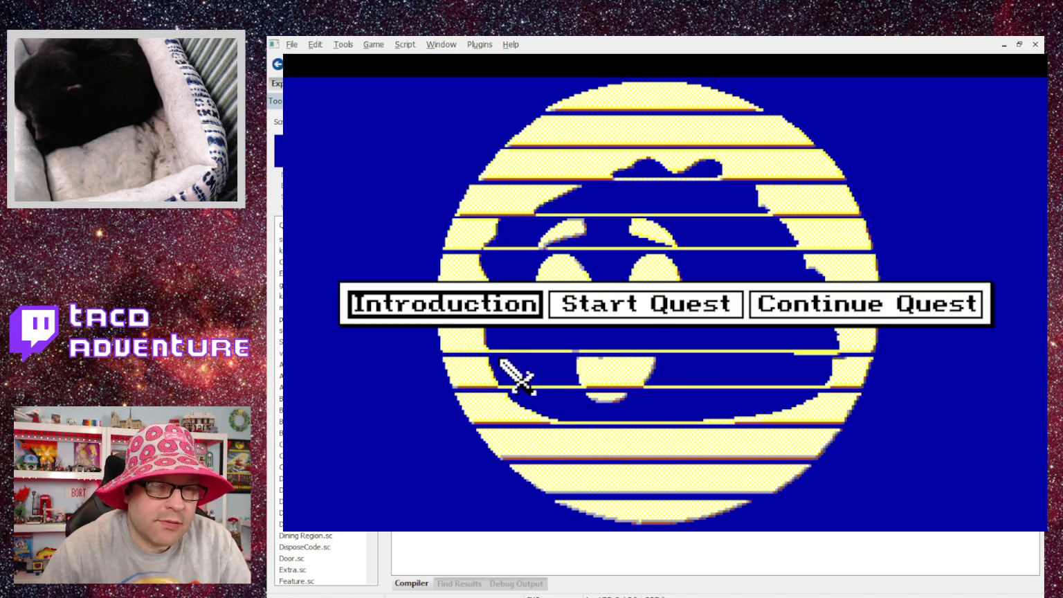
Step: Play the Introduction through Aziza's dialogue and the inn messages to 'You change.', then close the game
click(446, 308)
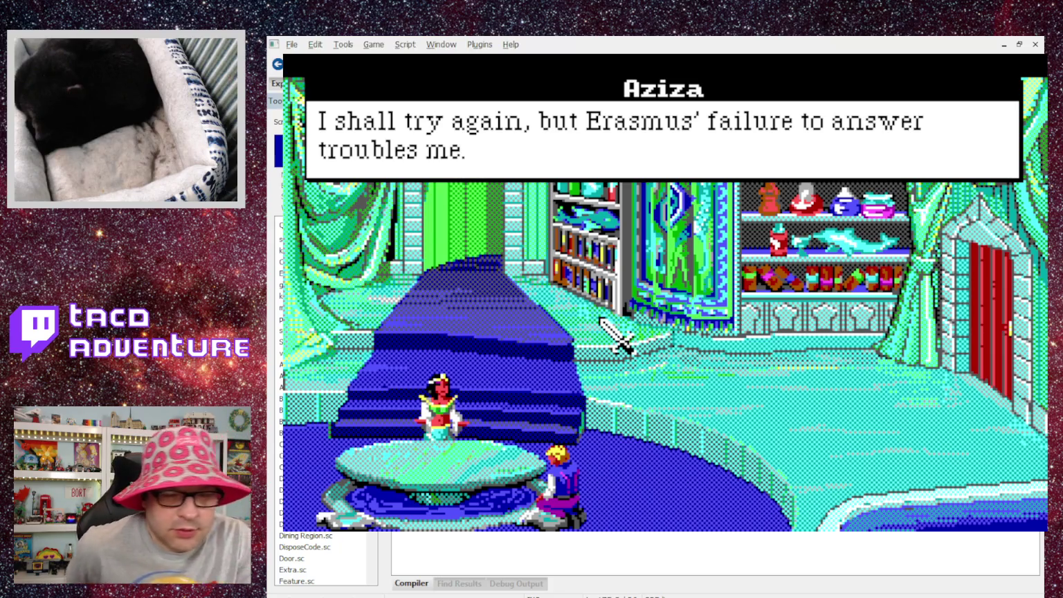
click(615, 336)
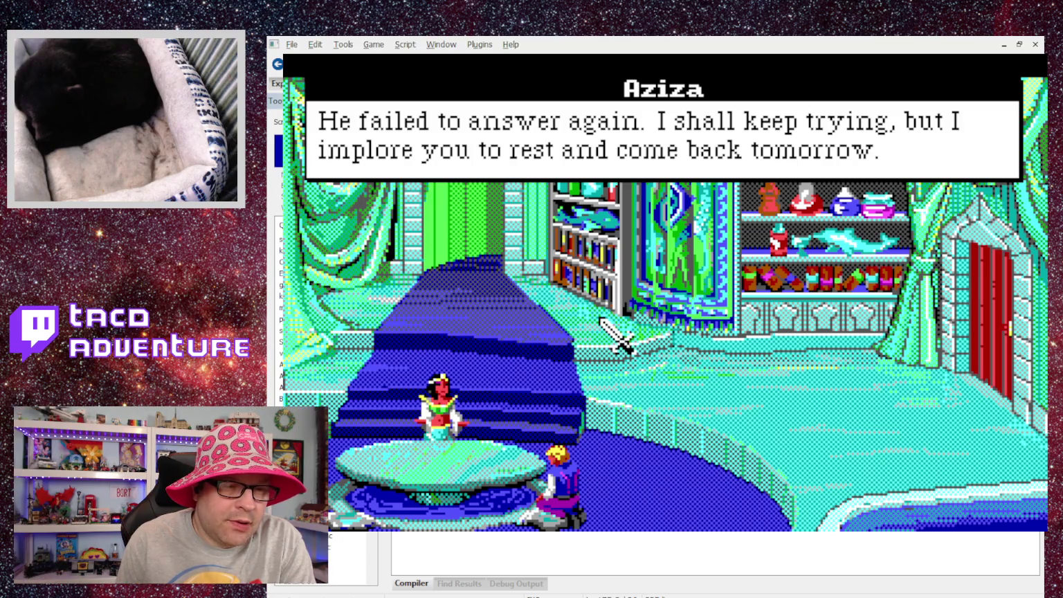
click(616, 337)
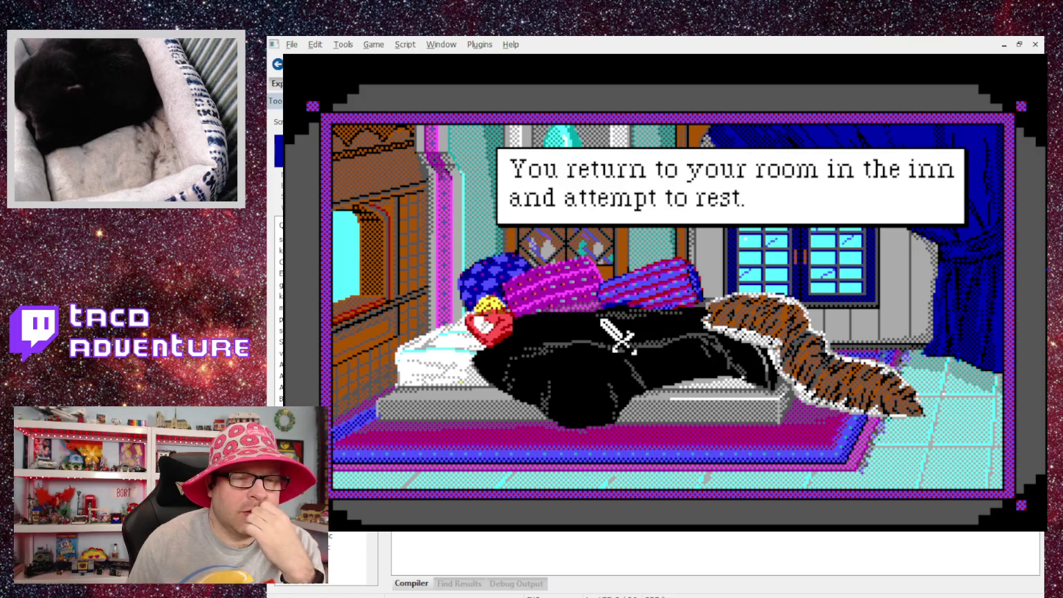
click(616, 337)
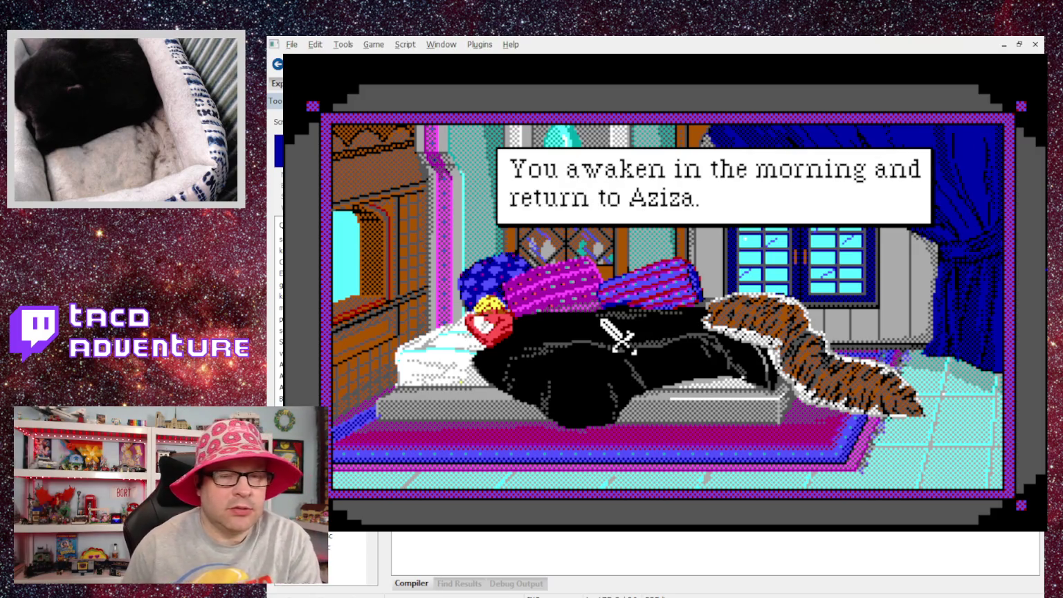
click(616, 337)
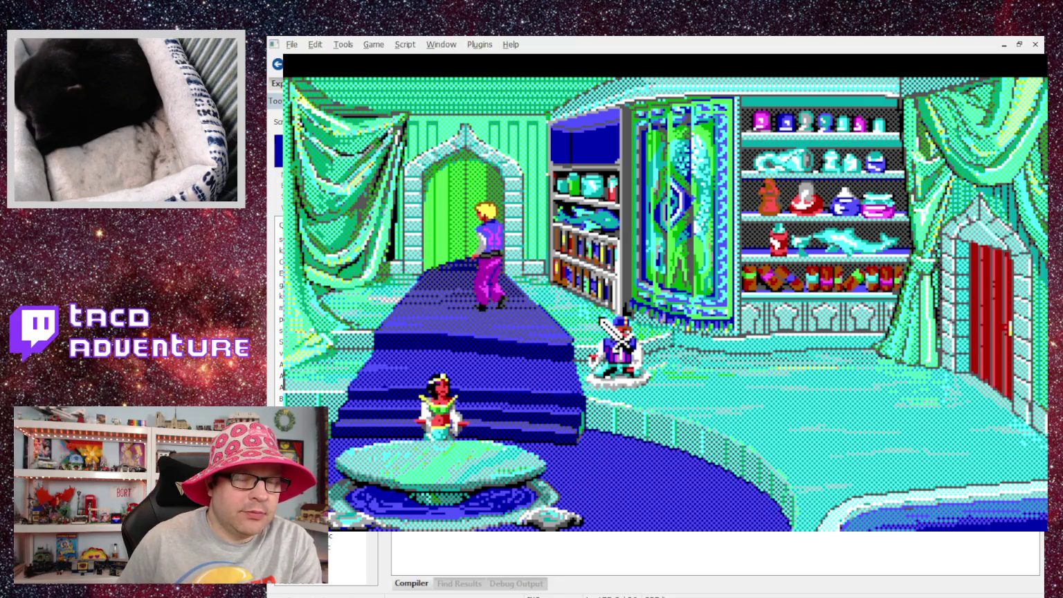
click(599, 319)
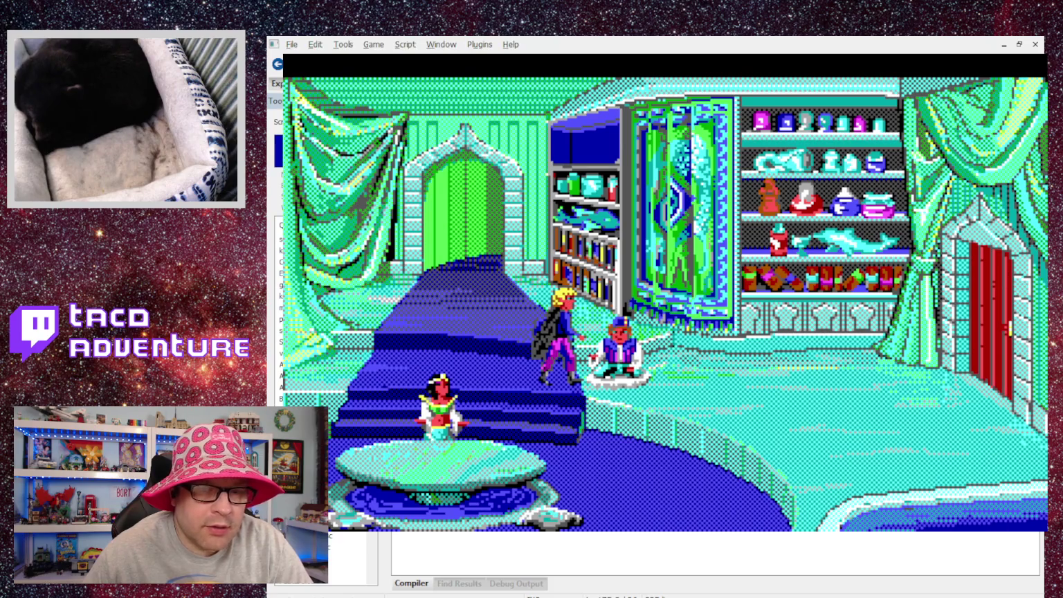
key(alt+F4)
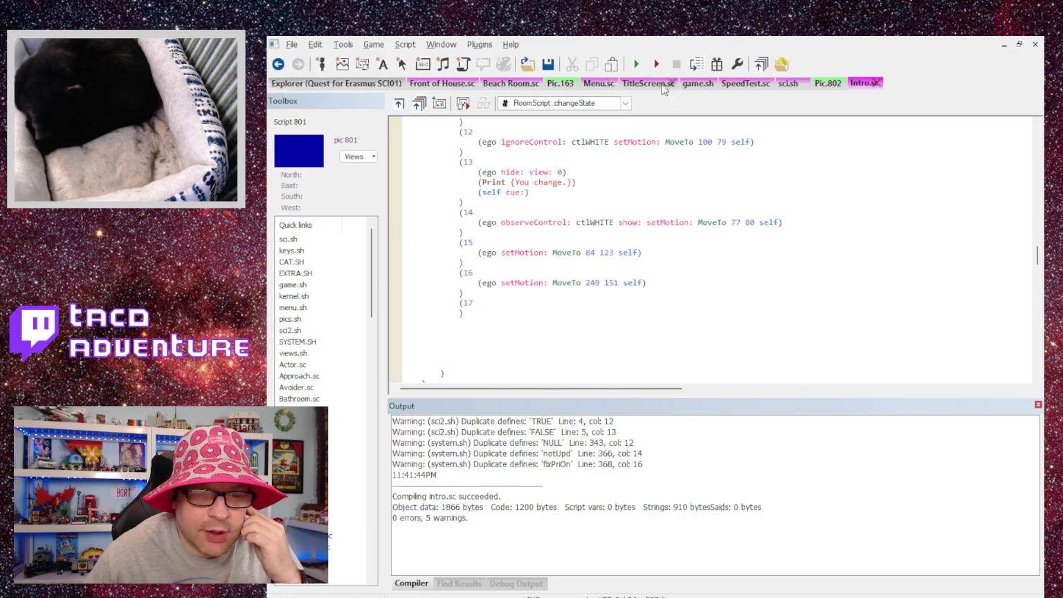
Step: Switch to Pic.802, then open view n255 from the Views list in the resource explorer
click(830, 84)
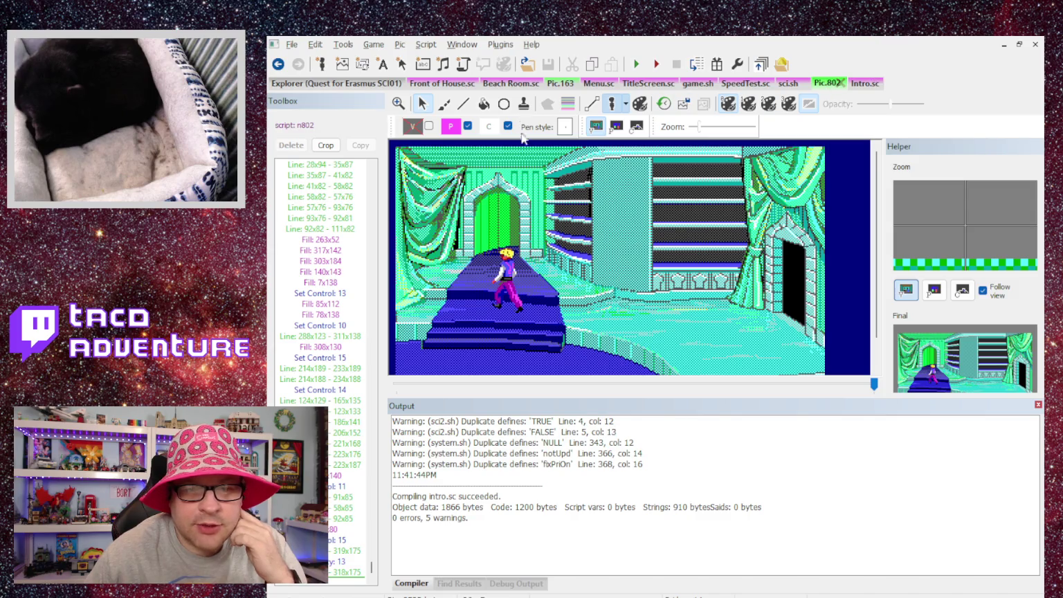
click(357, 84)
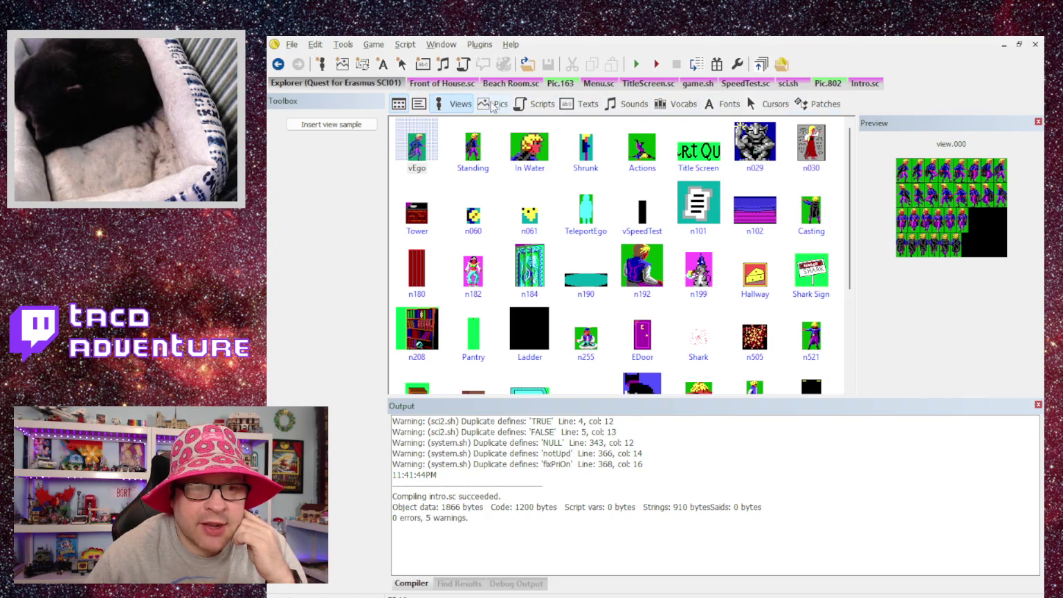
scroll(653, 289, down, 3)
scroll(483, 343, up, 3)
scroll(484, 345, down, 3)
scroll(525, 318, up, 3)
click(587, 339)
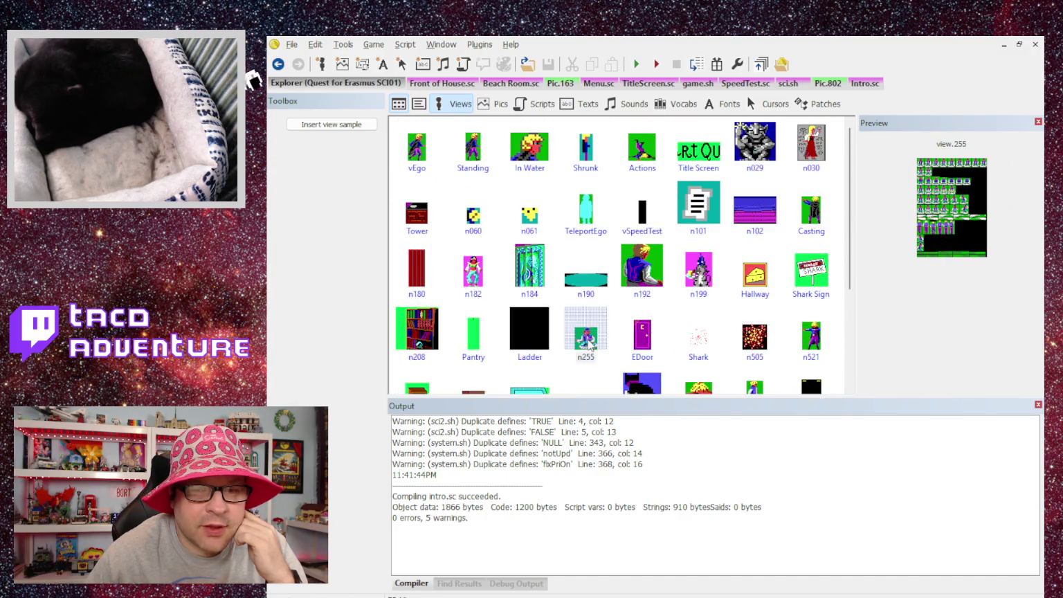
double_click(596, 327)
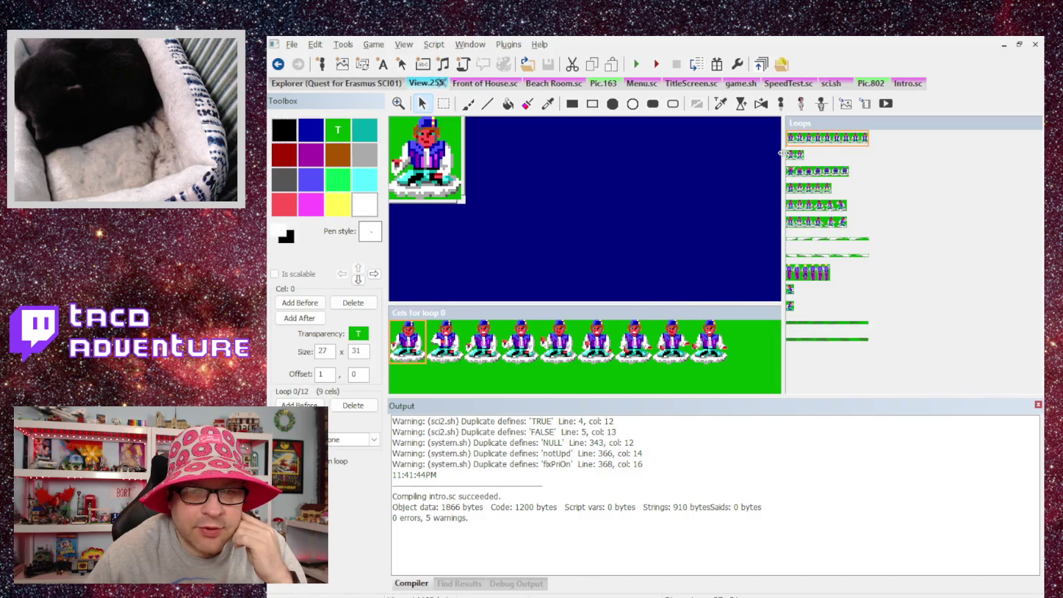
click(794, 154)
click(800, 171)
click(816, 138)
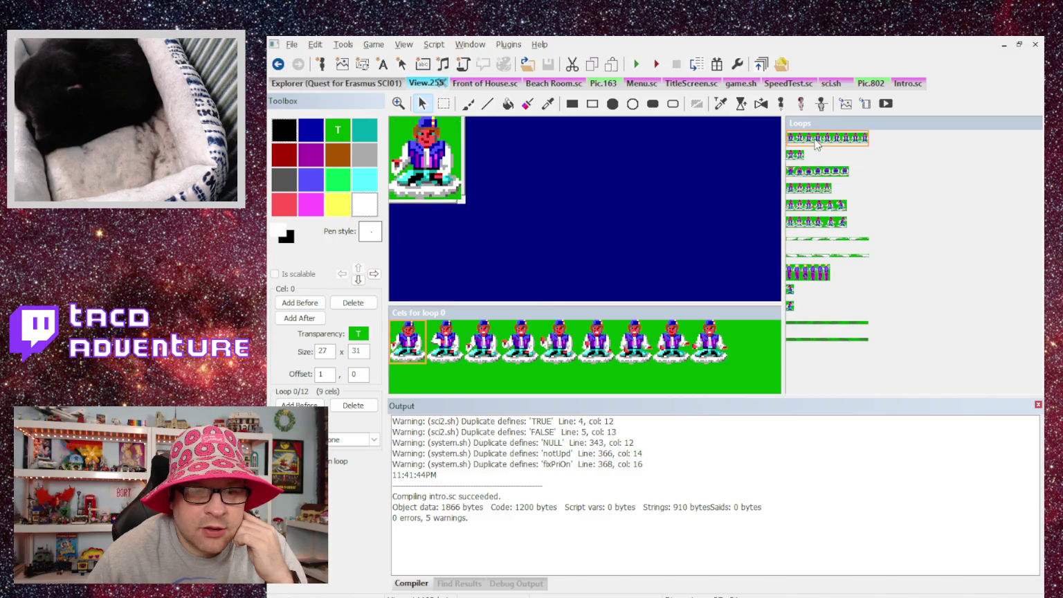
click(812, 172)
click(812, 187)
click(812, 206)
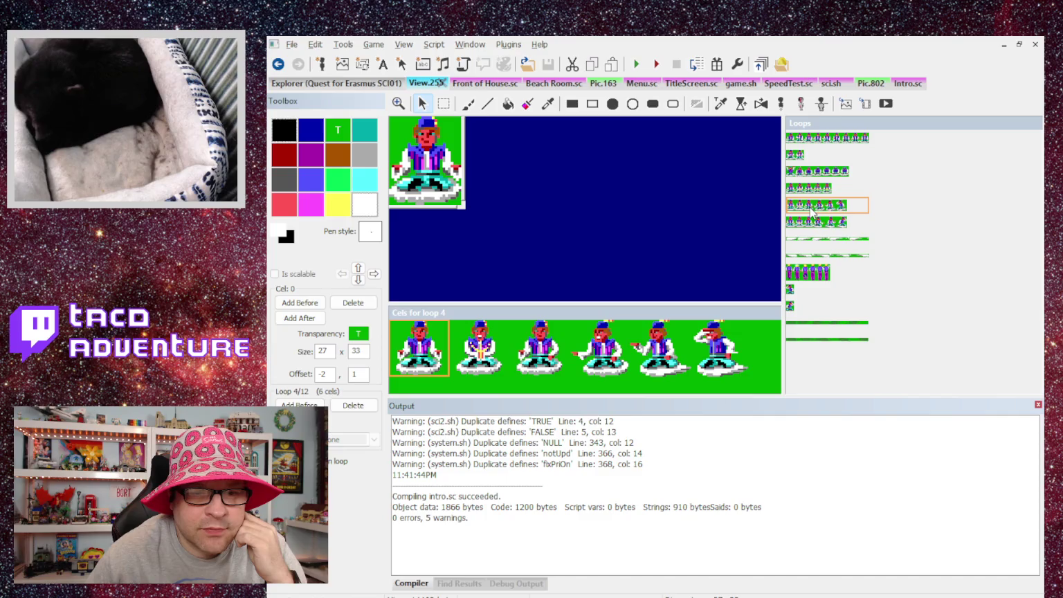
click(820, 222)
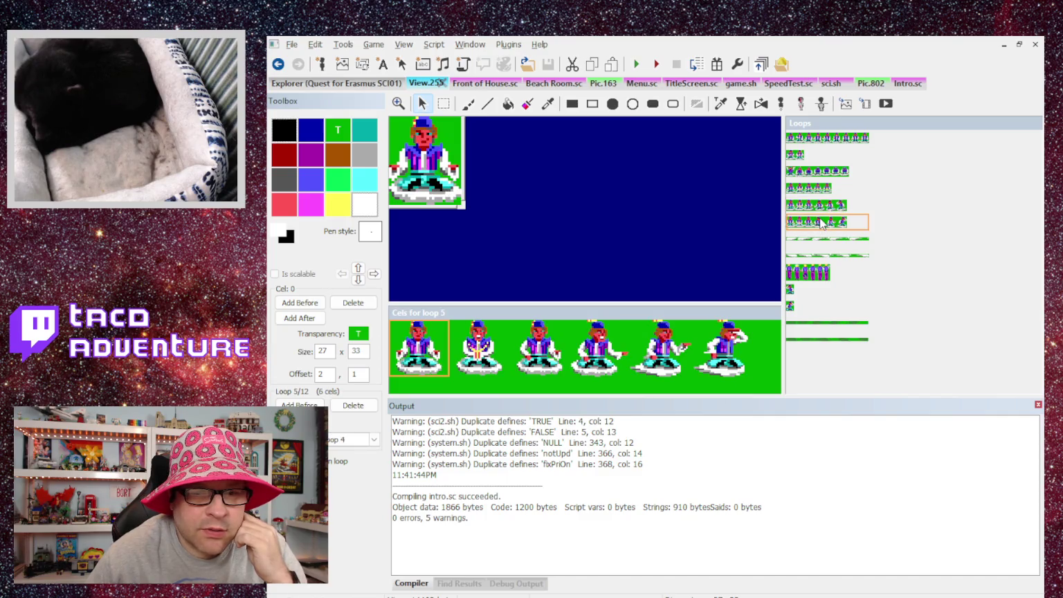
click(818, 240)
click(820, 256)
click(817, 275)
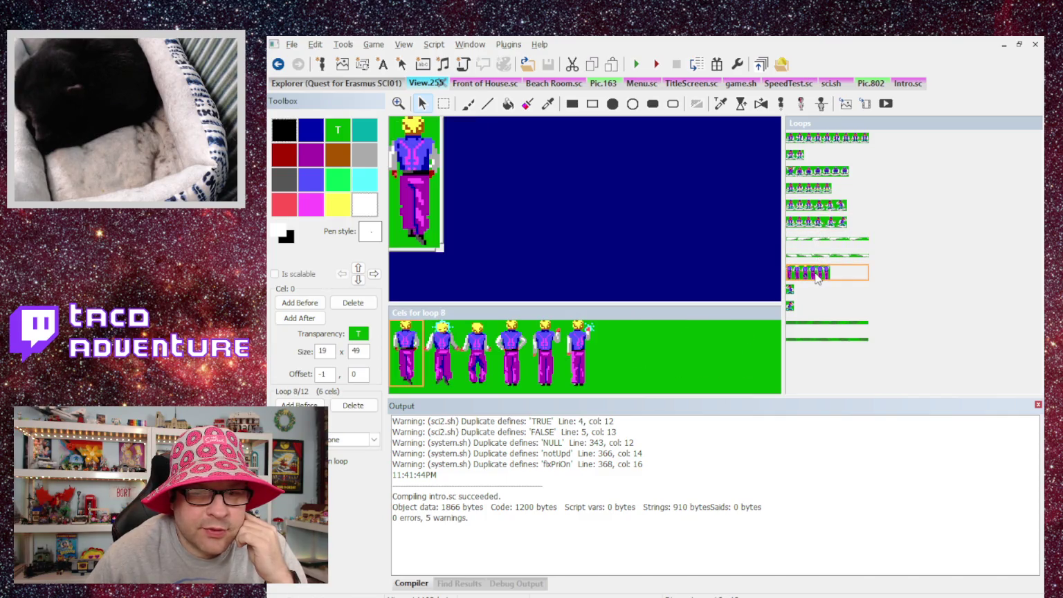
click(794, 291)
click(793, 306)
click(804, 323)
click(808, 339)
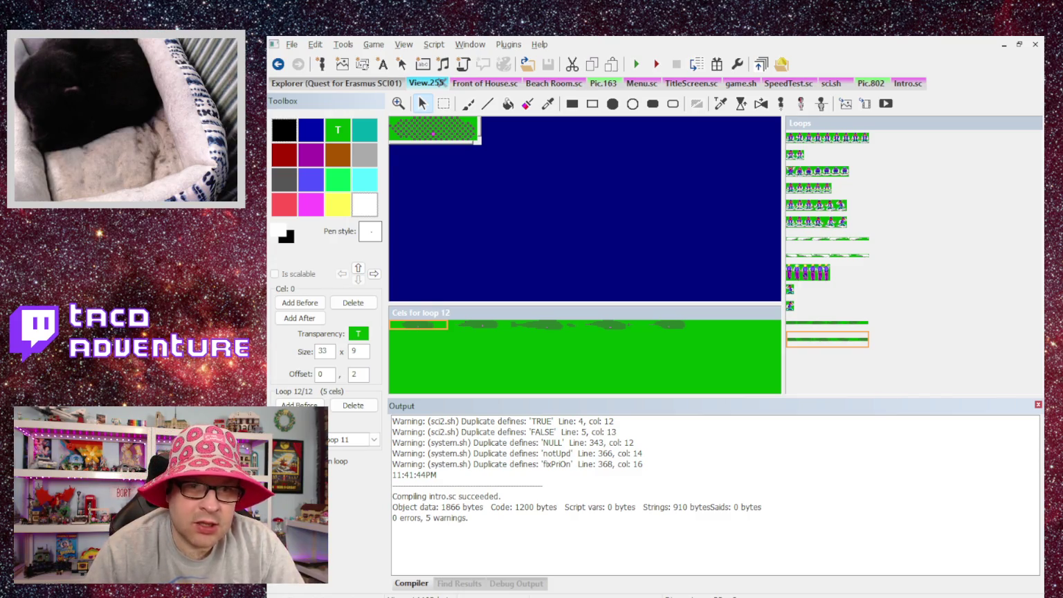
click(830, 138)
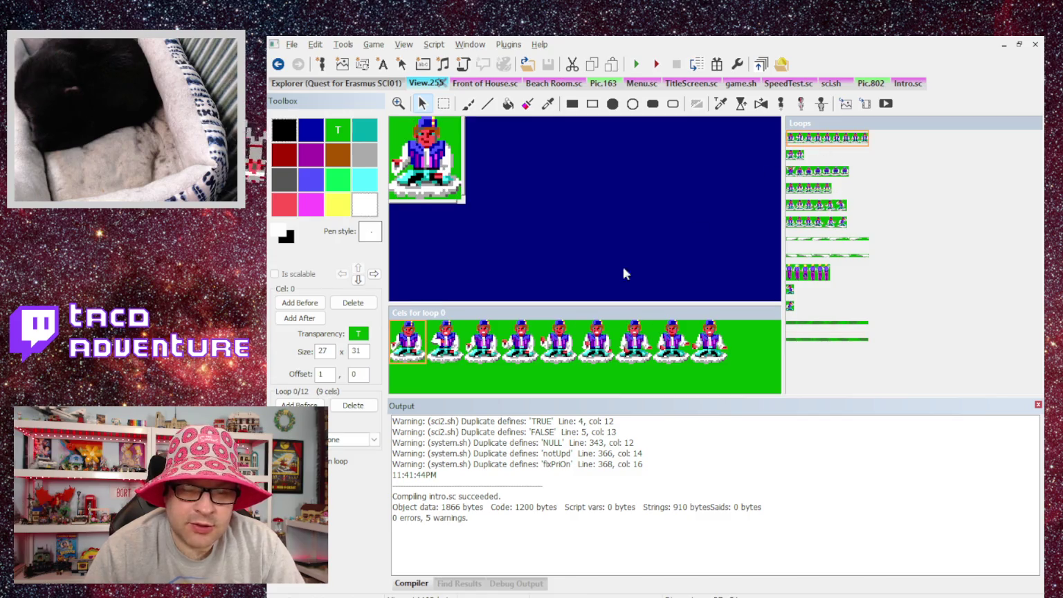
click(869, 83)
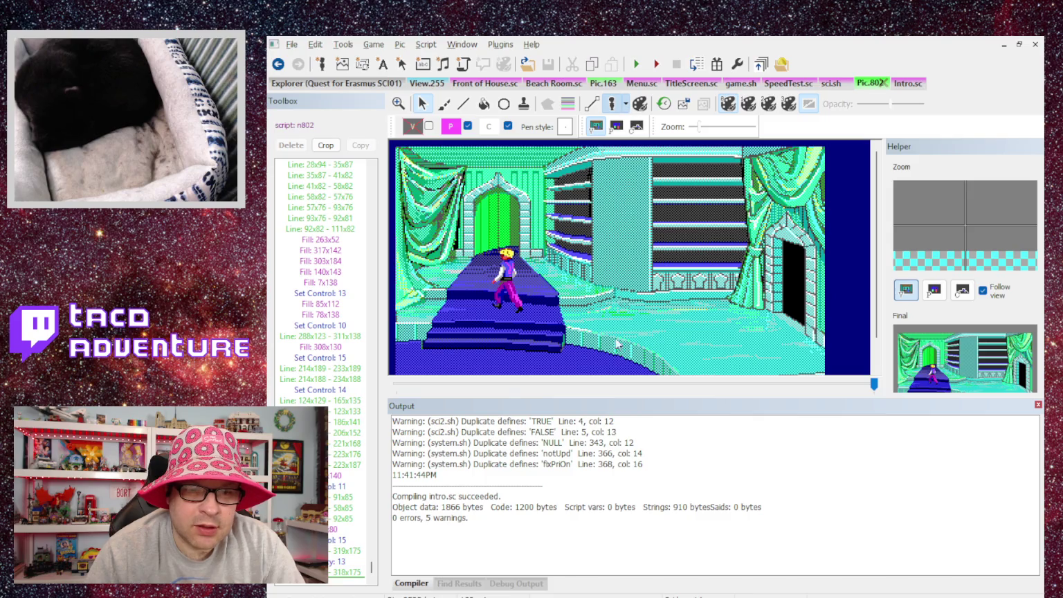
Step: Drag the ego preview onto picture 802's lower-left steps, then return to Intro.sc
mouse_move(508, 304)
mouse_down()
mouse_move(512, 257)
mouse_move(512, 305)
mouse_move(436, 320)
mouse_move(424, 338)
mouse_up()
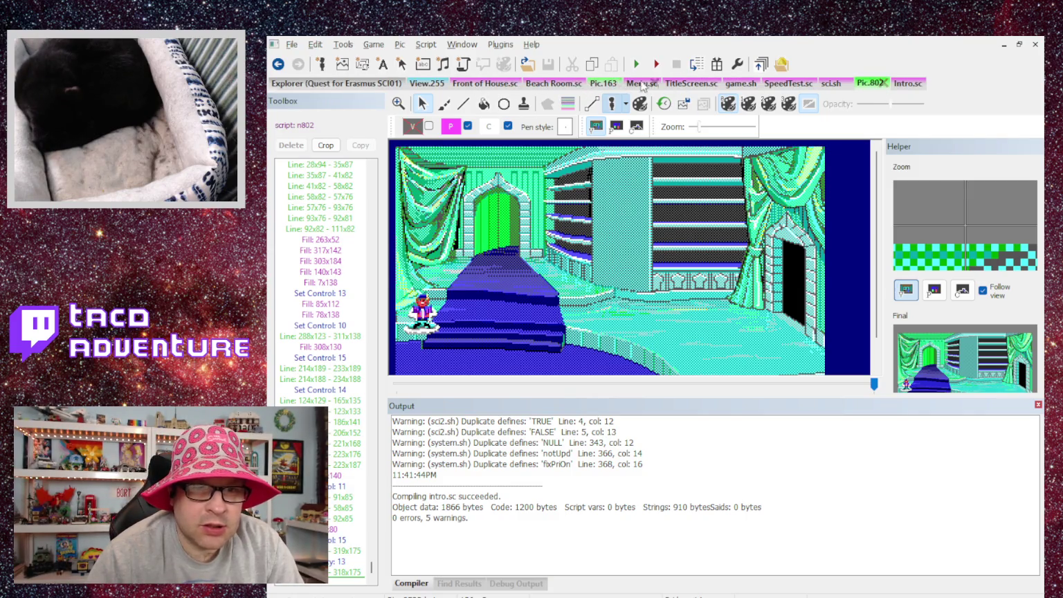
click(907, 83)
scroll(808, 335, down, 10)
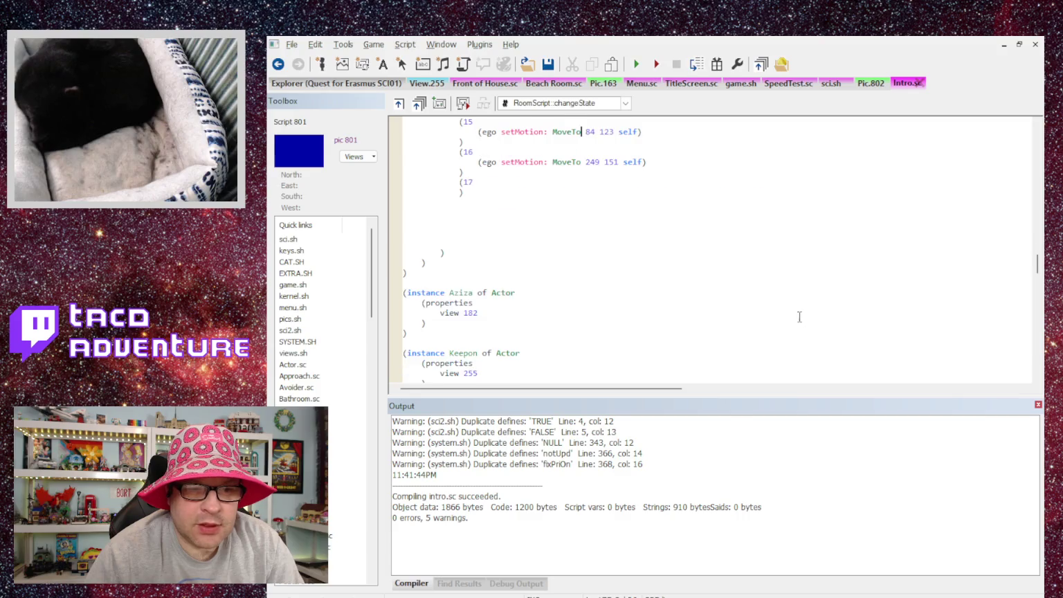
Step: Change Keepon's posn in state 7 to 18 139
drag(1036, 278, 1036, 367)
scroll(533, 319, up, 10)
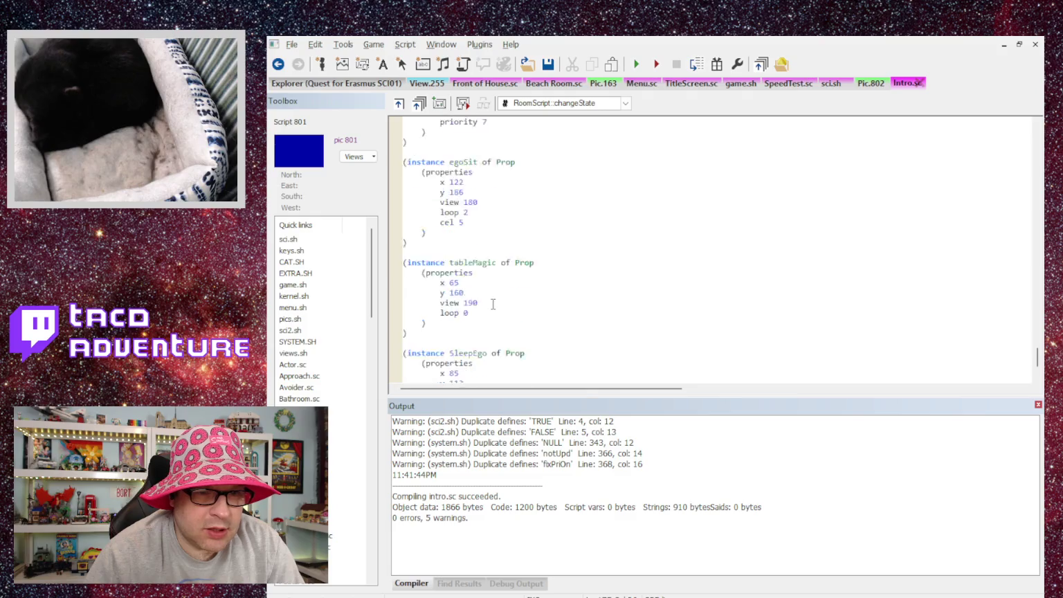
scroll(494, 291, up, 15)
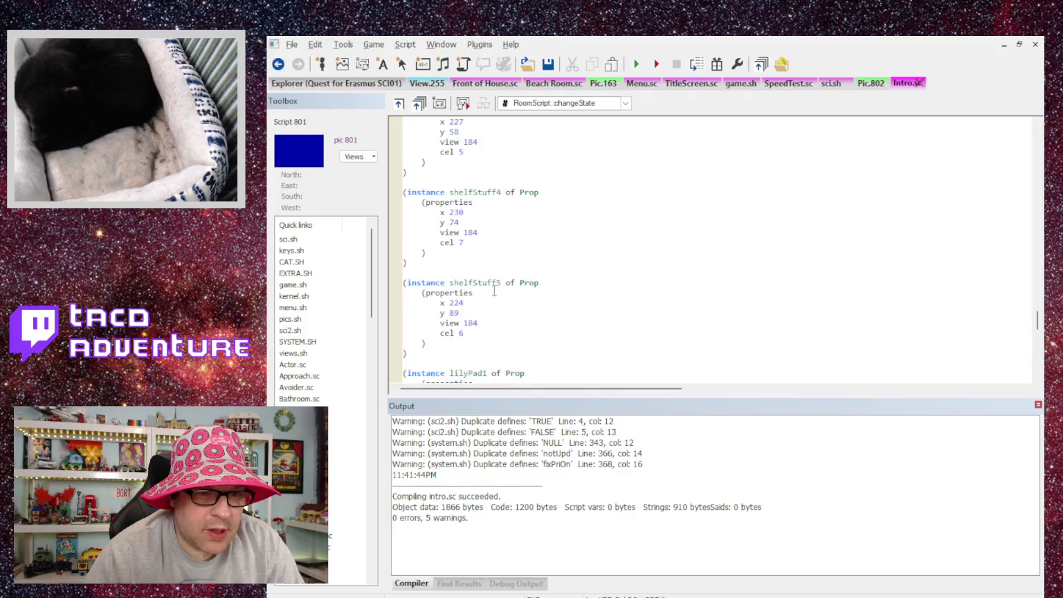
scroll(494, 289, up, 10)
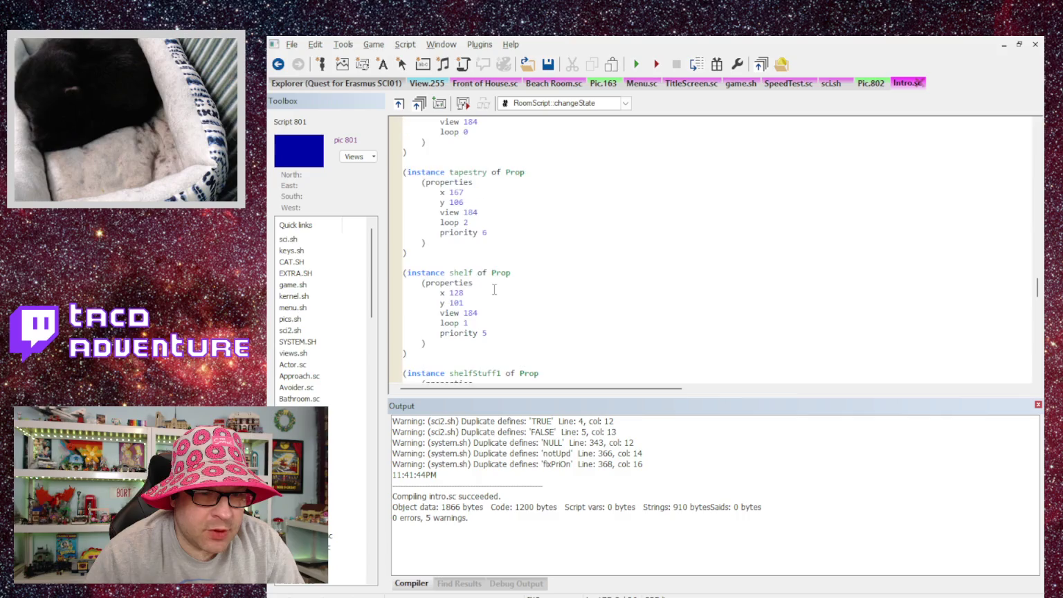
scroll(494, 289, up, 15)
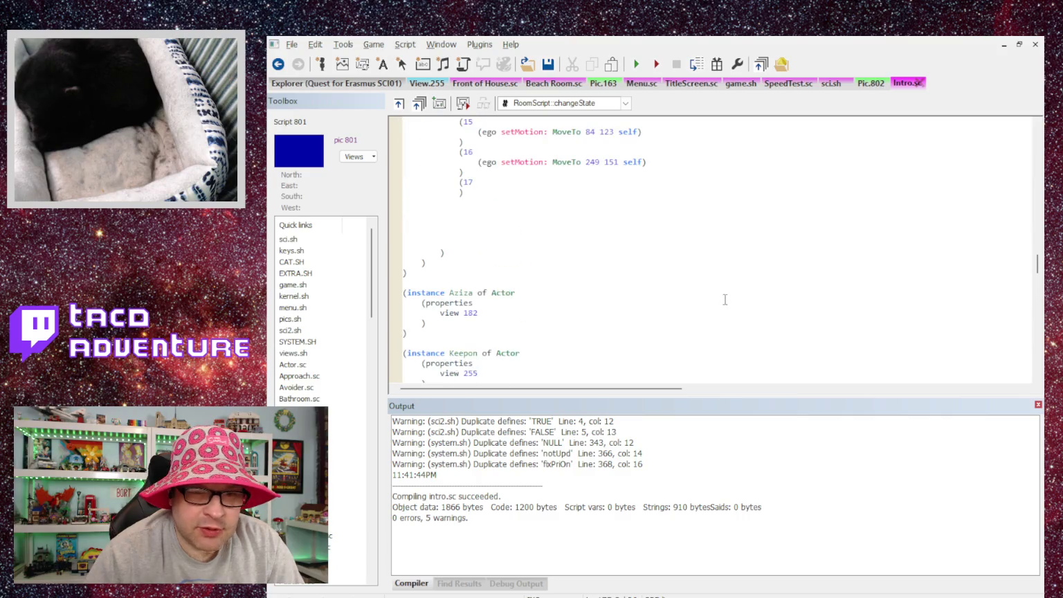
scroll(706, 287, down, 3)
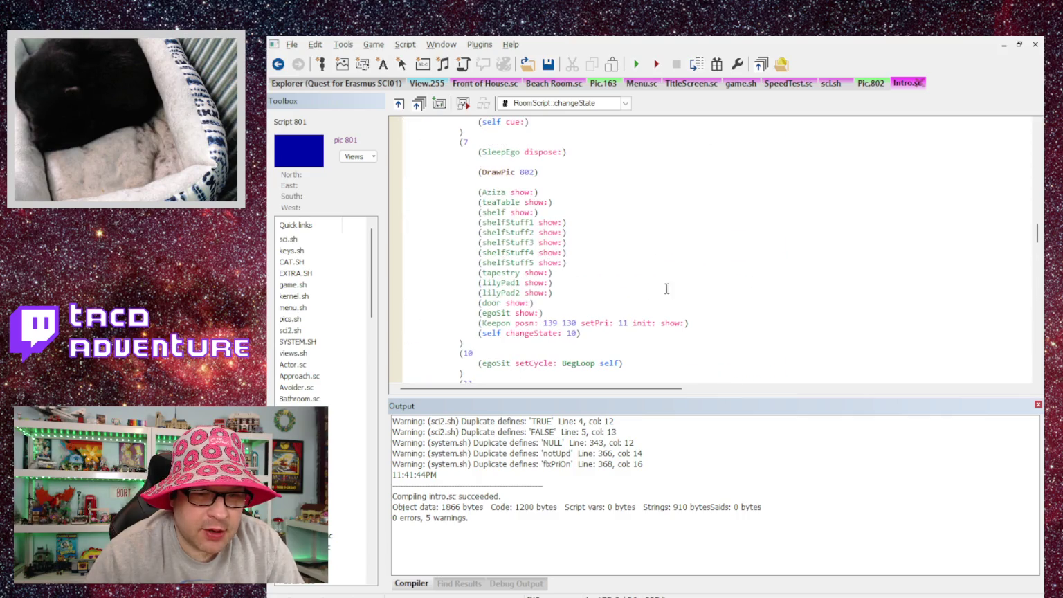
click(549, 321)
double_click(550, 292)
text(18)
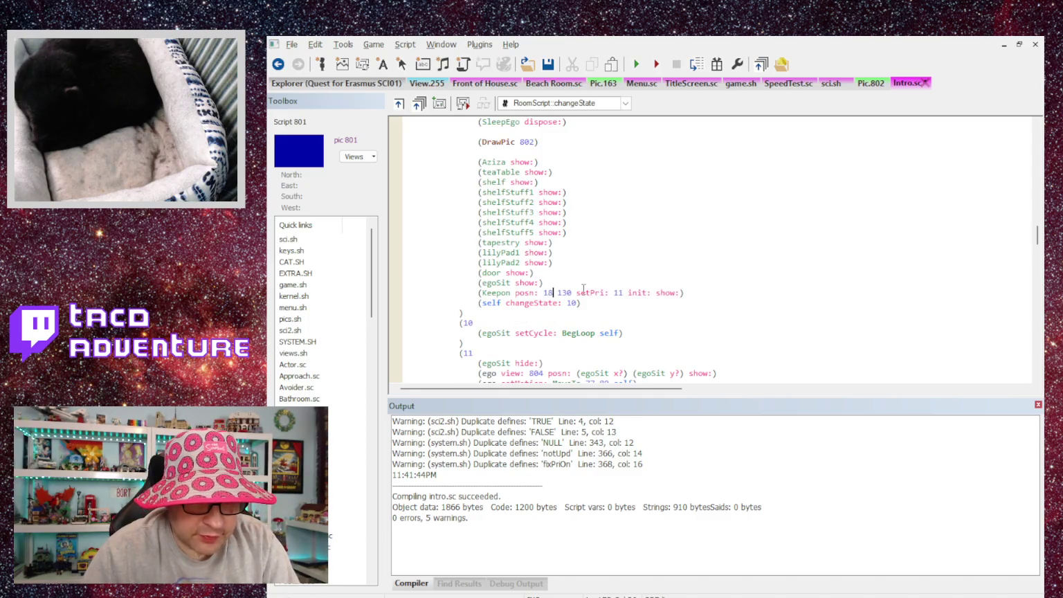
double_click(565, 293)
text(139)
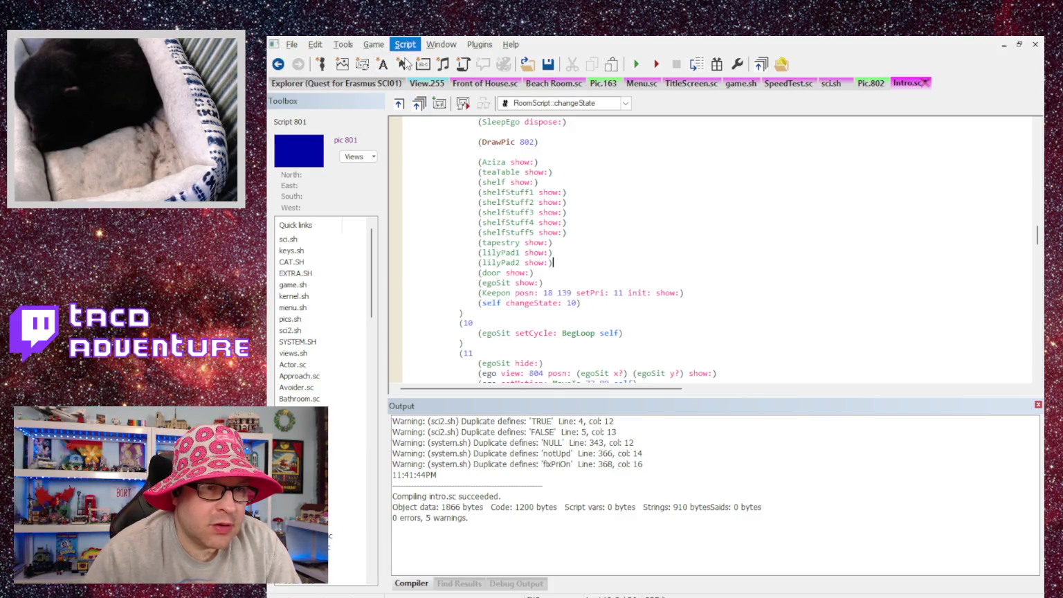
Step: Recompile Intro.sc, getting 0 errors and 5 warnings
key(ctrl+F7)
scroll(575, 163, down, 6)
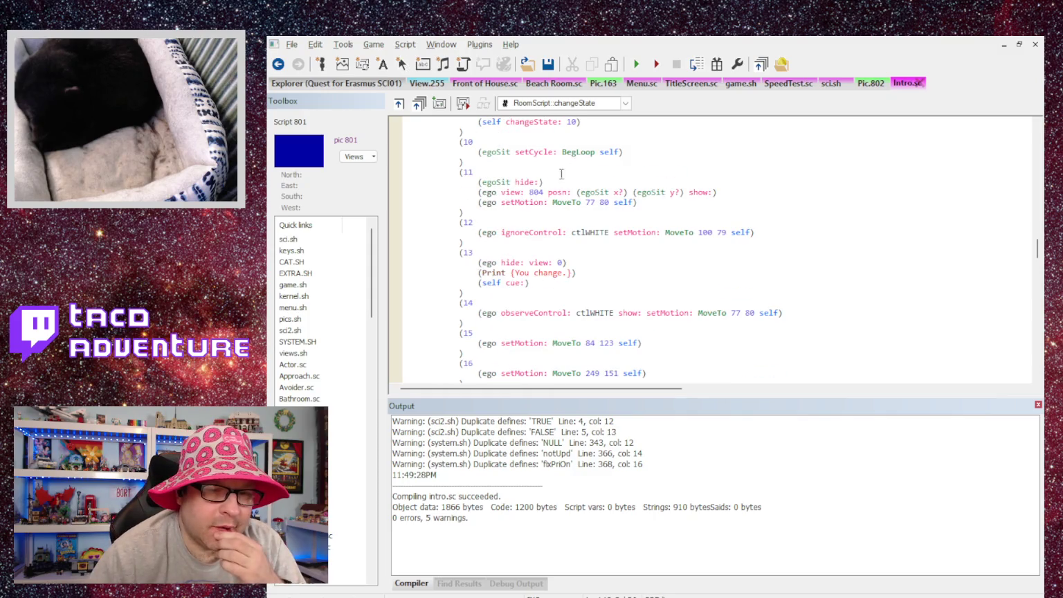
scroll(562, 173, down, 3)
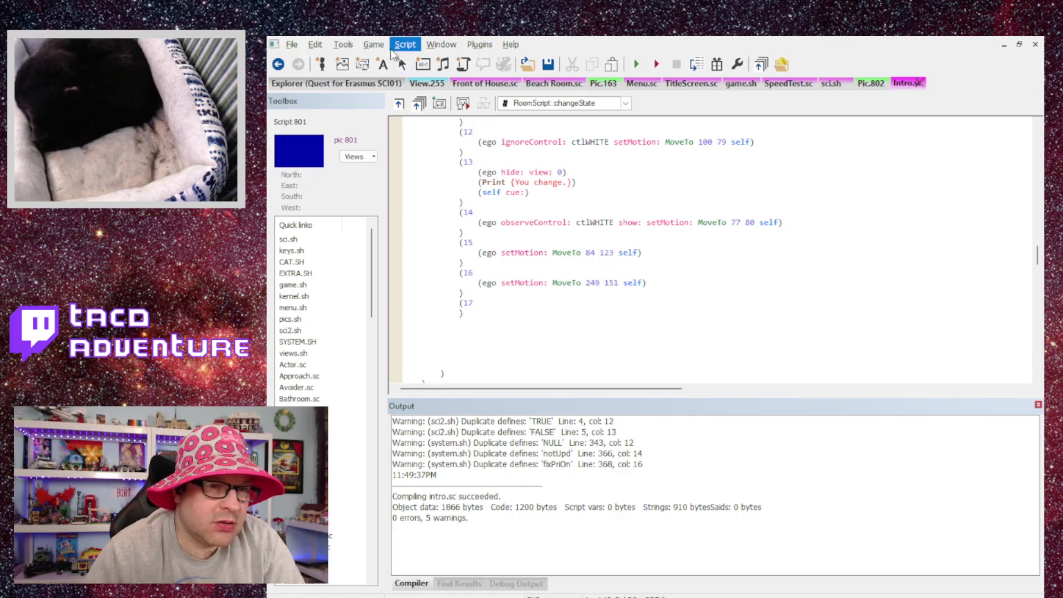
Step: Launch the game and dismiss the story, Aziza and narration messages through 'You change.'
key(F5)
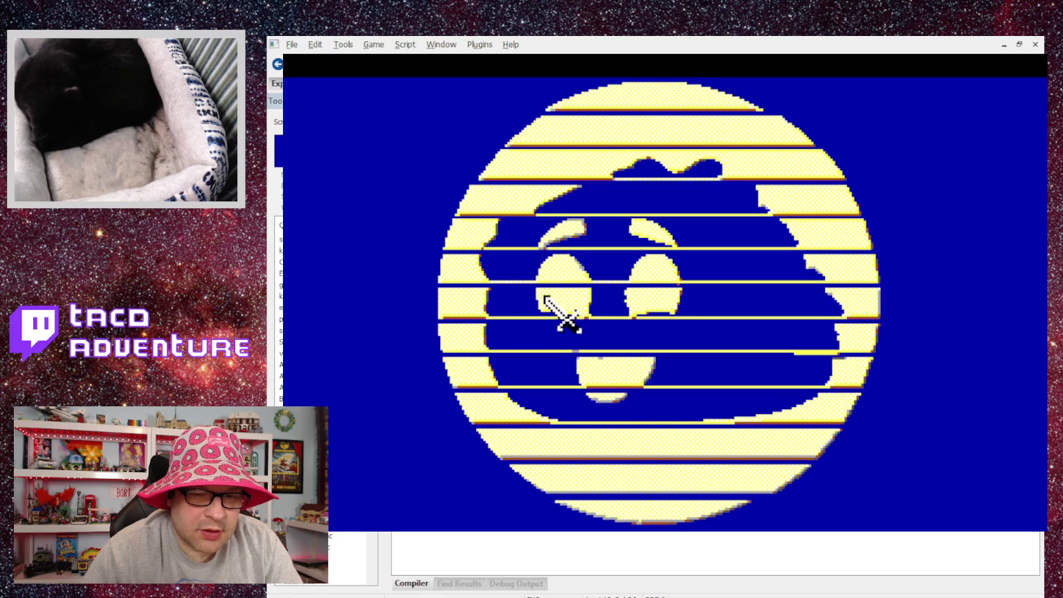
click(597, 306)
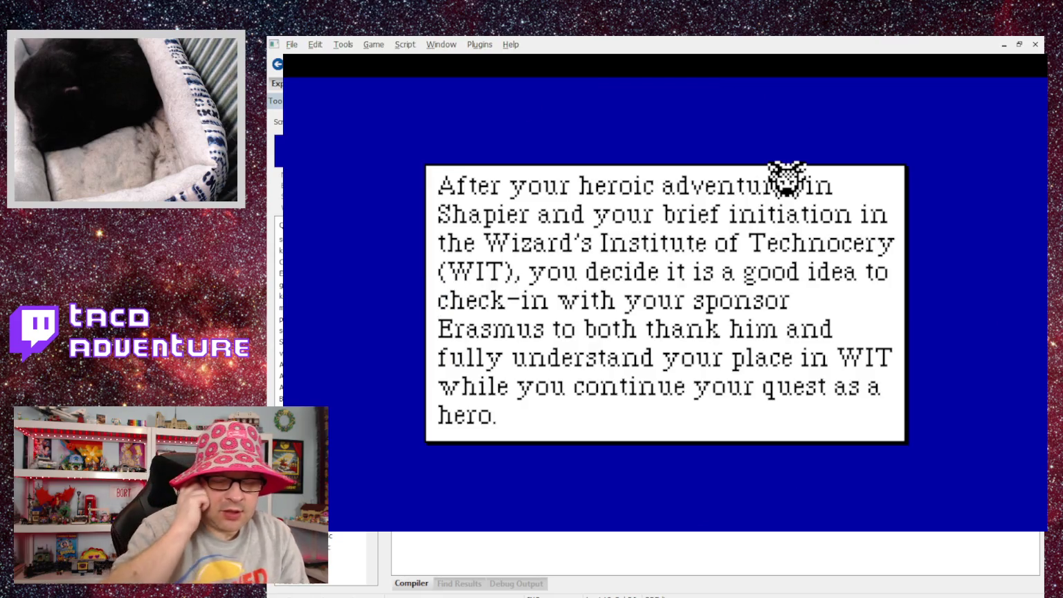
click(786, 178)
click(782, 178)
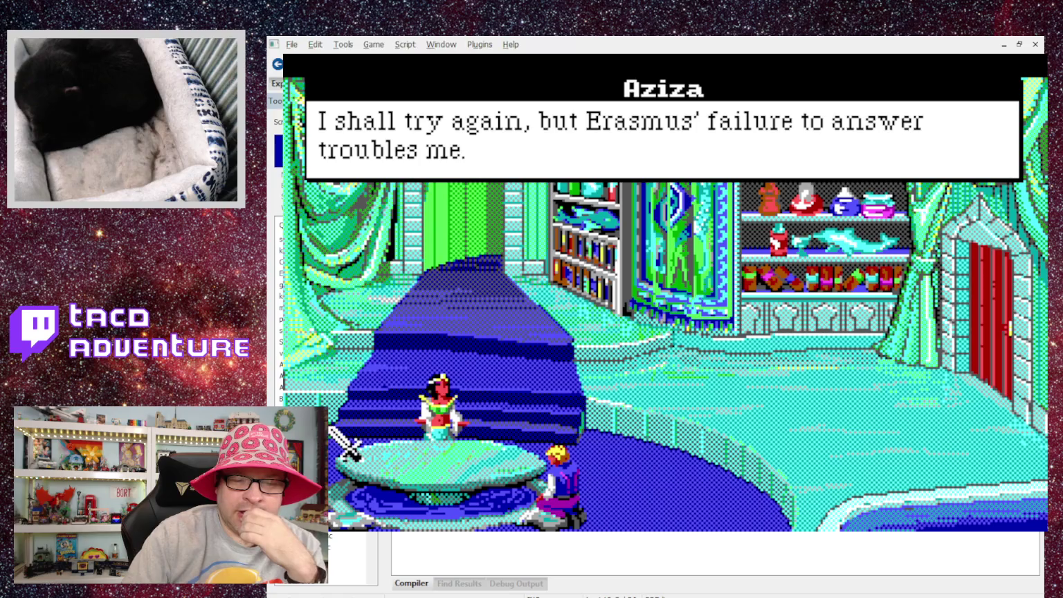
click(508, 406)
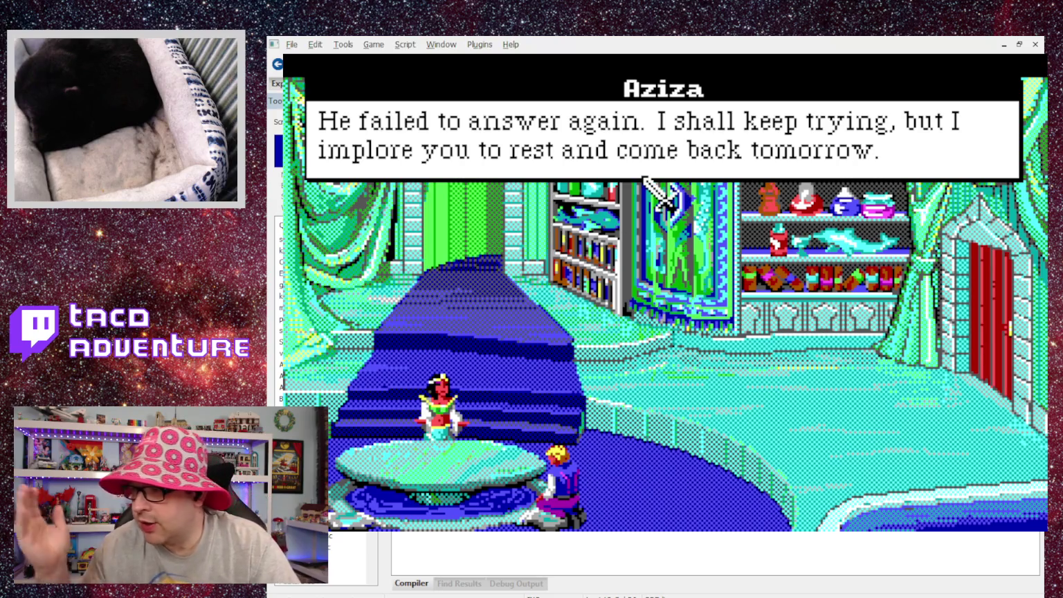
click(751, 253)
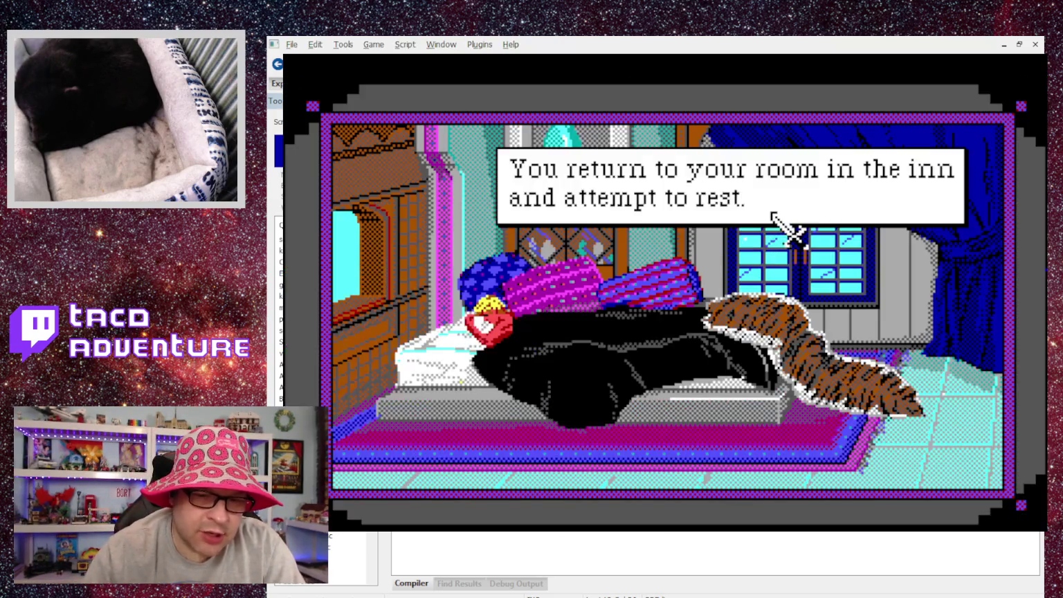
click(736, 235)
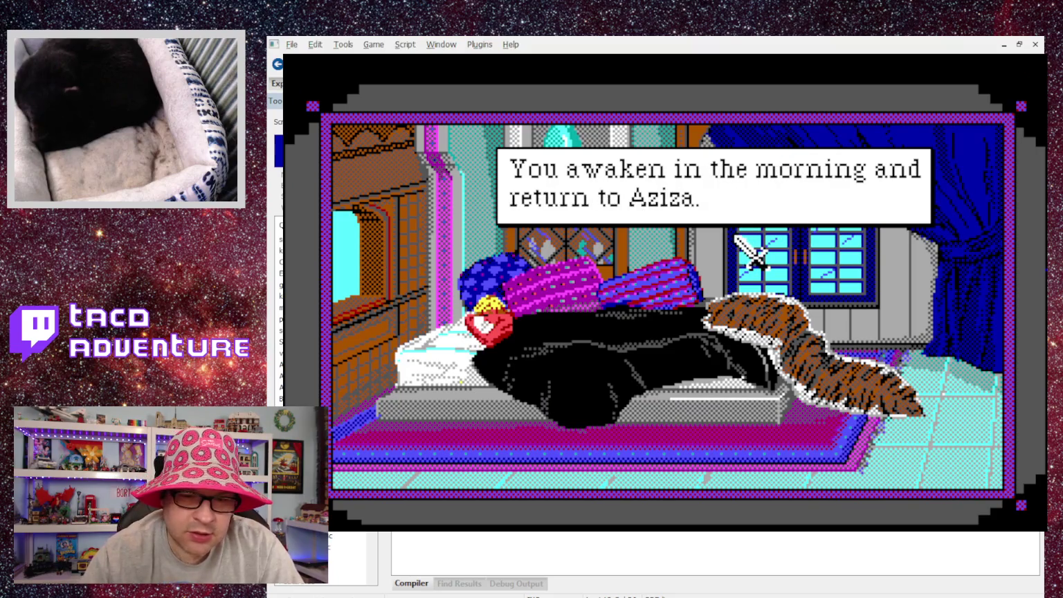
click(738, 239)
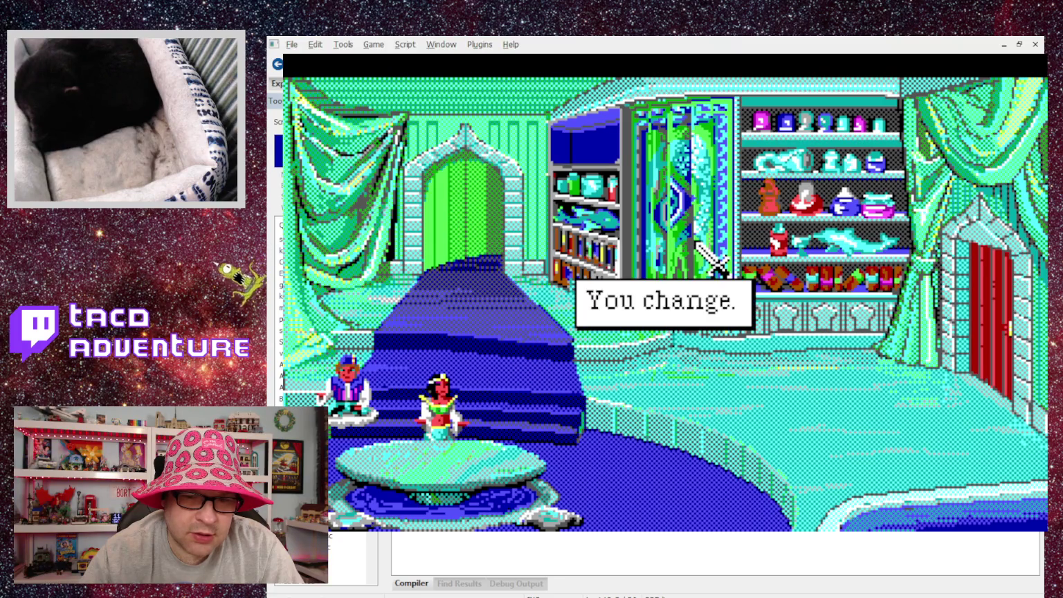
click(703, 416)
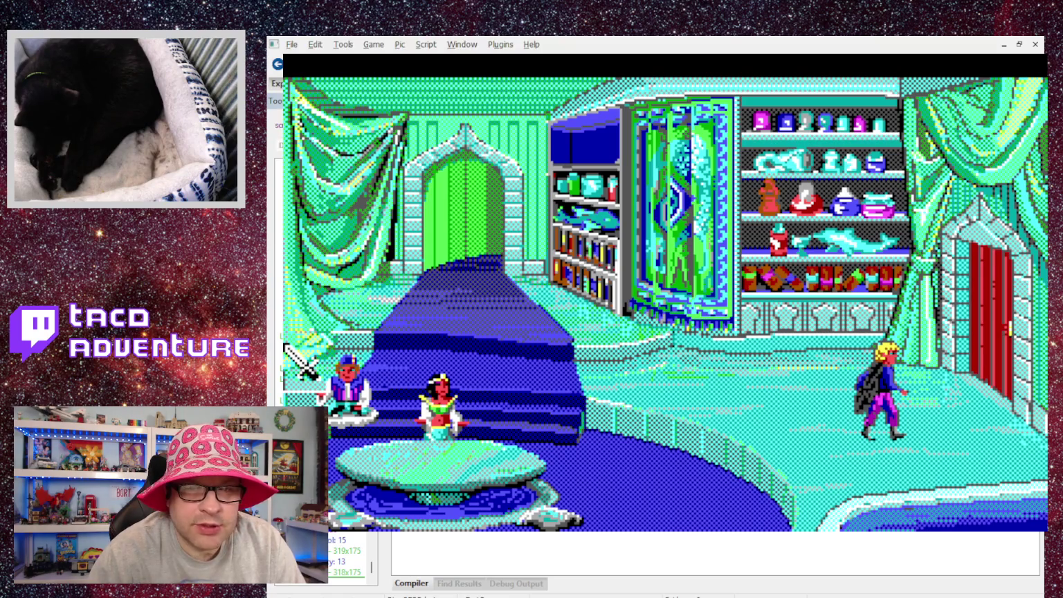
Step: After the intro finishes, close the game and jump to the end of Intro.sc
key(ctrl+Tab)
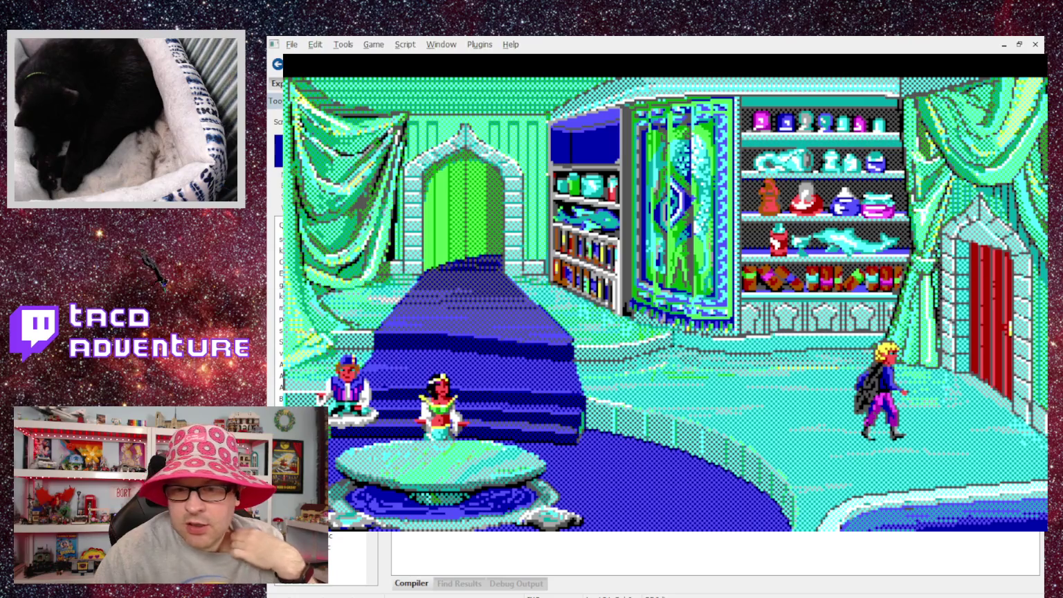
key(ctrl+F9)
key(ctrl+End)
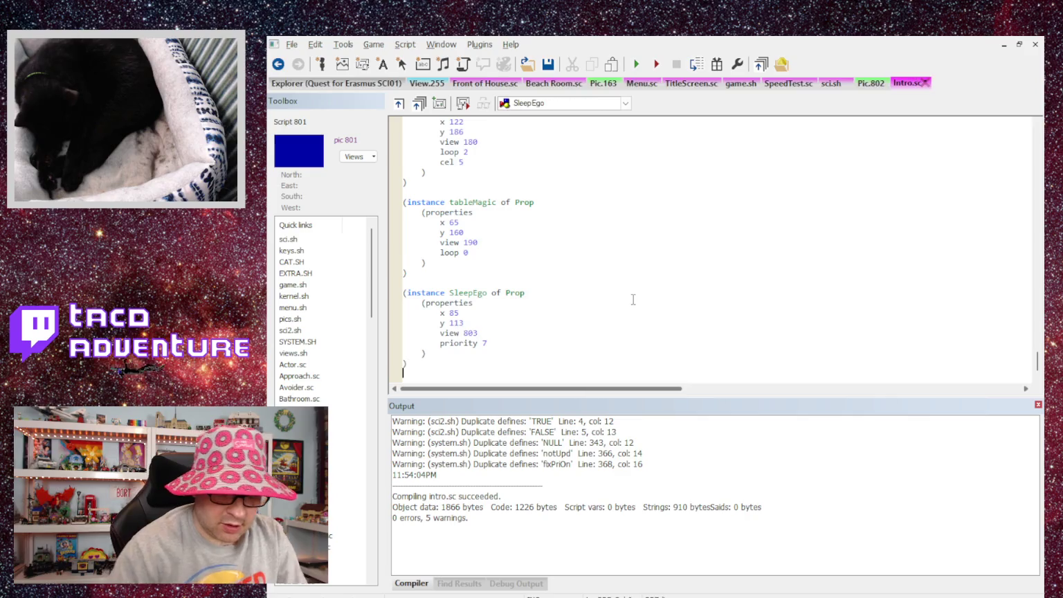
Step: Begin a Portal Prop instance with an open properties block at the end of Intro.sc, then list the game's views
key(Return)
text((instance Portal of P)
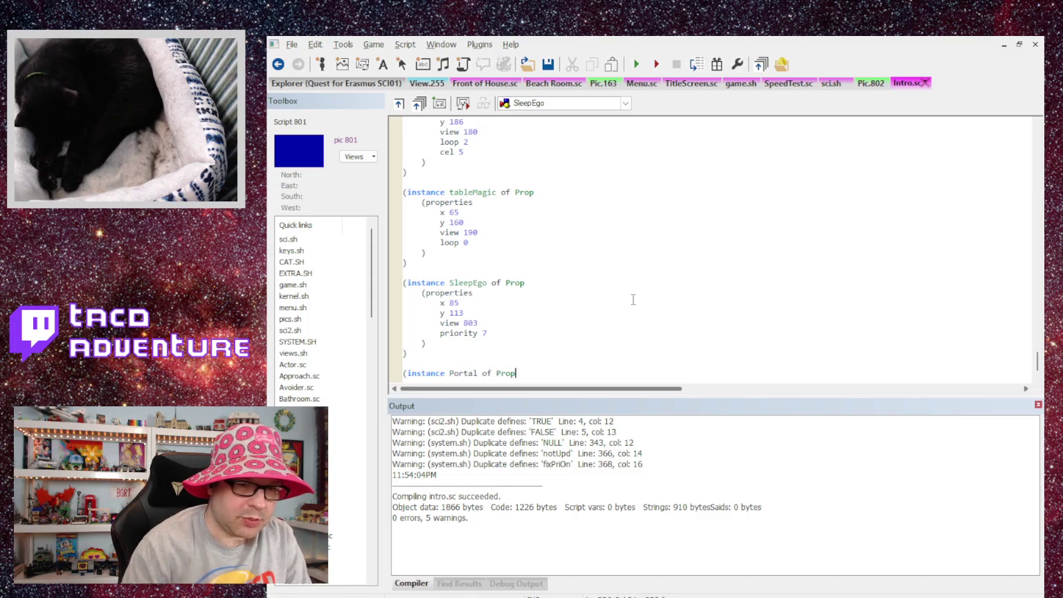
key(Return)
text(roperties)
key(Return)
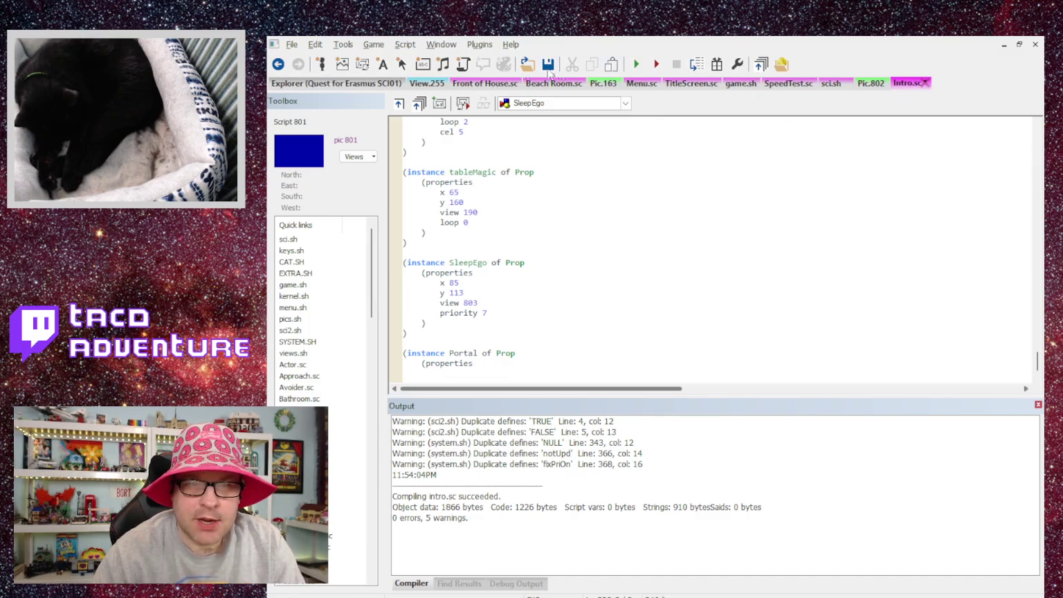
click(338, 81)
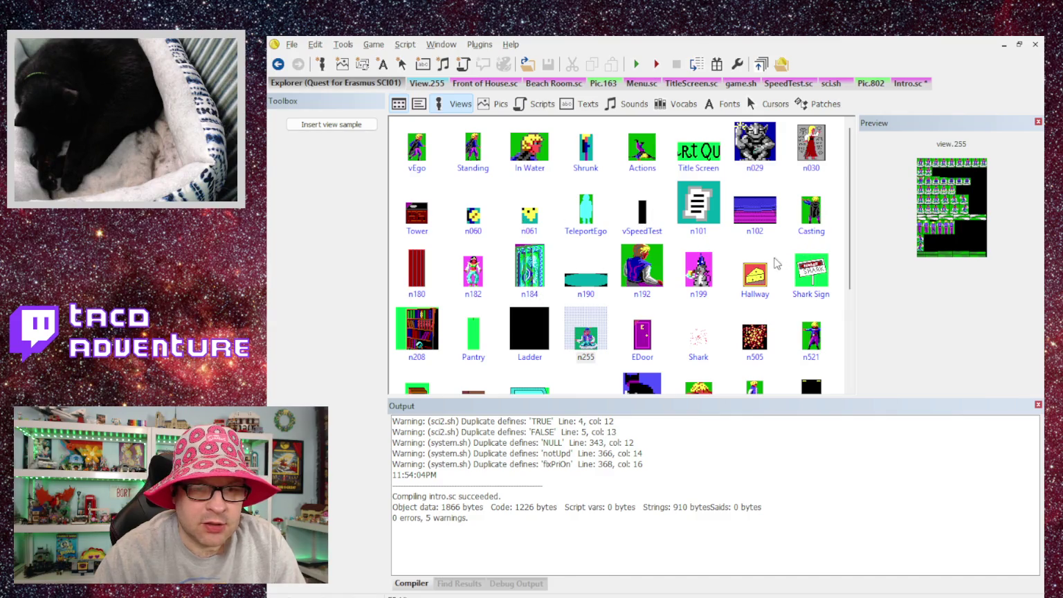
Step: Find and preview view 805 in the Explorer as the portal graphic
scroll(707, 335, down, 2)
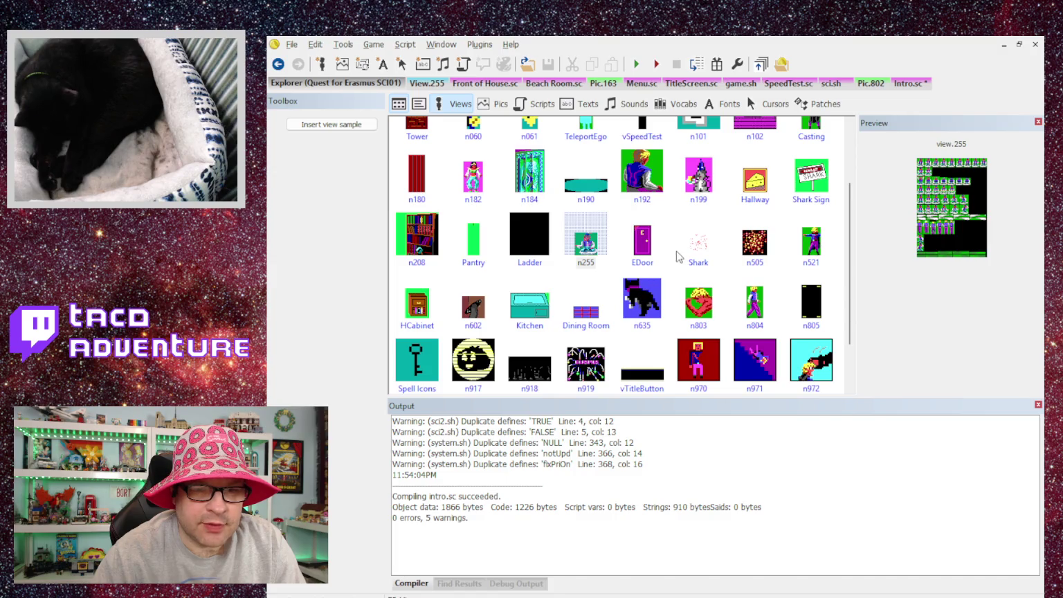
scroll(705, 251, down, 2)
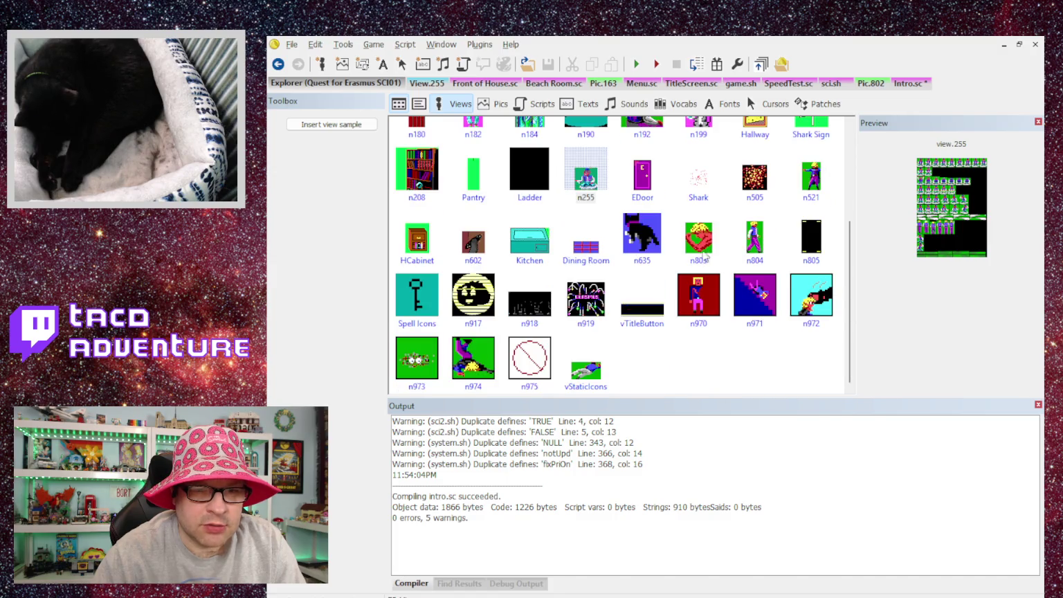
click(815, 239)
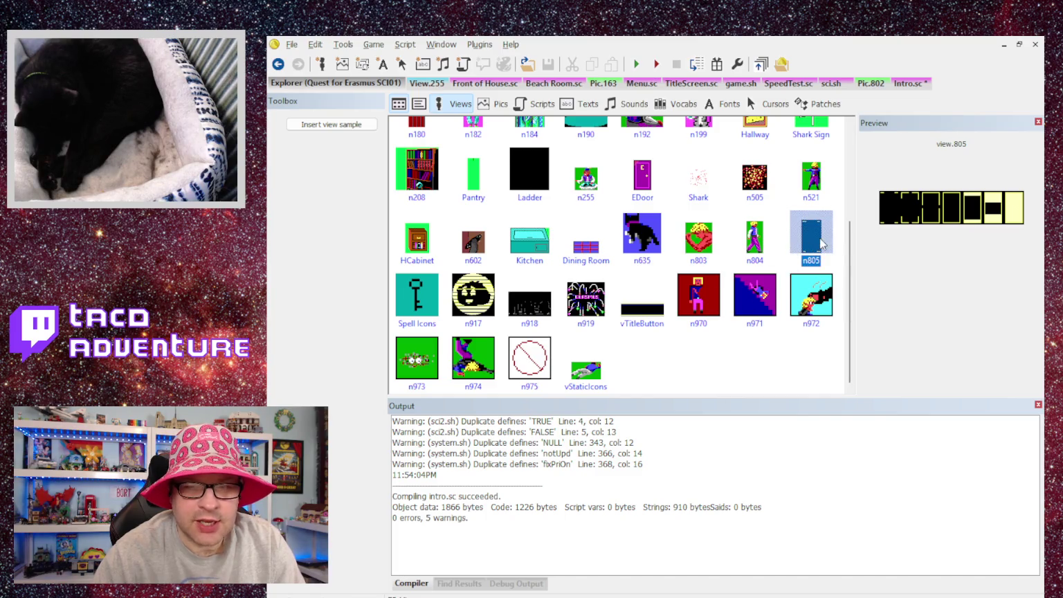
Step: Set Portal's view property to 805 in Intro.sc and close its properties block
click(906, 83)
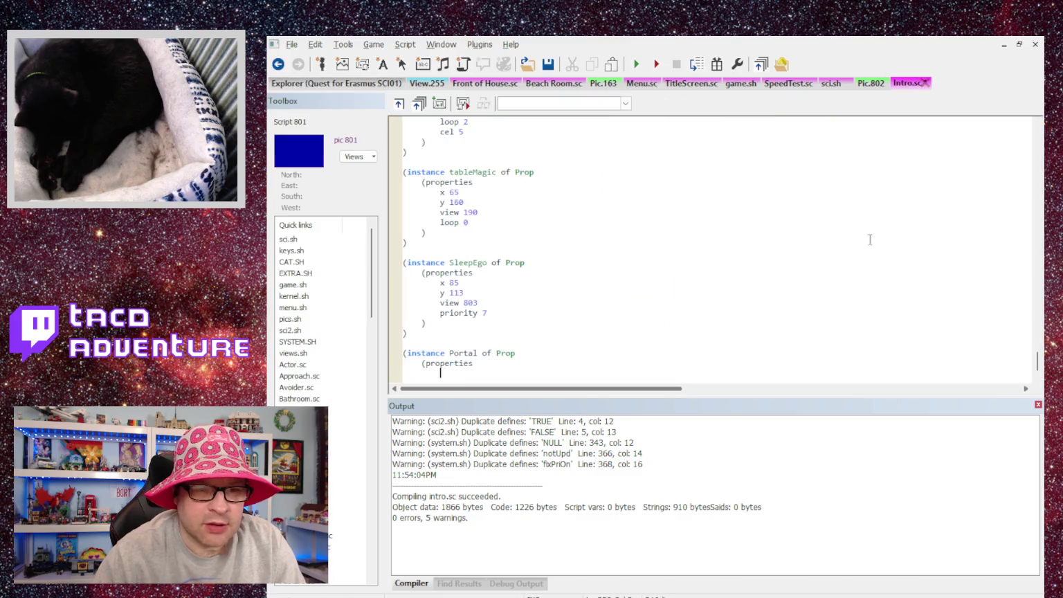
key(Return)
text(v)
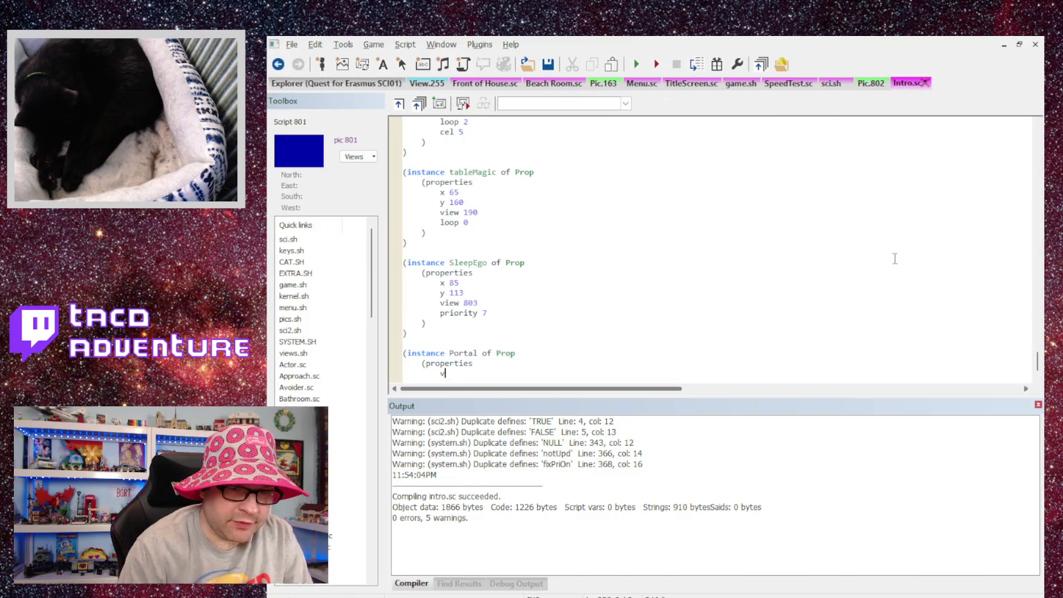
text(iew 805)
key(Return)
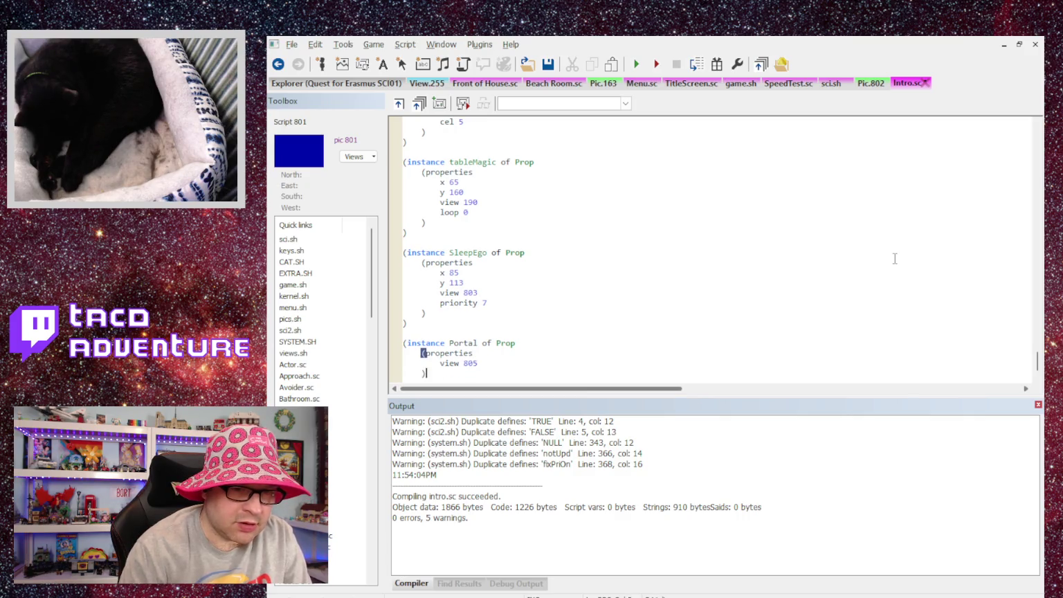
key(Return)
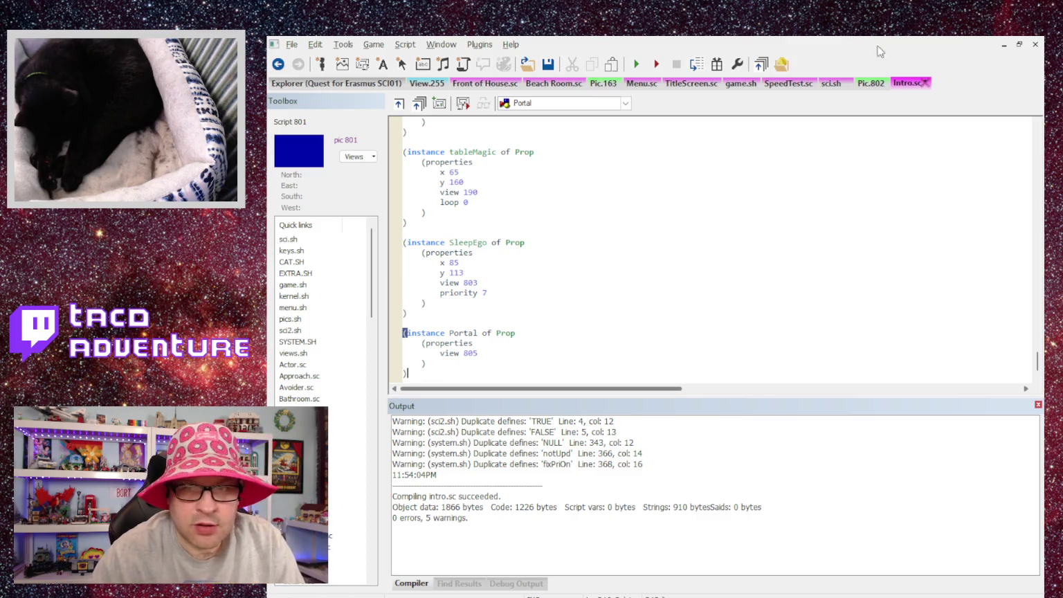
scroll(583, 307, up, 2)
scroll(583, 294, down, 2)
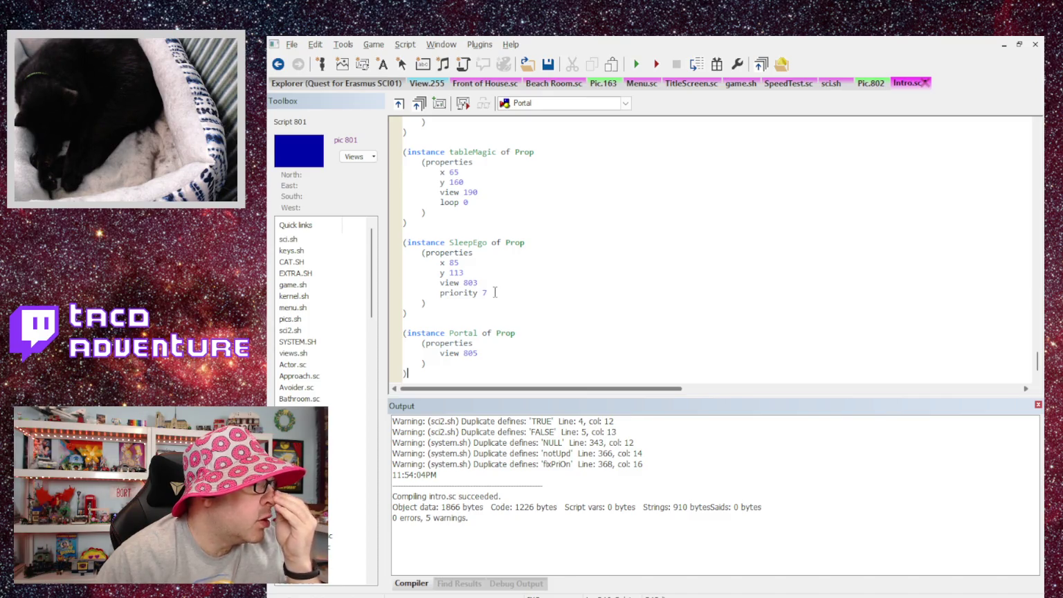
key(ctrl+Tab)
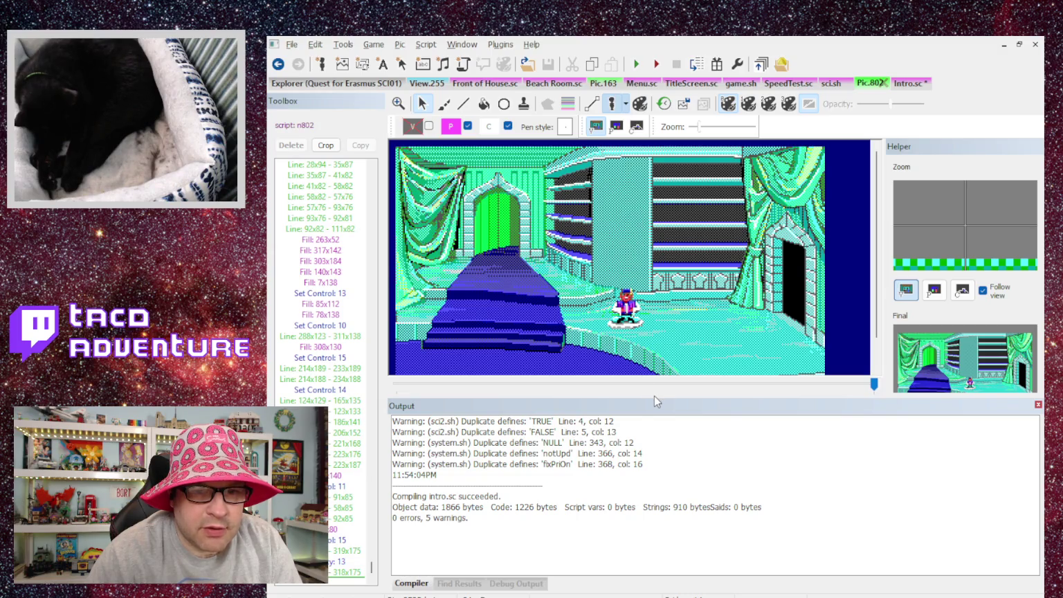
Step: Move the test ego box in Pic.802 beside the bookshelves to read the portal position 227,127
drag(631, 313, 705, 291)
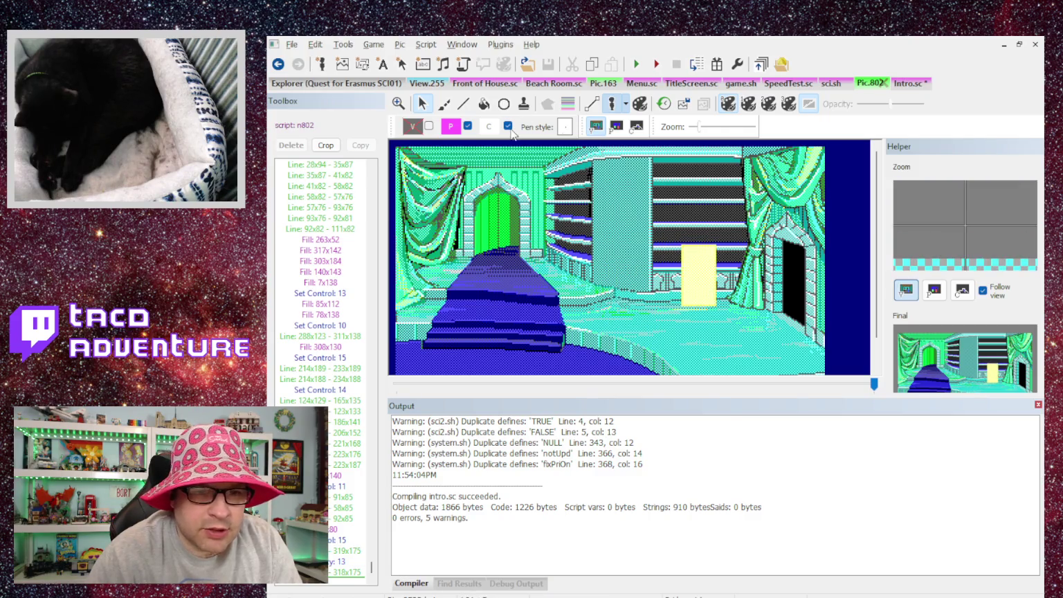
click(567, 103)
drag(714, 290, 712, 299)
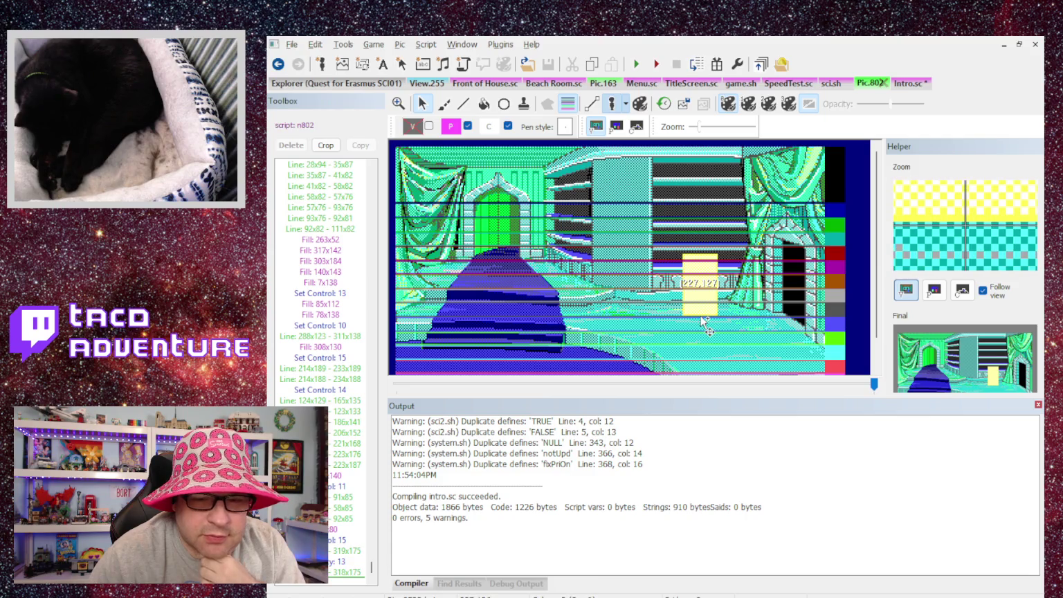
drag(705, 313, 705, 313)
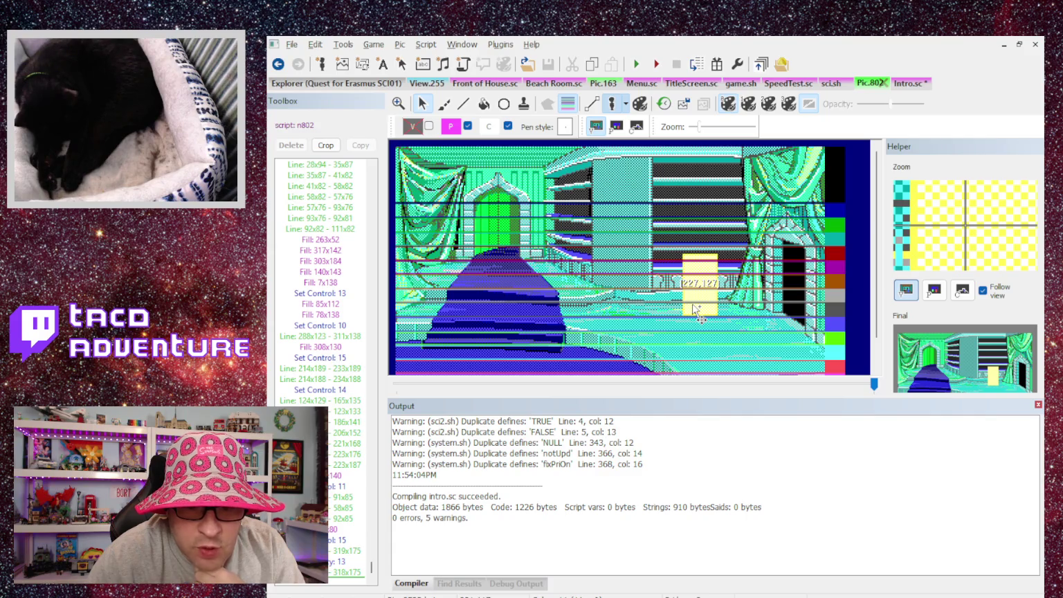
click(901, 84)
Step: Give Portal x 227 and y 127 and compile Intro.sc
click(476, 343)
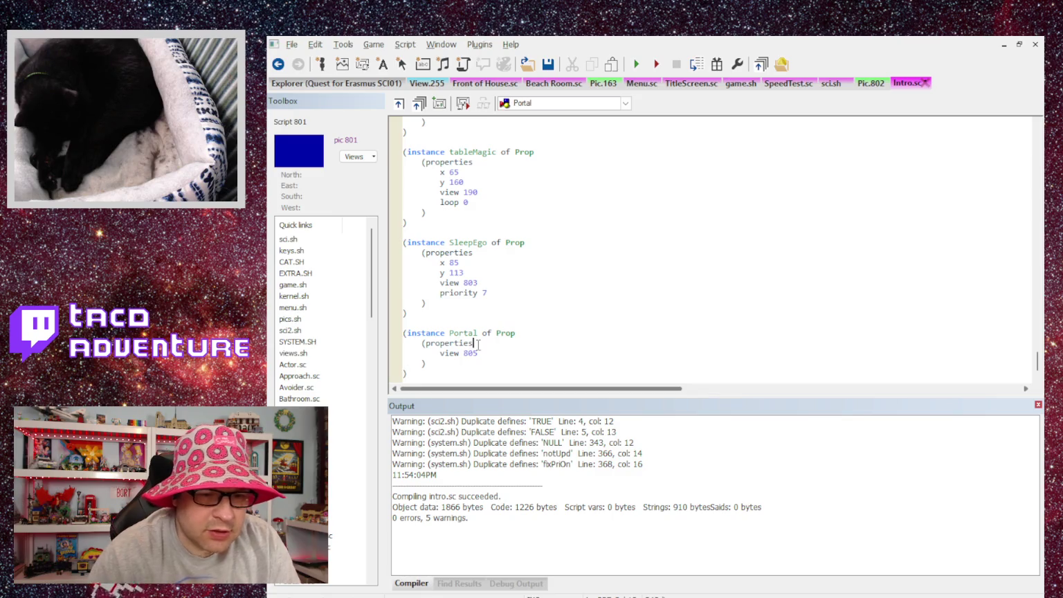
key(Return)
text(x 227)
key(Return)
text(y 127)
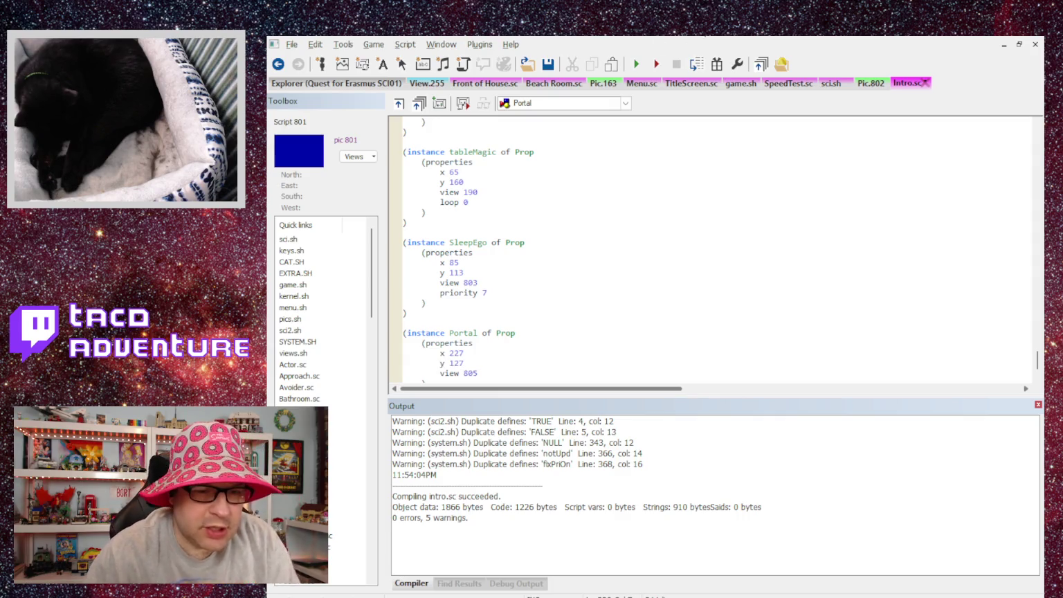
scroll(713, 249, down, 2)
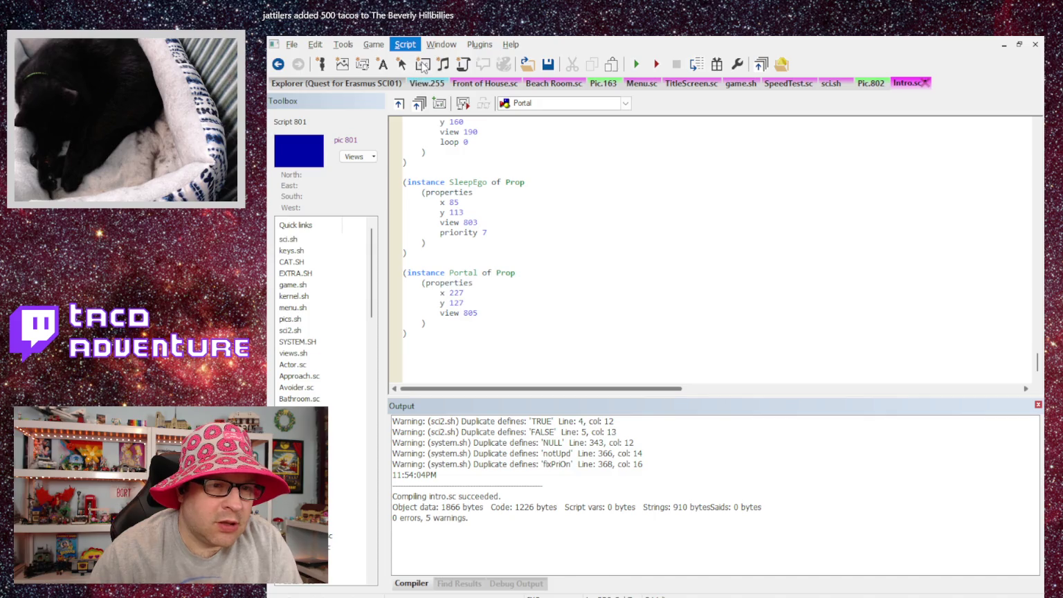
key(ctrl+shift+b)
Step: Start a new state 18 after state 17 in changeState
scroll(1035, 362, up, 1)
scroll(1035, 362, up, 10)
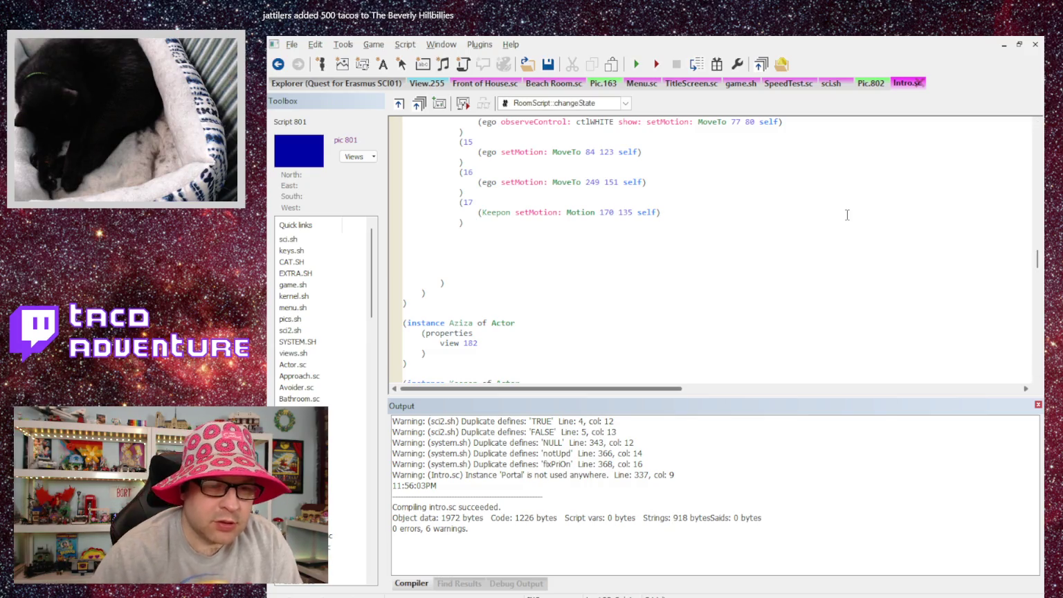
key(Return)
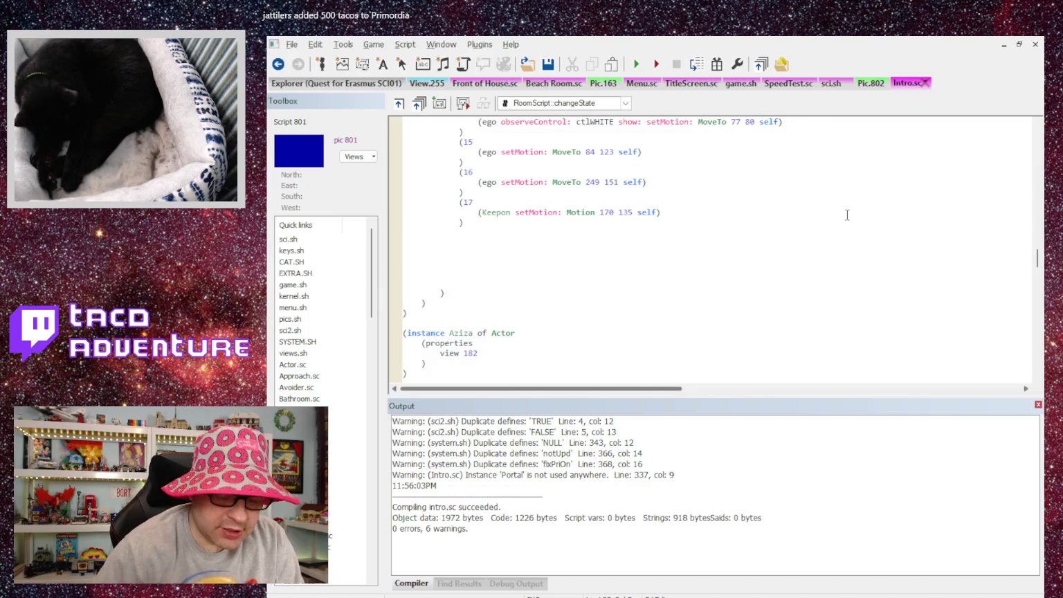
text((18)
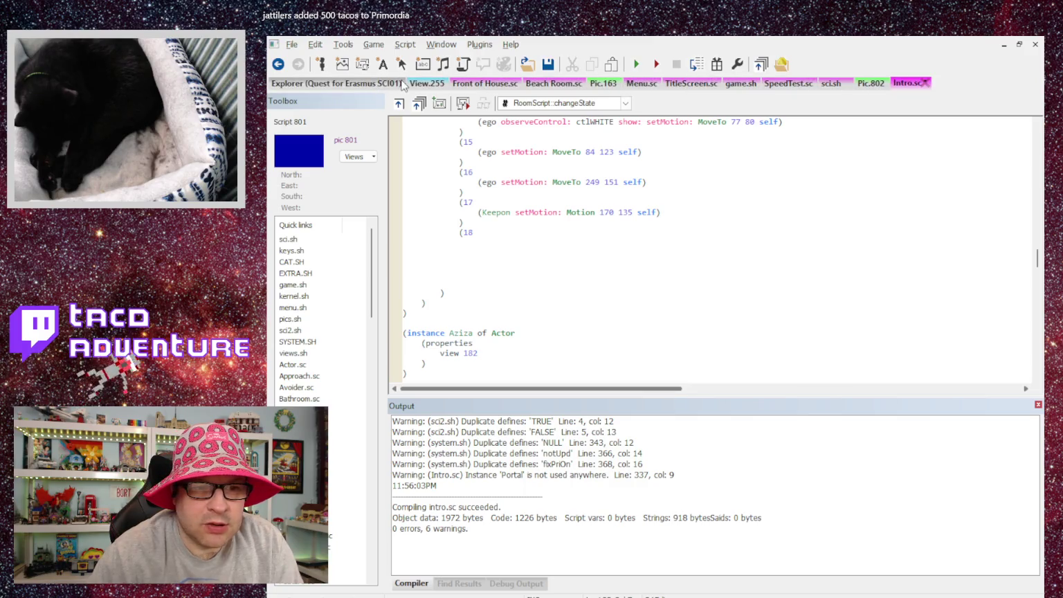
click(415, 83)
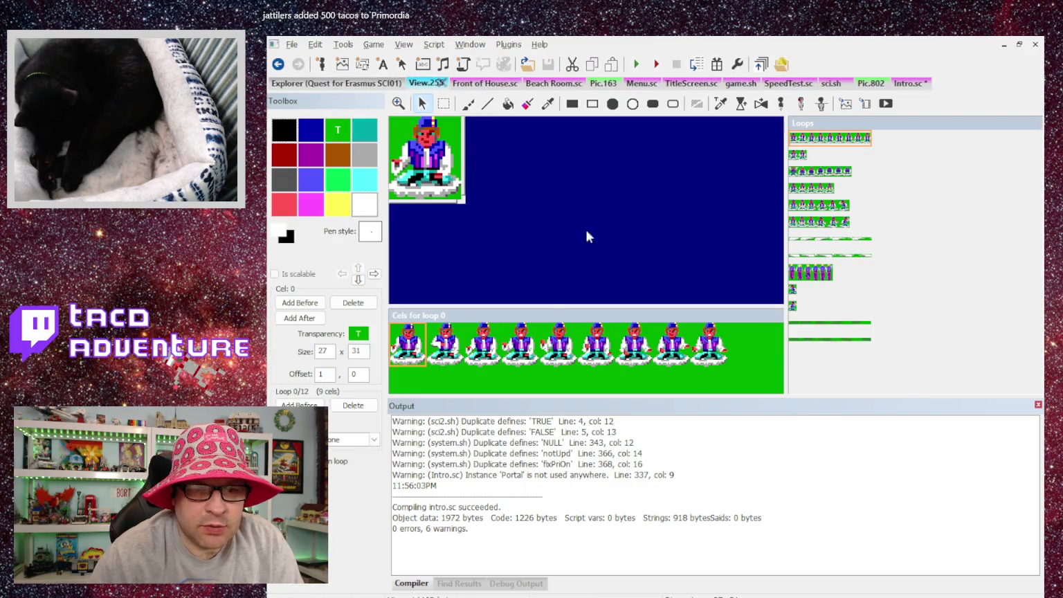
Step: Step back and forth through loop 0's cels of View.255
key(Right)
key(Right)
key(Right)
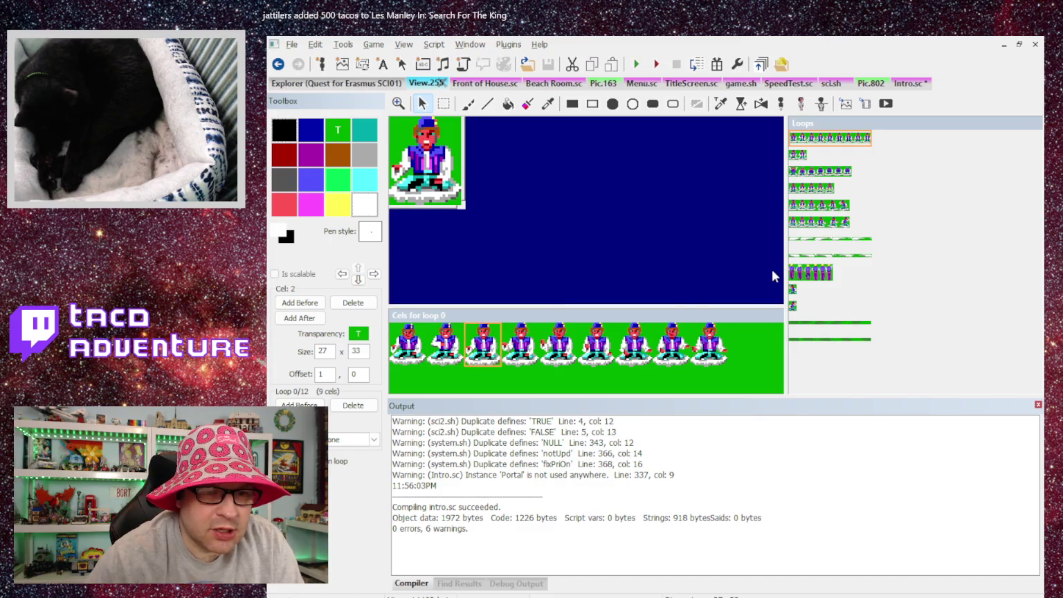
key(Right)
key(Right)
key(Right)
key(Left)
key(Left)
key(Left)
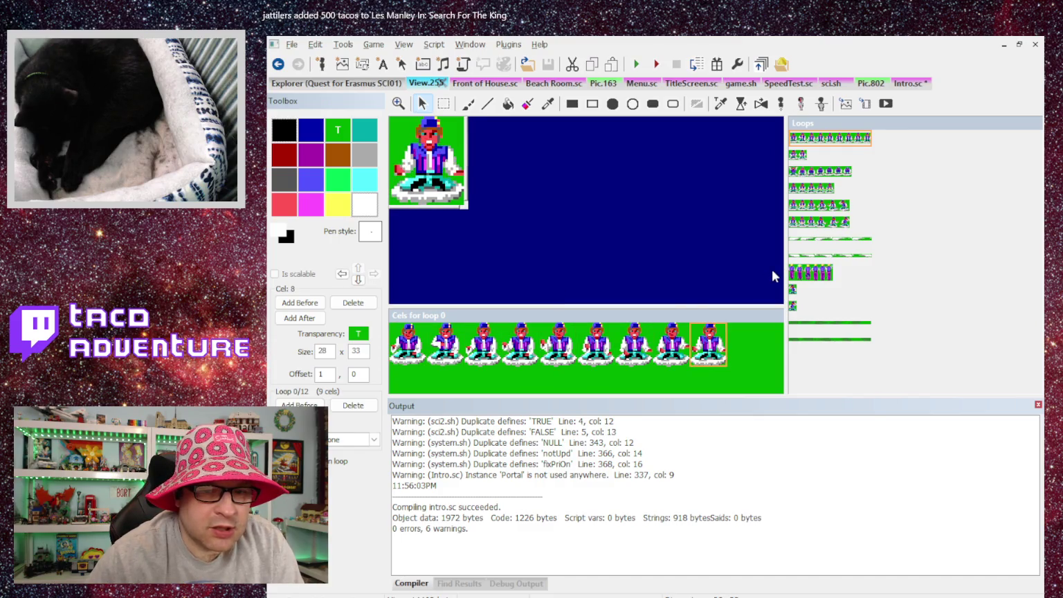
key(Left)
key(Left)
key(Left)
key(Right)
key(Right)
key(Right)
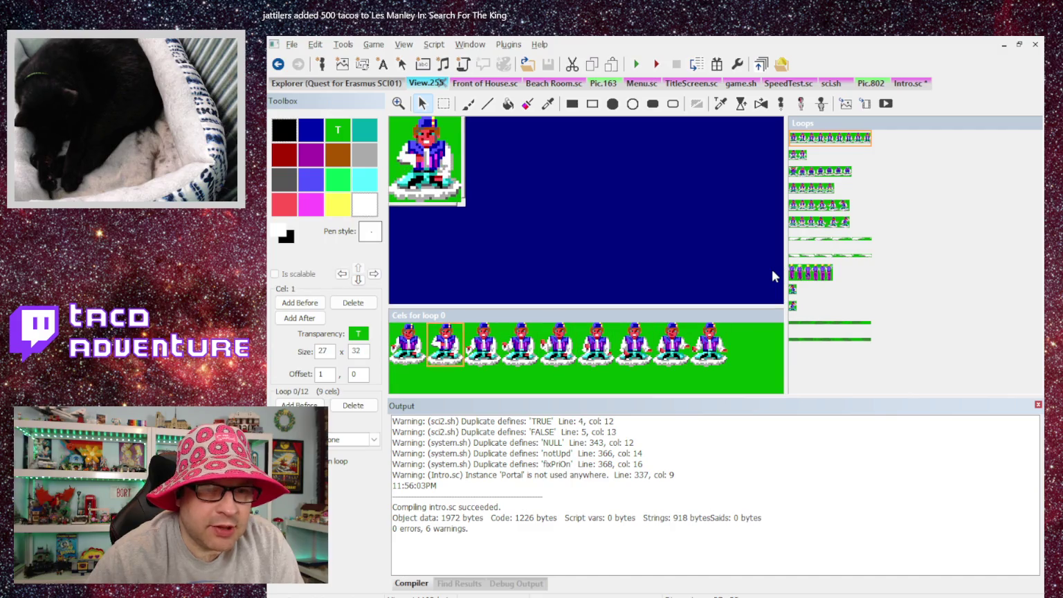
key(Right)
key(Right)
key(Right)
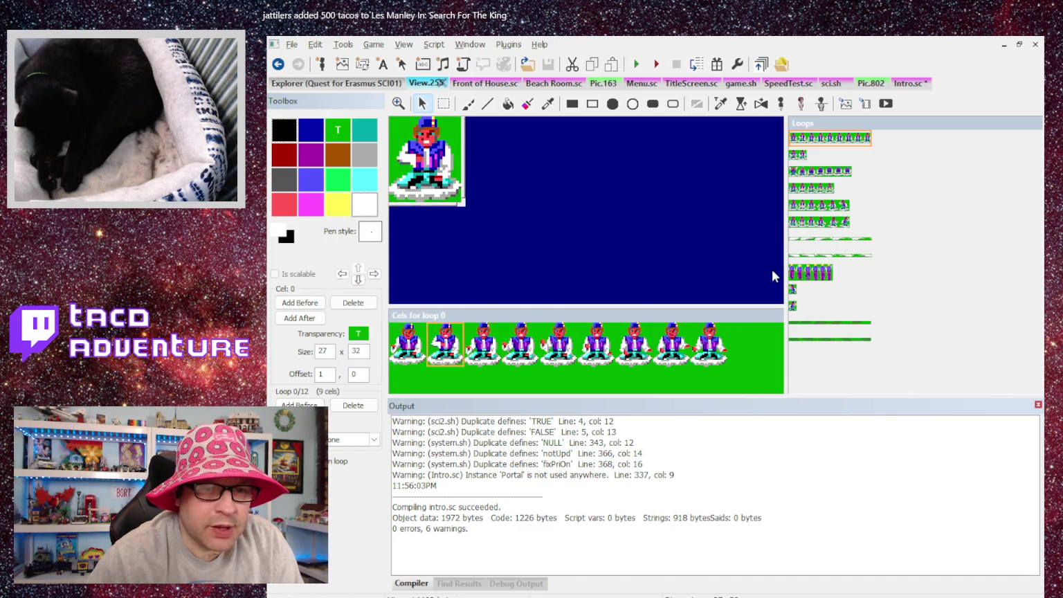
key(Left)
key(Left)
Step: Preview the frames of loops 2, 1 and 4 and the one-frame pose loop 10
click(809, 172)
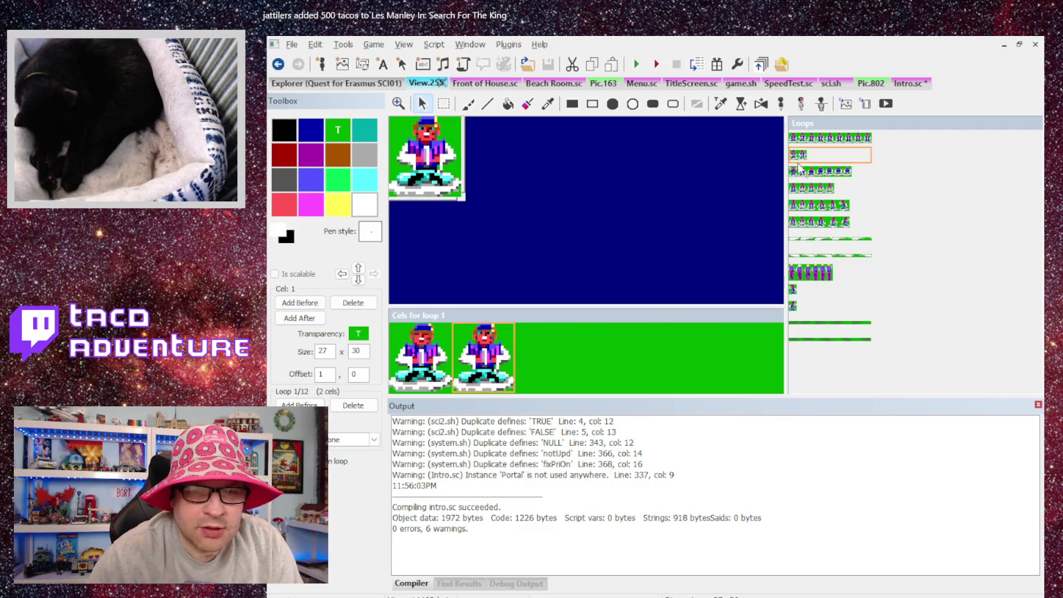
key(Left)
key(Right)
key(Right)
key(Right)
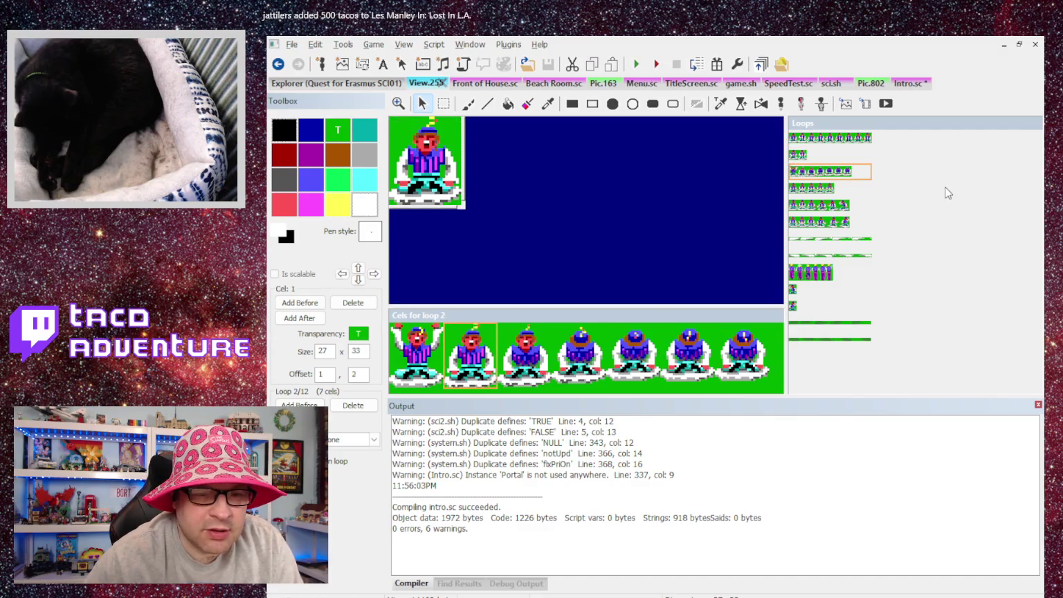
key(Right)
key(Right)
key(Right)
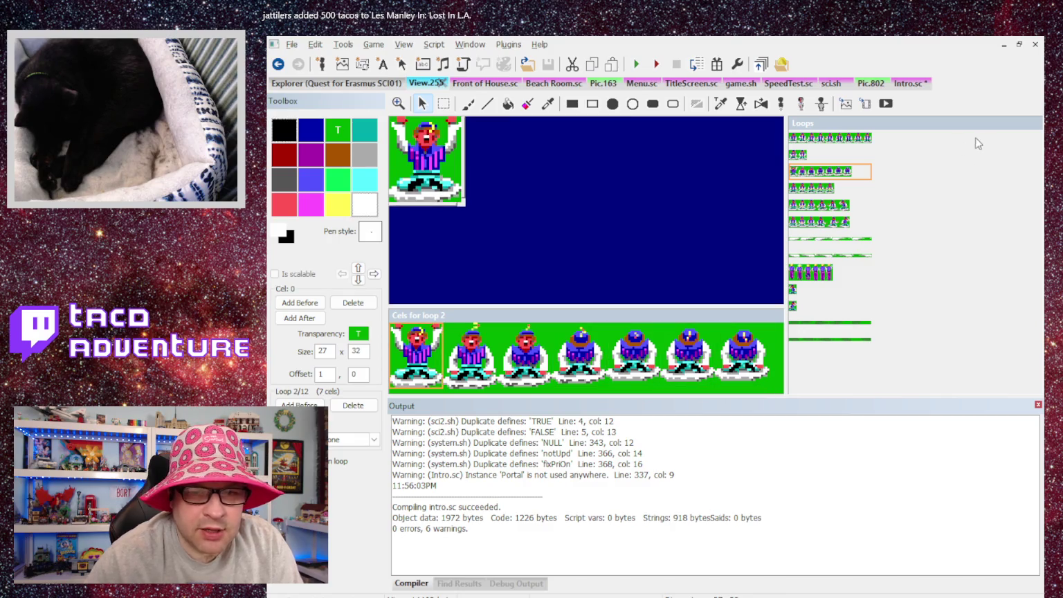
click(805, 157)
click(811, 205)
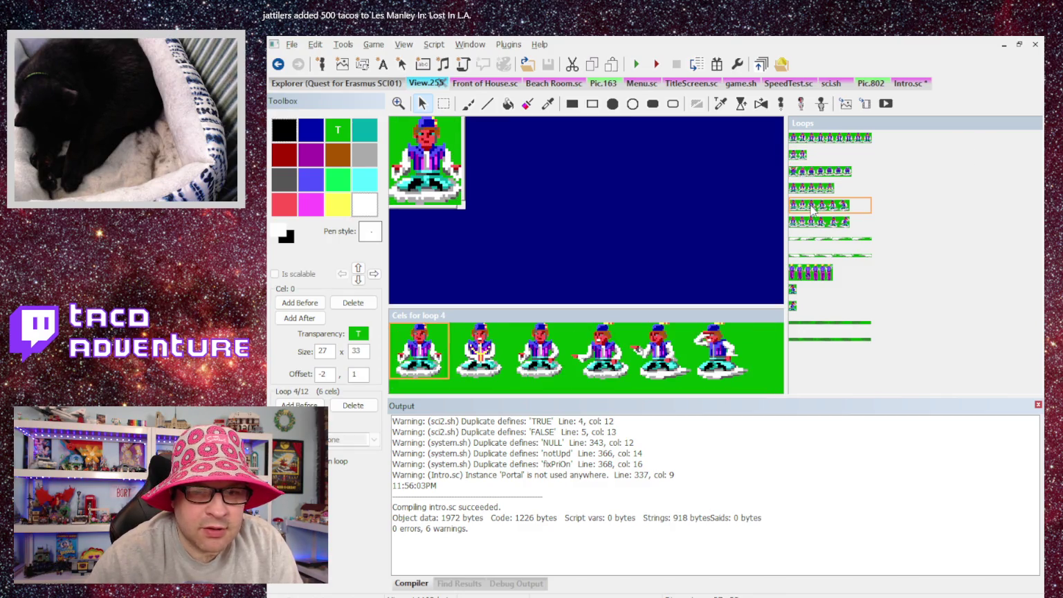
key(Right)
key(Right)
key(Right)
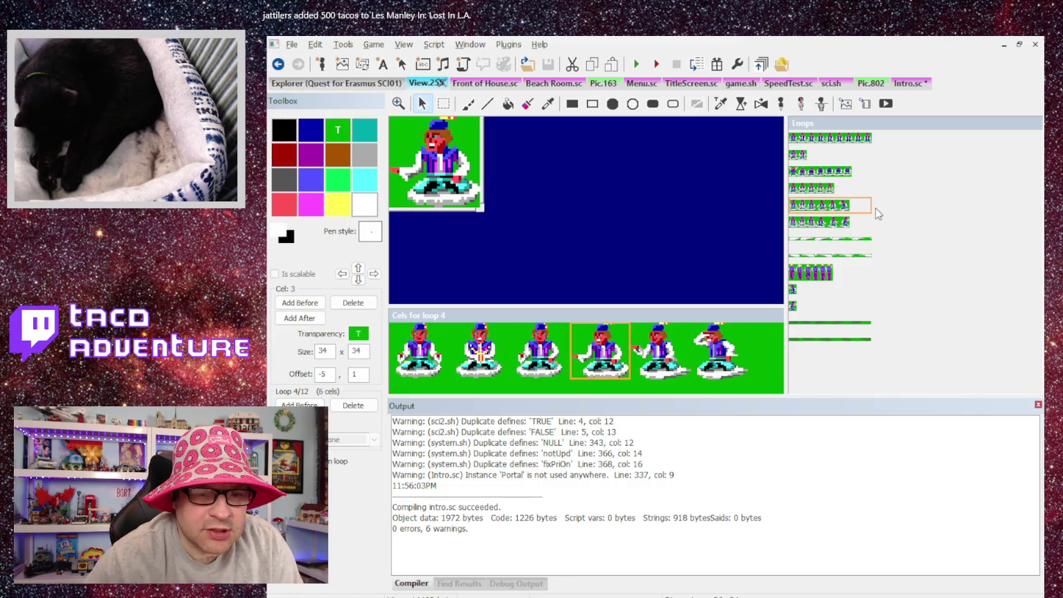
key(Left)
key(Left)
key(Left)
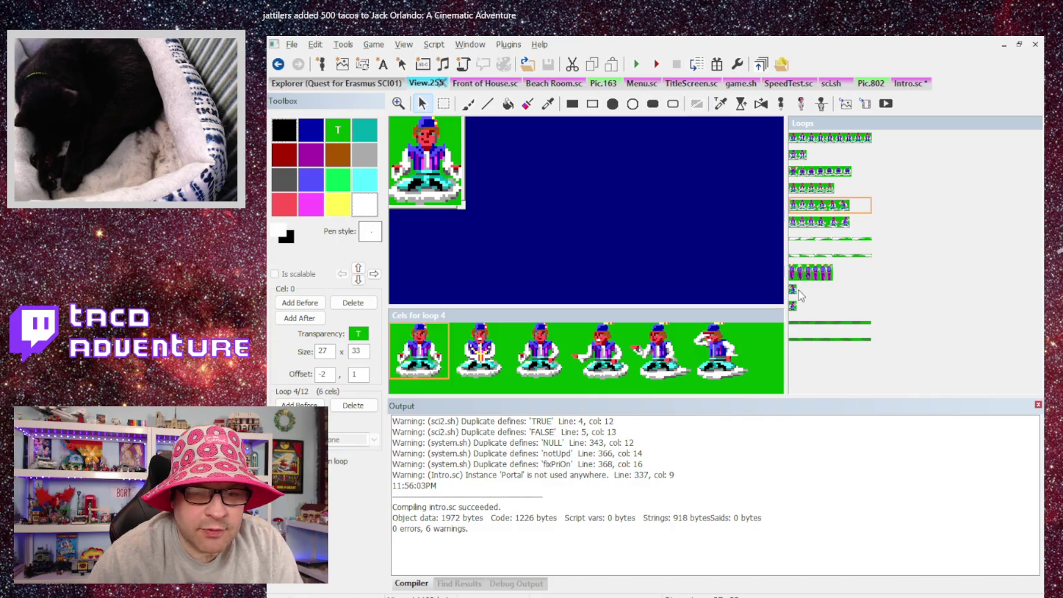
click(798, 290)
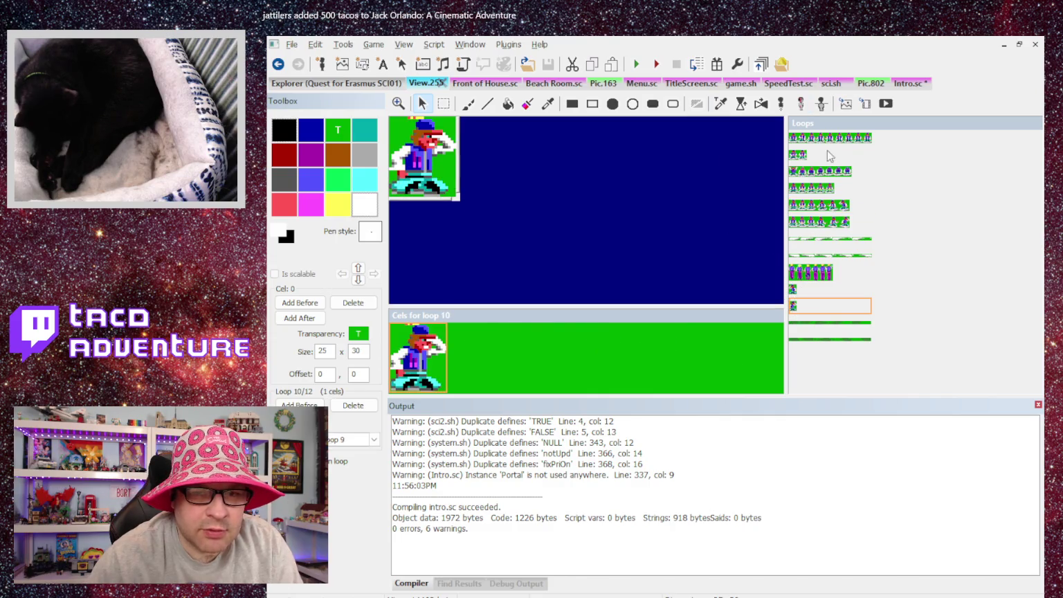
Step: Return to loop 0 and compare its nine walk cels from last to first
click(830, 138)
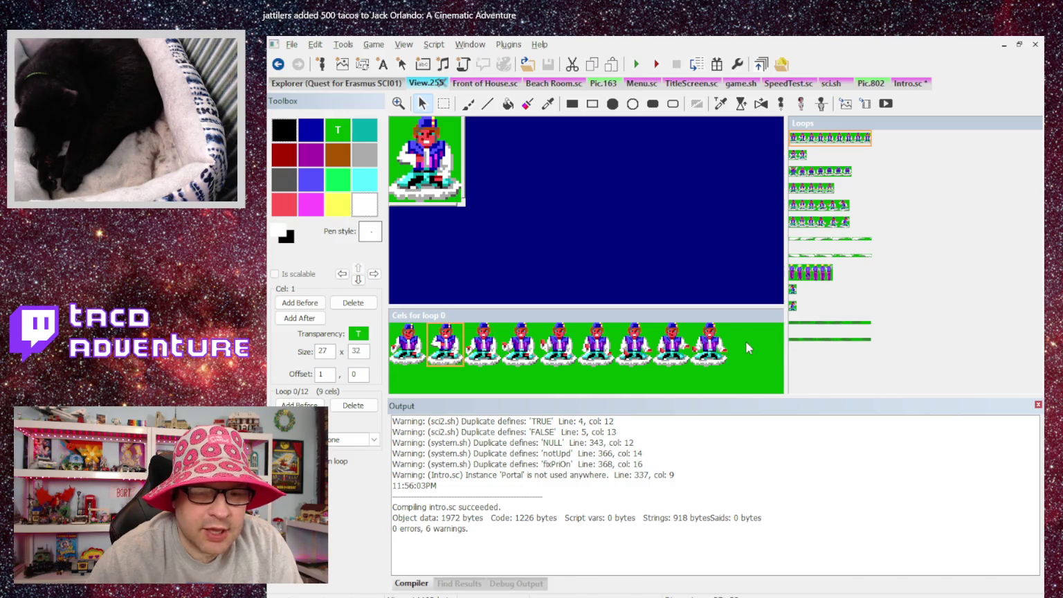
click(701, 353)
click(423, 356)
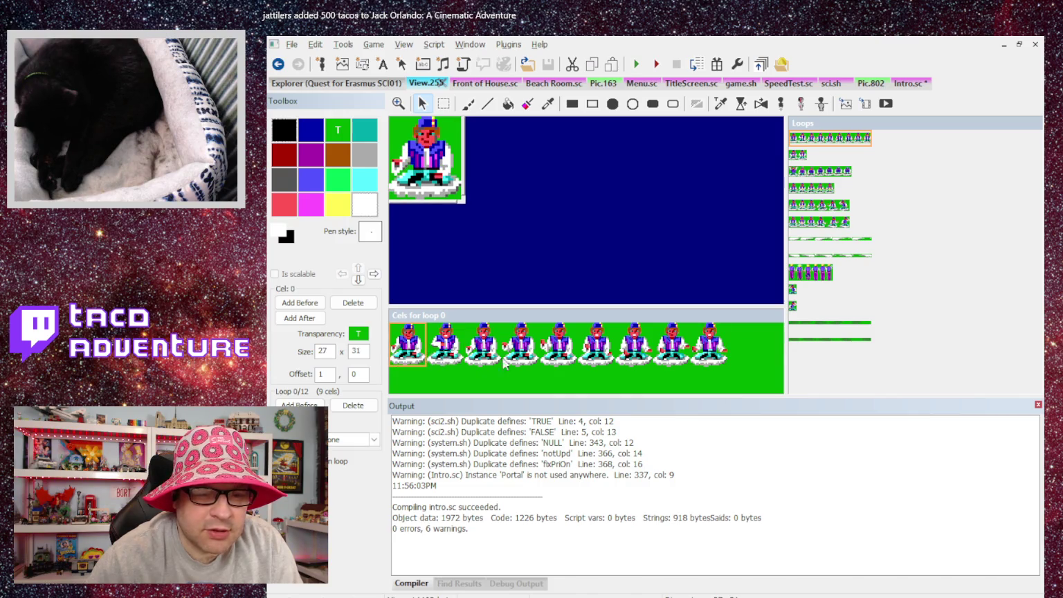
key(Right)
key(Right)
key(Right)
key(Right)
key(Right)
key(Right)
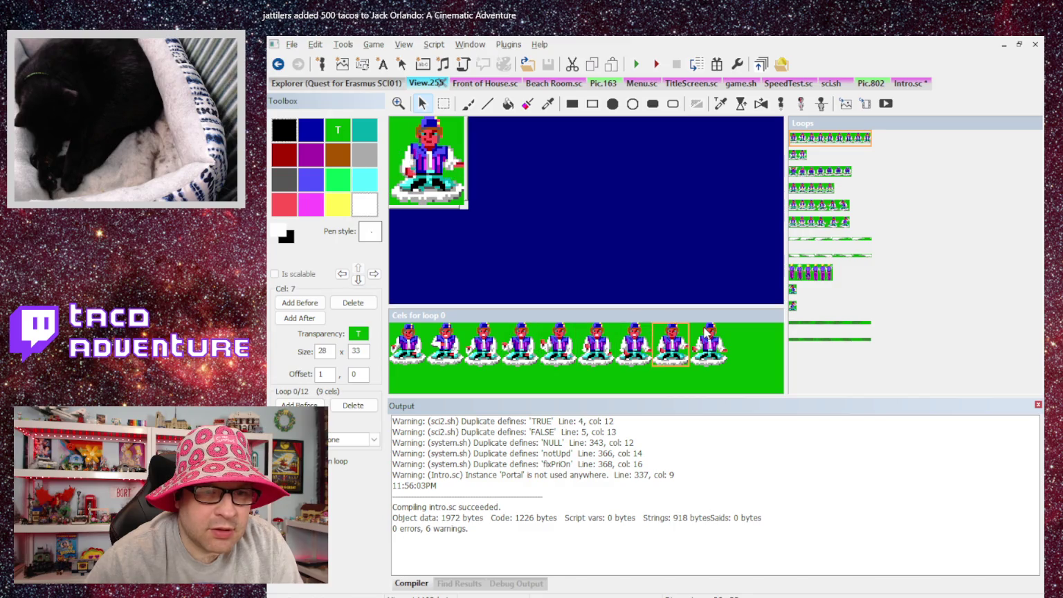
key(Right)
key(Right)
key(Right)
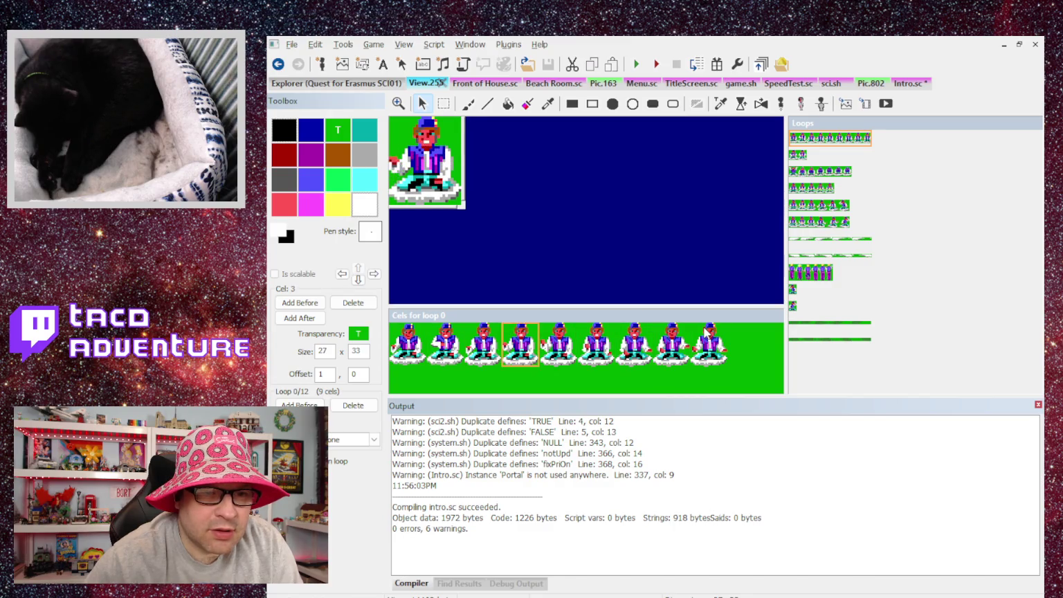
key(Left)
key(Left)
key(Left)
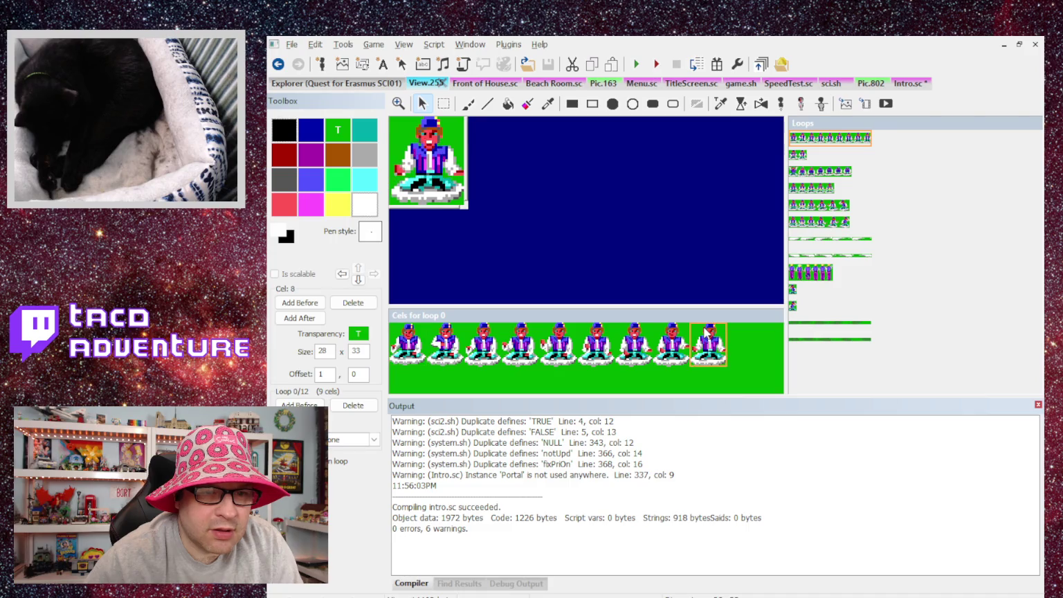
key(Right)
key(Right)
key(Right)
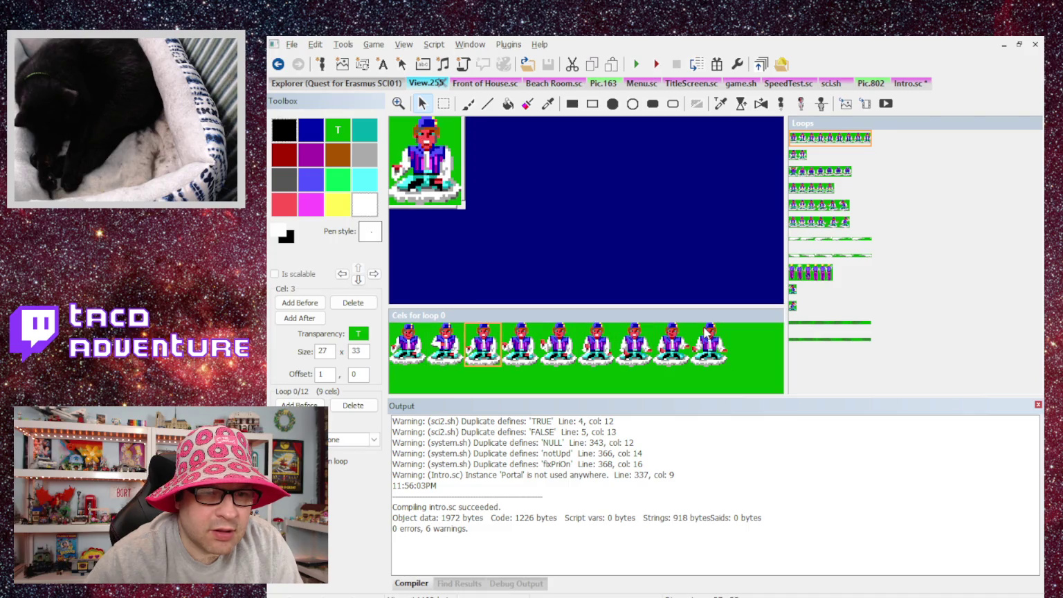
key(Right)
key(Right)
key(Right)
key(Right)
key(Right)
key(Left)
key(Left)
key(Left)
key(Right)
key(Right)
key(Right)
key(Right)
key(Right)
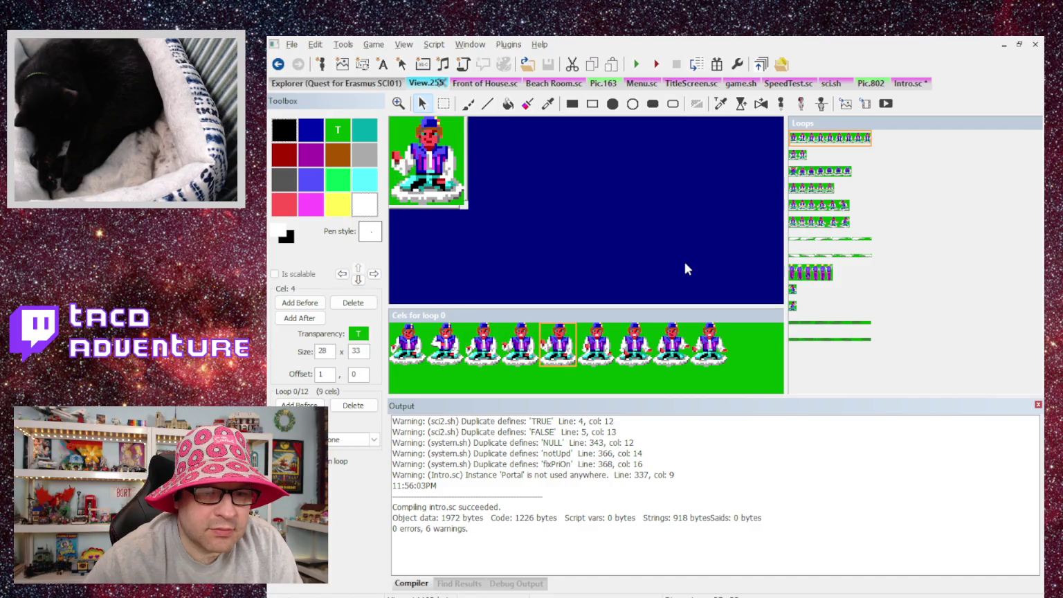
key(Right)
key(Right)
key(Right)
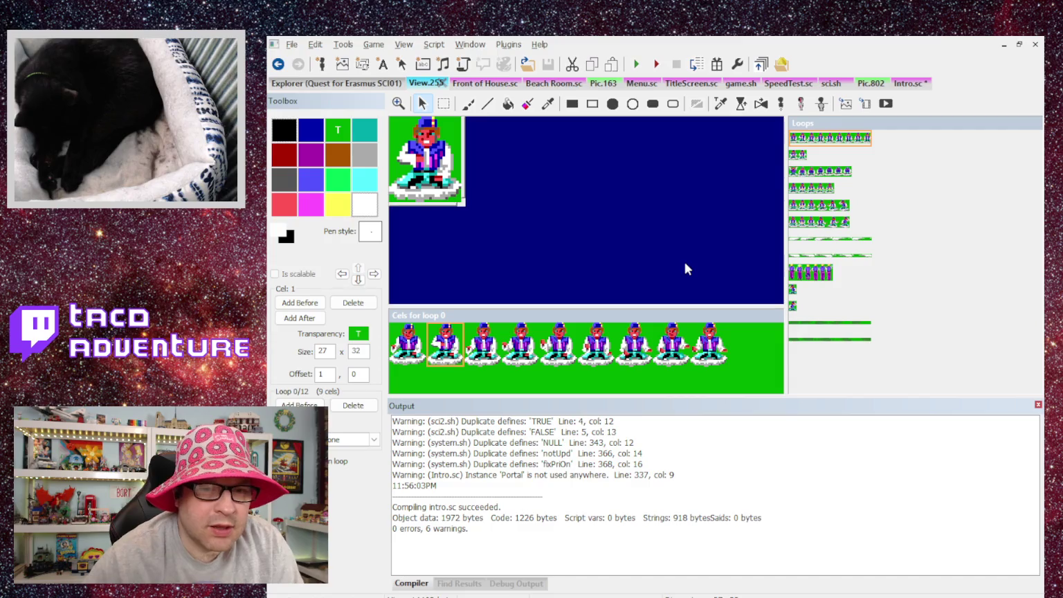
click(913, 84)
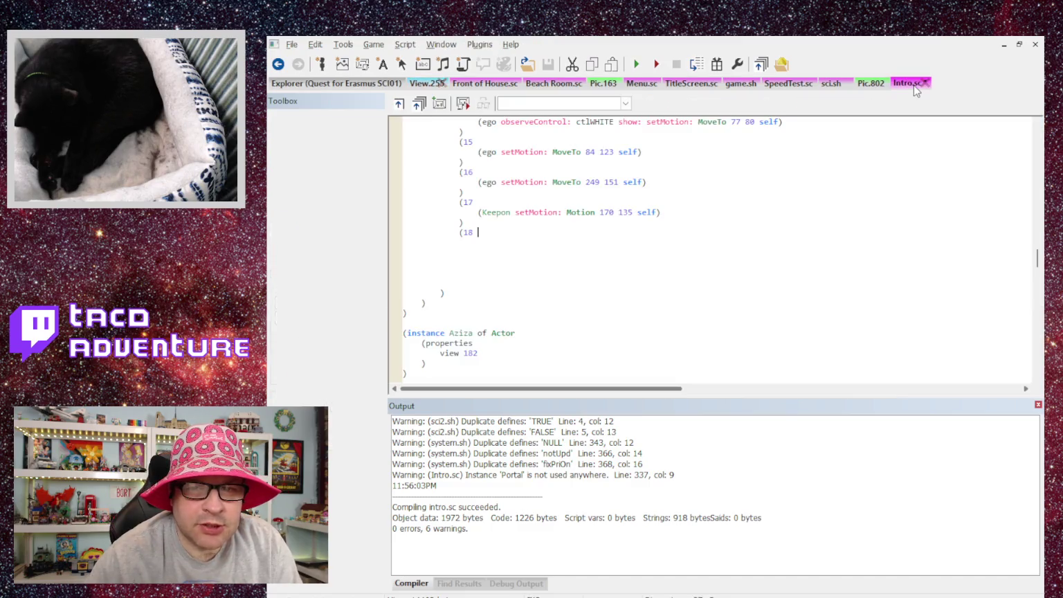
Step: Add (Keepon setCycle: Forward) under state 18 and a (= seconds 5) wait on its case line
key(Down)
key(Down)
key(Return)
text((S)
key(BackSpace)
key(BackSpace)
text(Keepon )
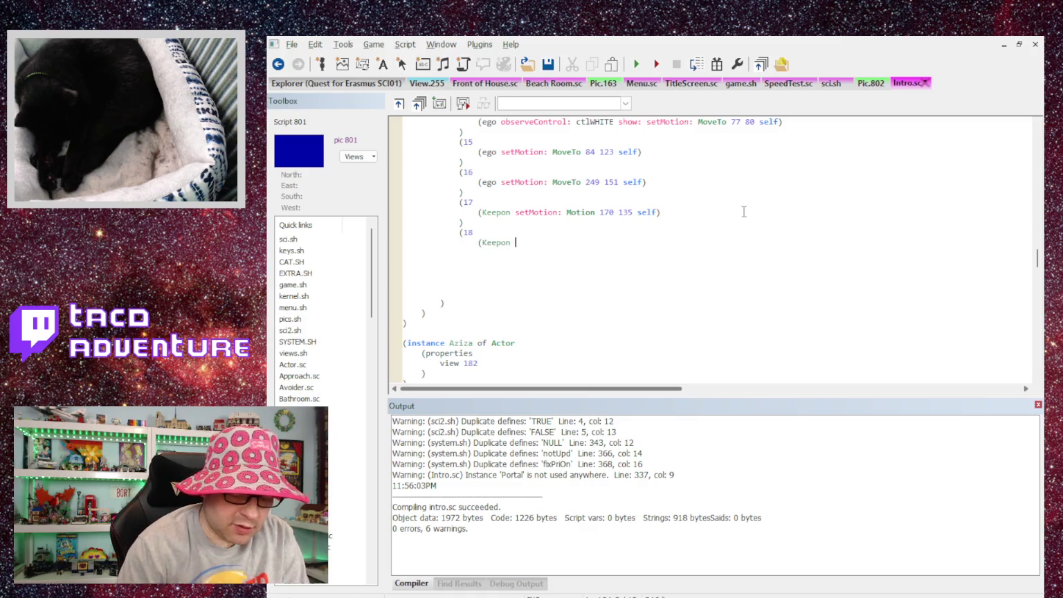
text(setCycle)
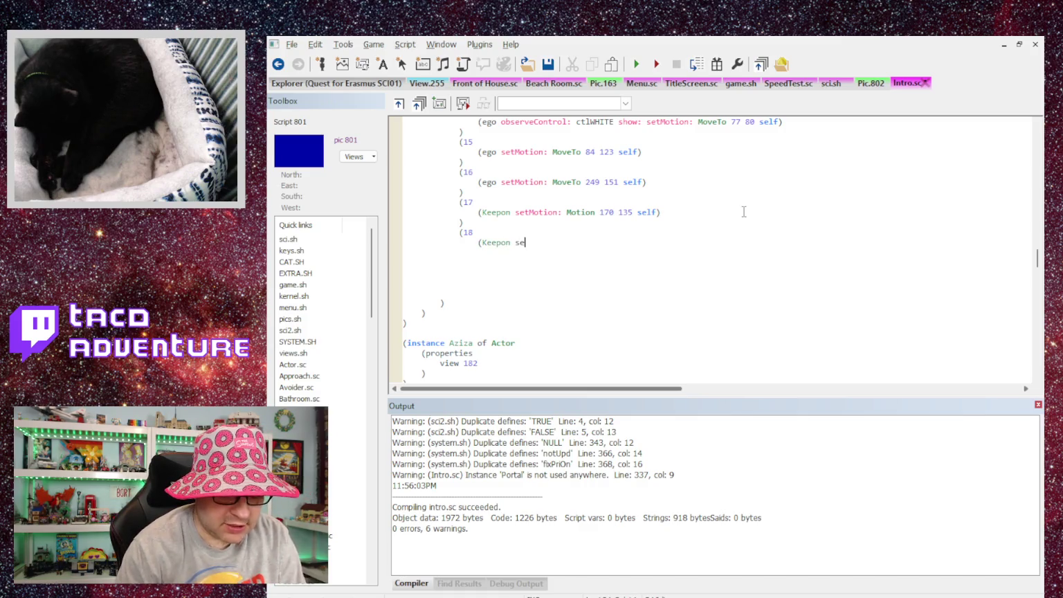
key(BackSpace)
text(: Forward)
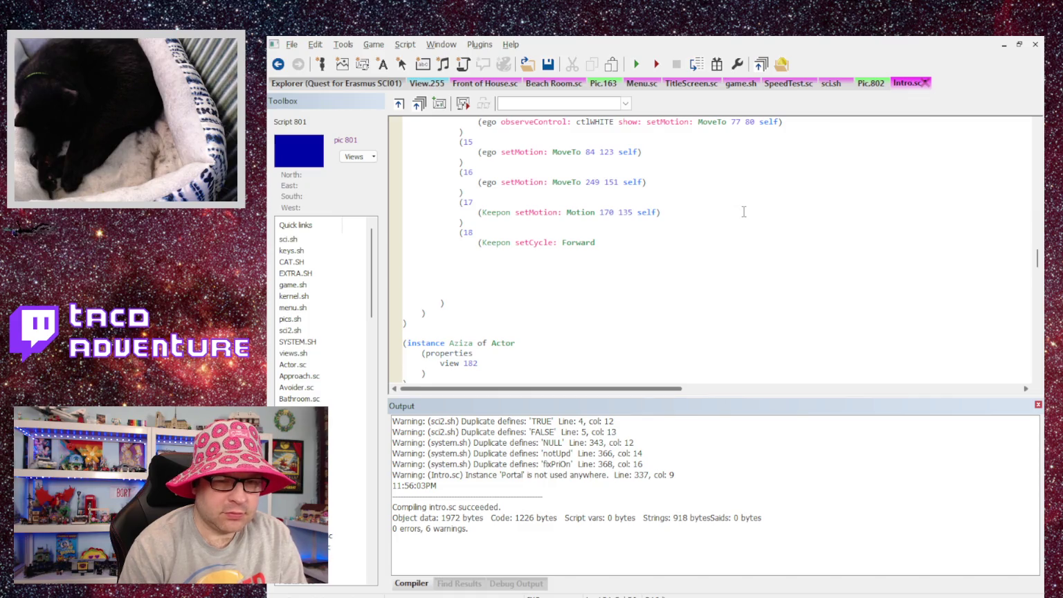
key(Up)
text((= second )
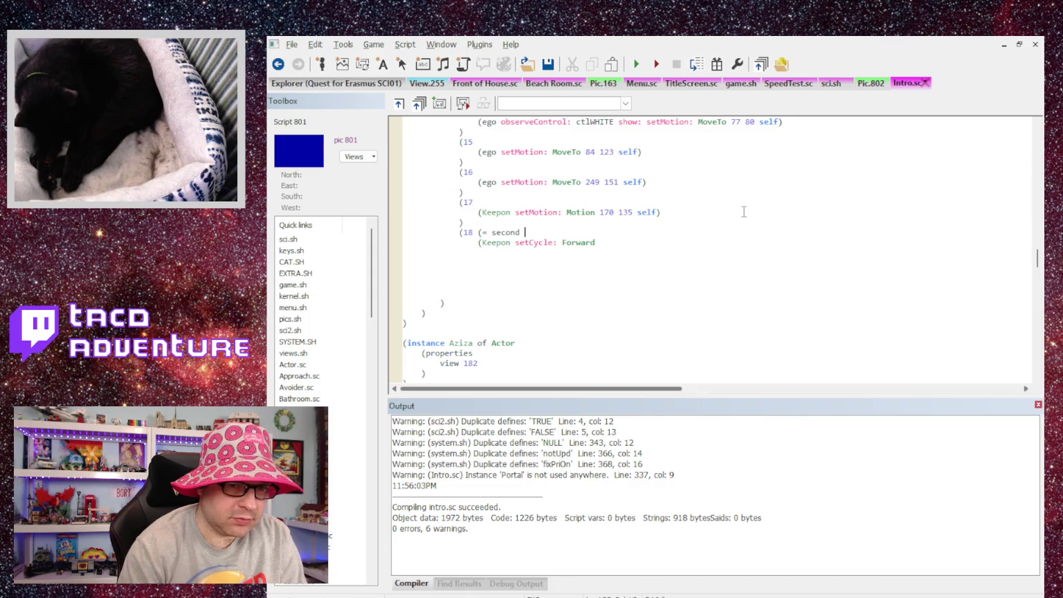
text( 5))
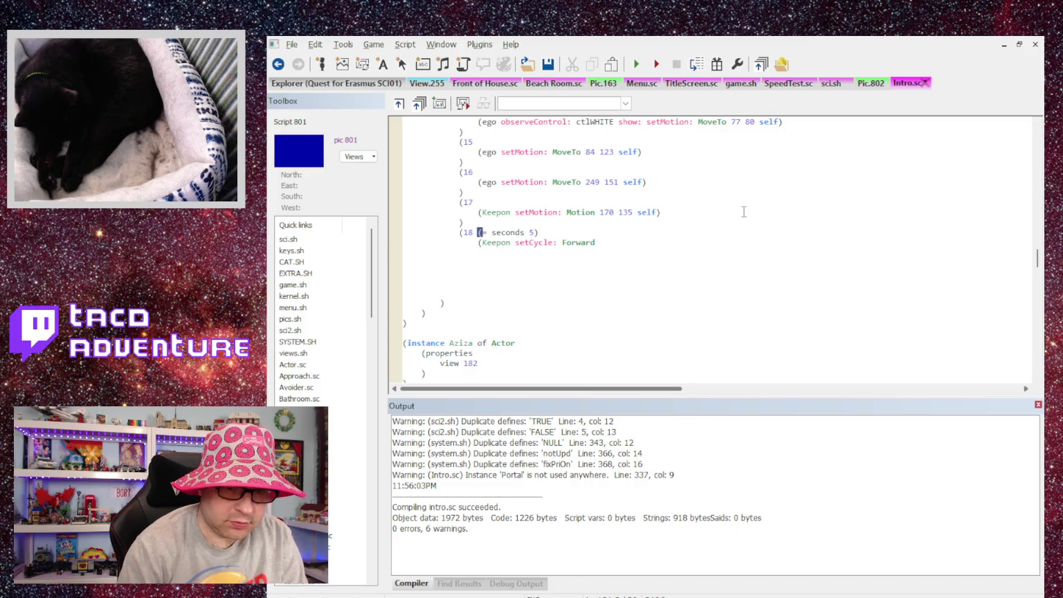
text( ))
Step: Close case 18 and add a (Keepon setCycle: EndLoop) statement
key(Return)
text())
key(Return)
key(Tab)
text((Kepp)
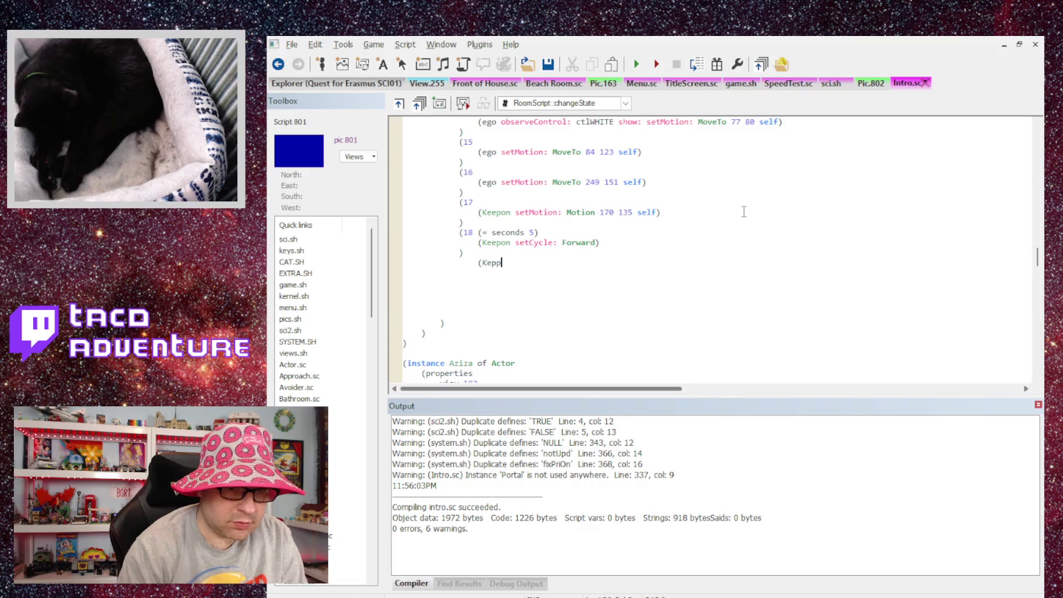
key(BackSpace)
key(BackSpace)
text(epon set)
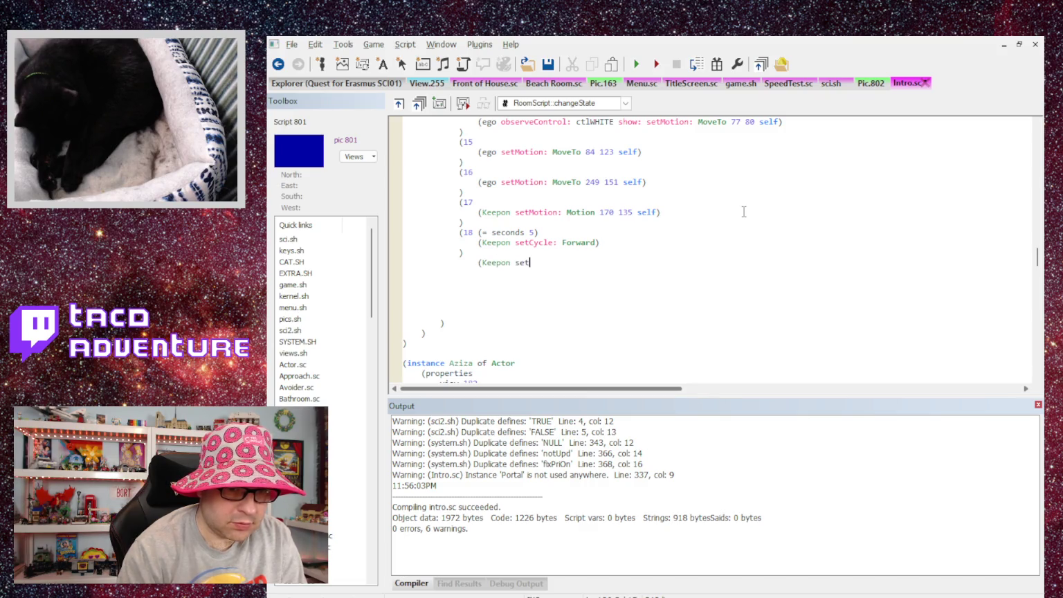
text(ycle: En)
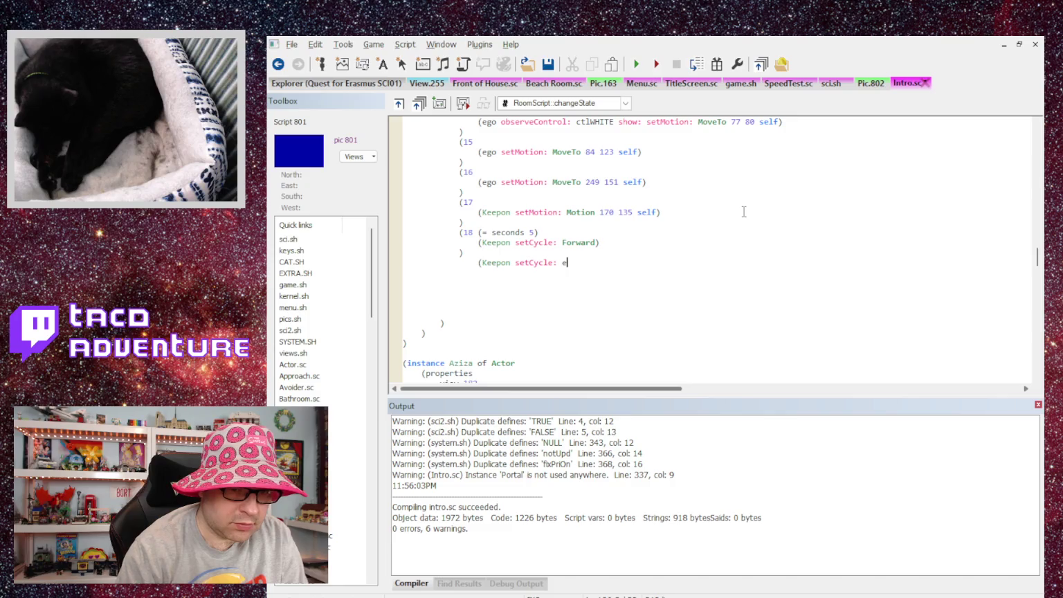
key(BackSpace)
key(BackSpace)
key(BackSpace)
text(E)
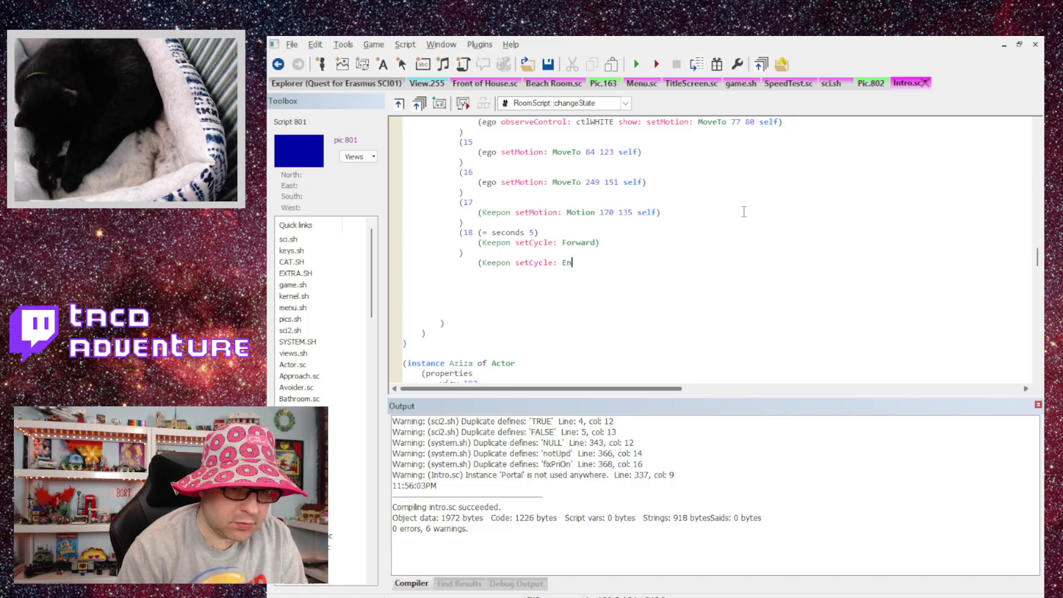
text(ndLoop sel)
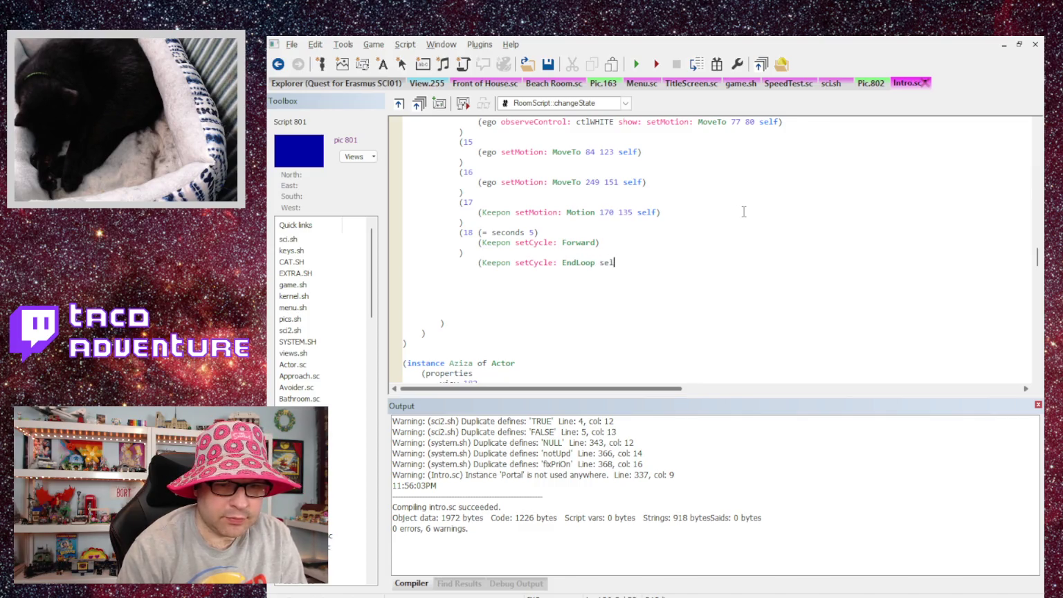
key(BackSpace)
key(BackSpace)
text())
Step: Add a (Portal init: setCycle: EndLoop) statement below it
key(Return)
text((Pot)
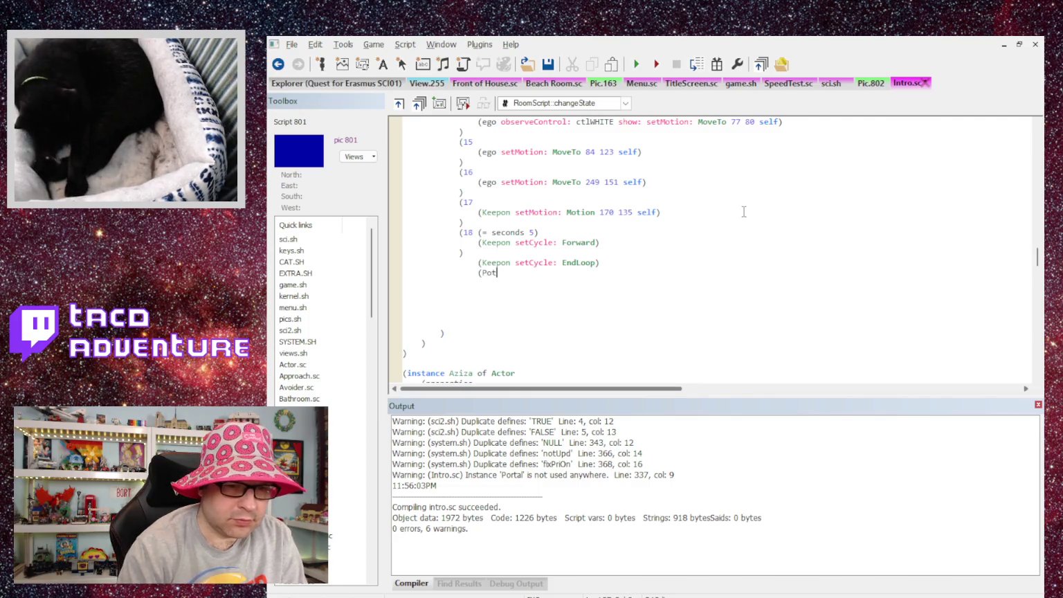
key(BackSpace)
key(BackSpace)
text(ortal init:)
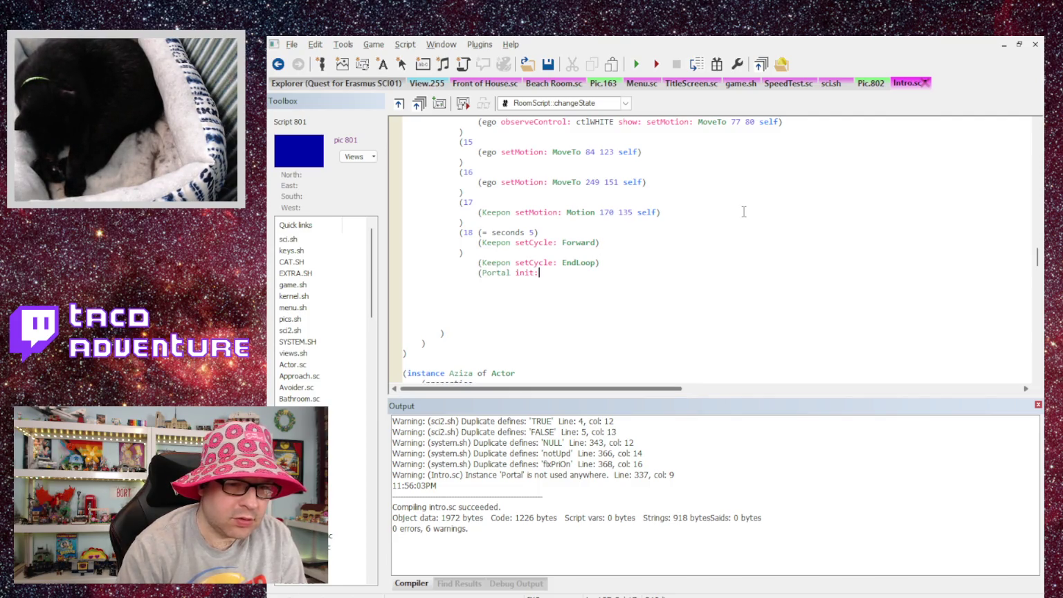
text( set)
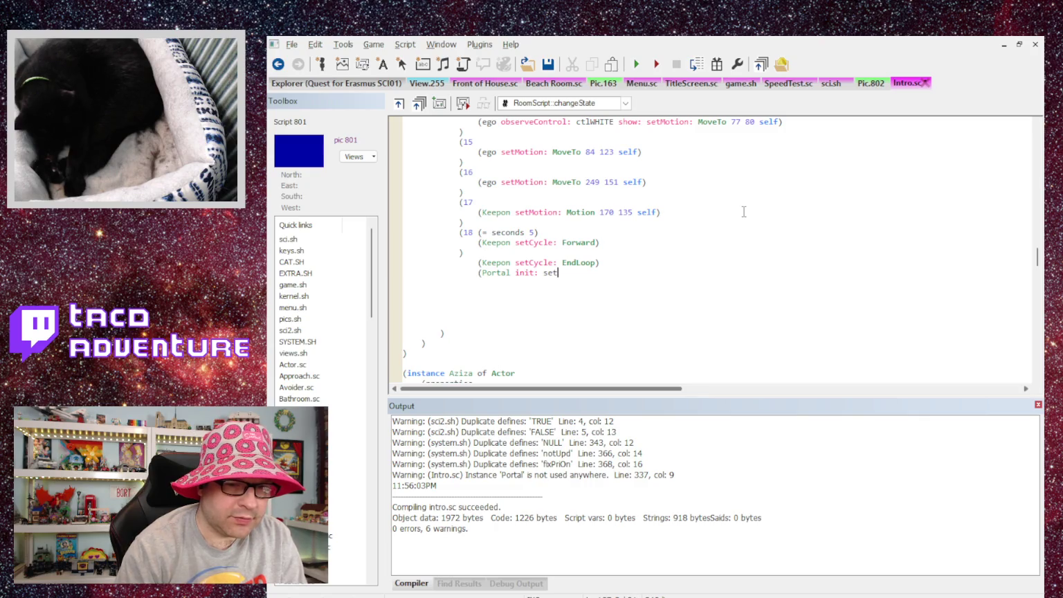
text(Cycle)
key(BackSpace)
key(BackSpace)
key(BackSpace)
text(c)
key(BackSpace)
text(ycle: )
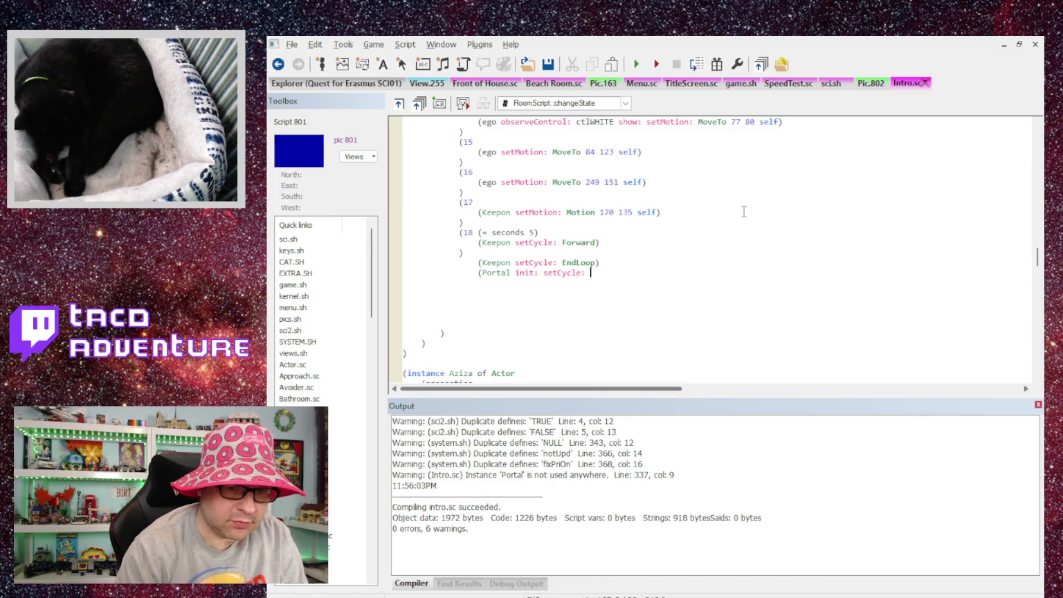
text(EndLoop))
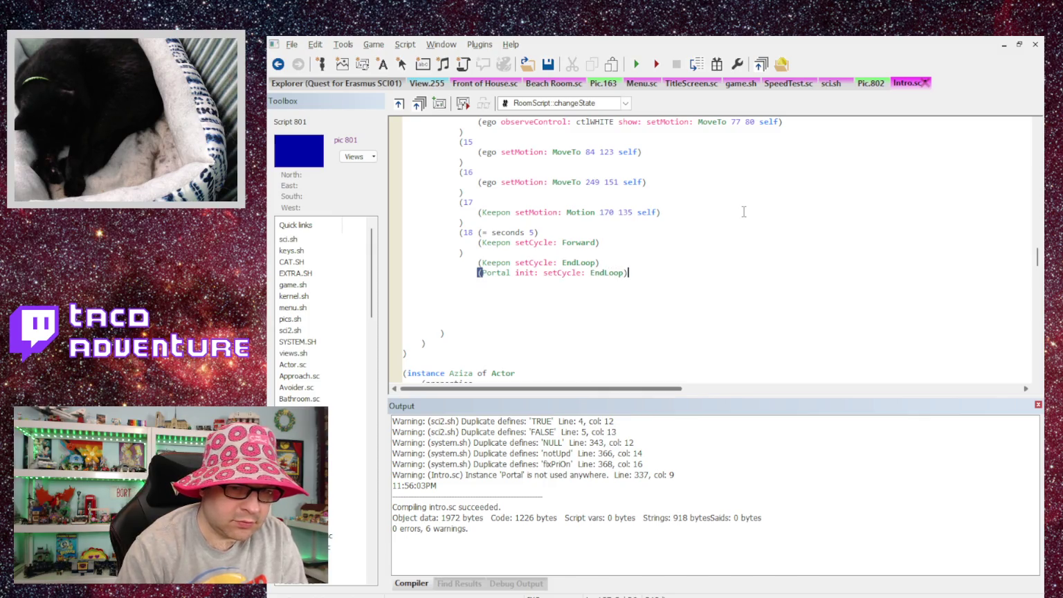
key(Return)
text())
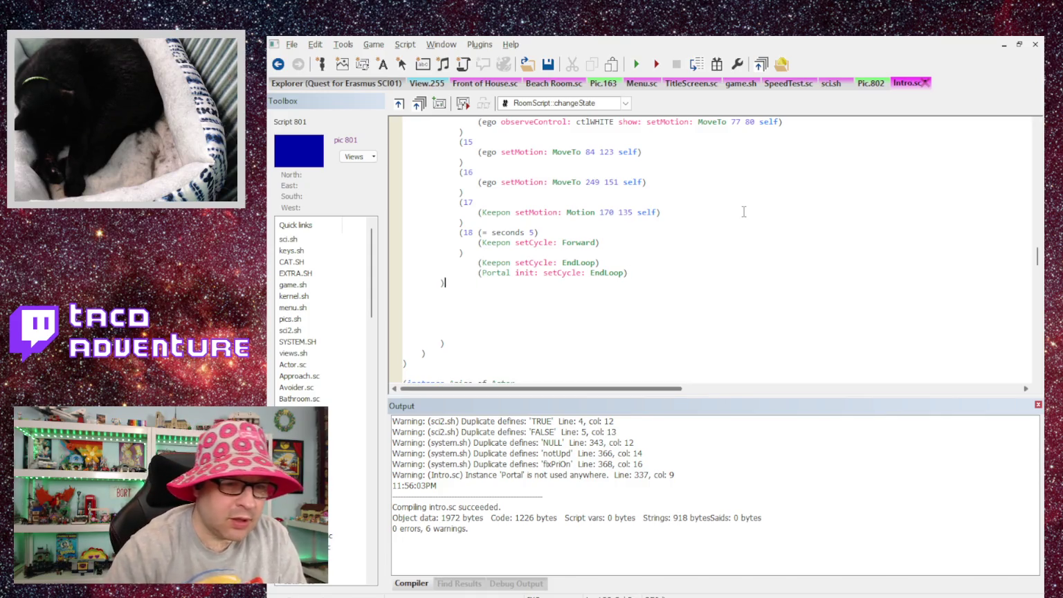
Step: Wrap both statements in a (19 case, remove stray parentheses and blank lines, and compile
key(Down)
key(Delete)
key(BackSpace)
key(Up)
key(Up)
key(Up)
key(End)
key(Return)
text((19)
key(Return)
text())
key(Down)
key(Down)
key(Down)
key(BackSpace)
key(BackSpace)
key(BackSpace)
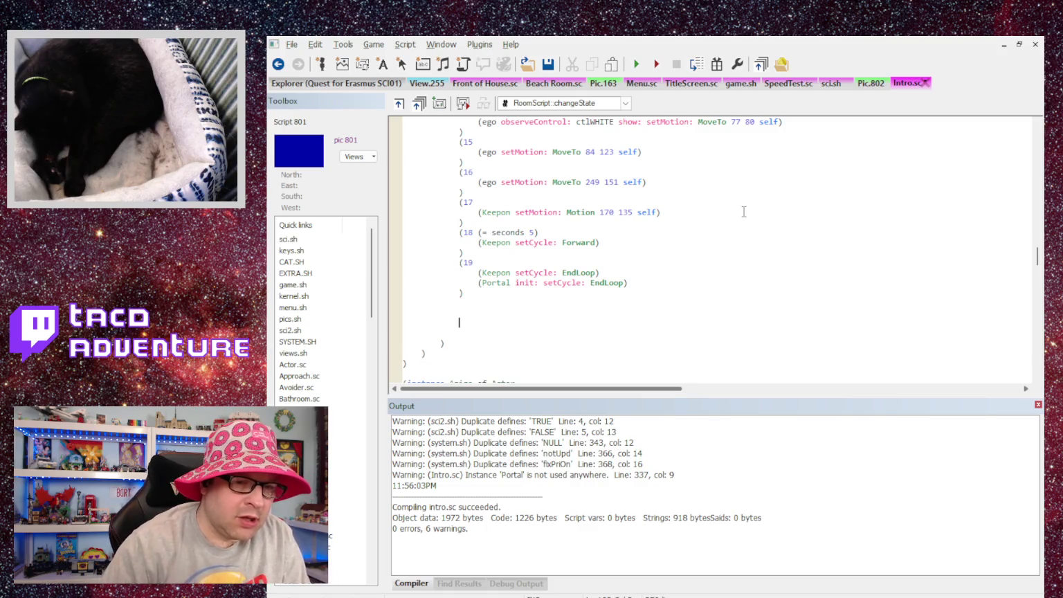
key(BackSpace)
key(BackSpace)
key(BackSpace)
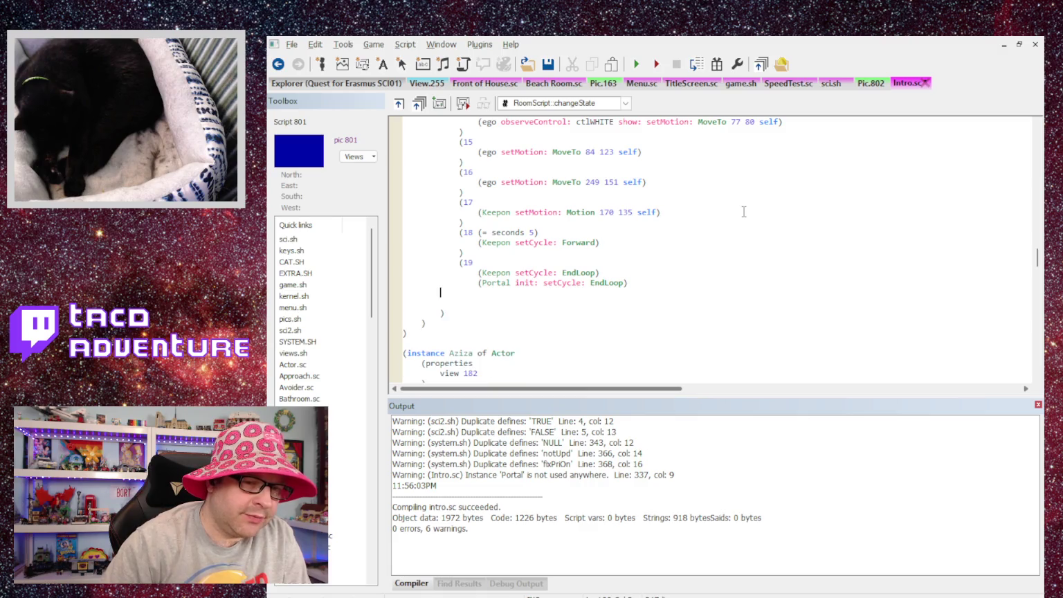
text())
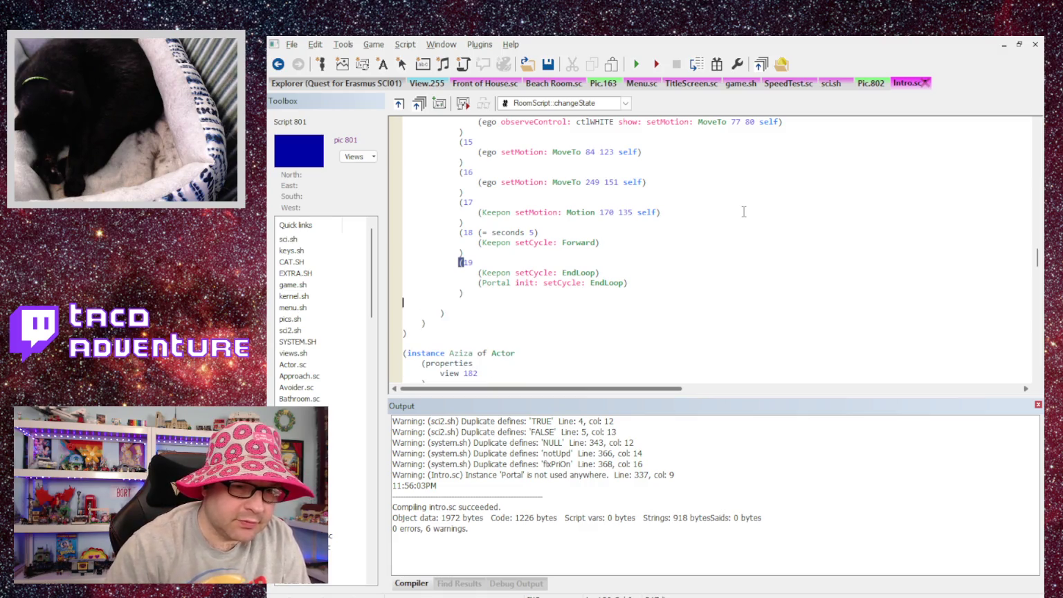
key(BackSpace)
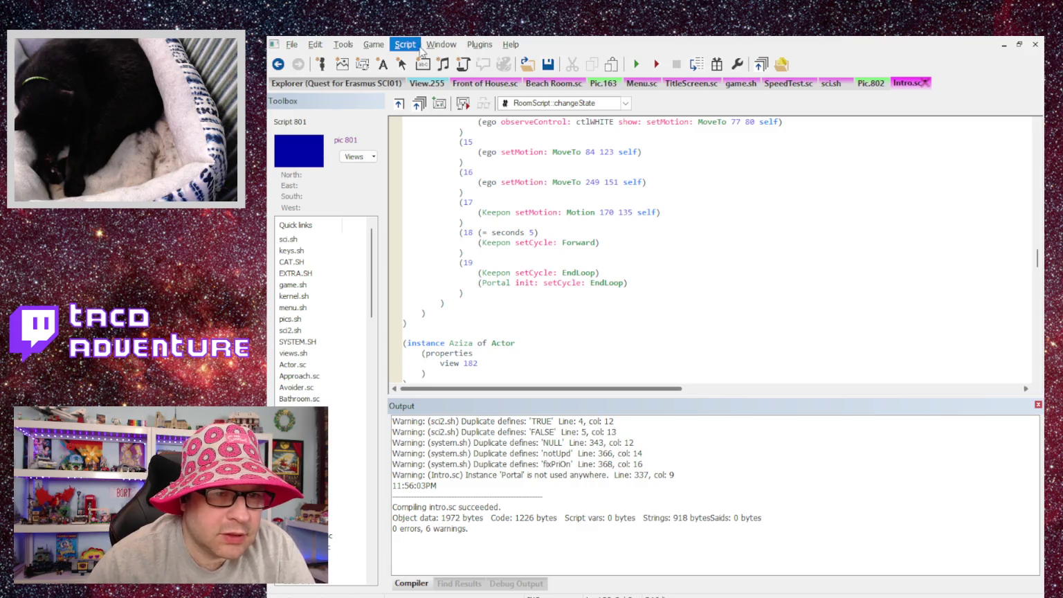
key(ctrl+shift+b)
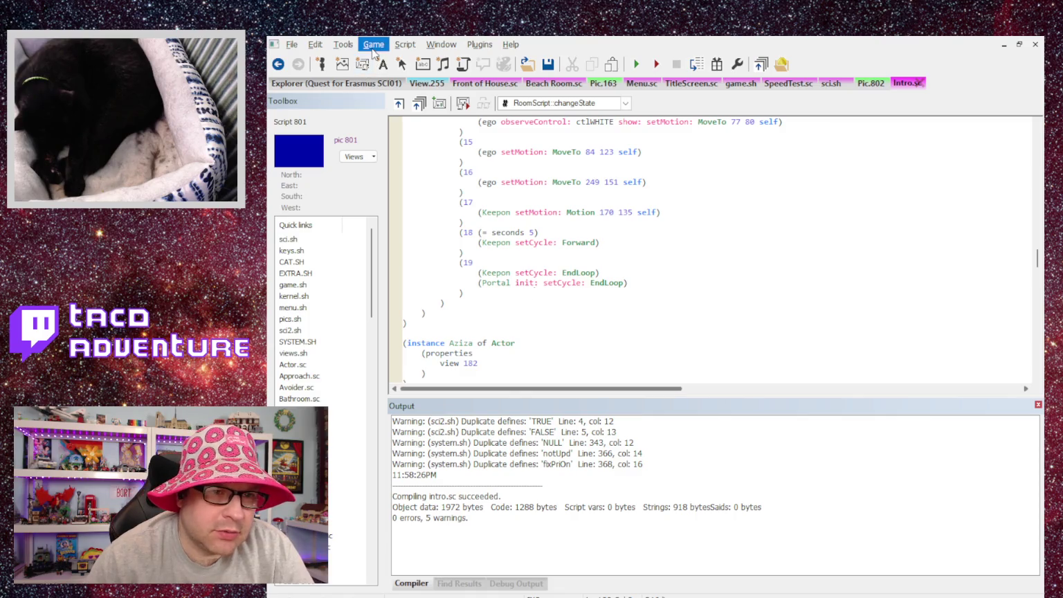
Step: Run the game in DOSBox-X to reach its title menu
click(635, 63)
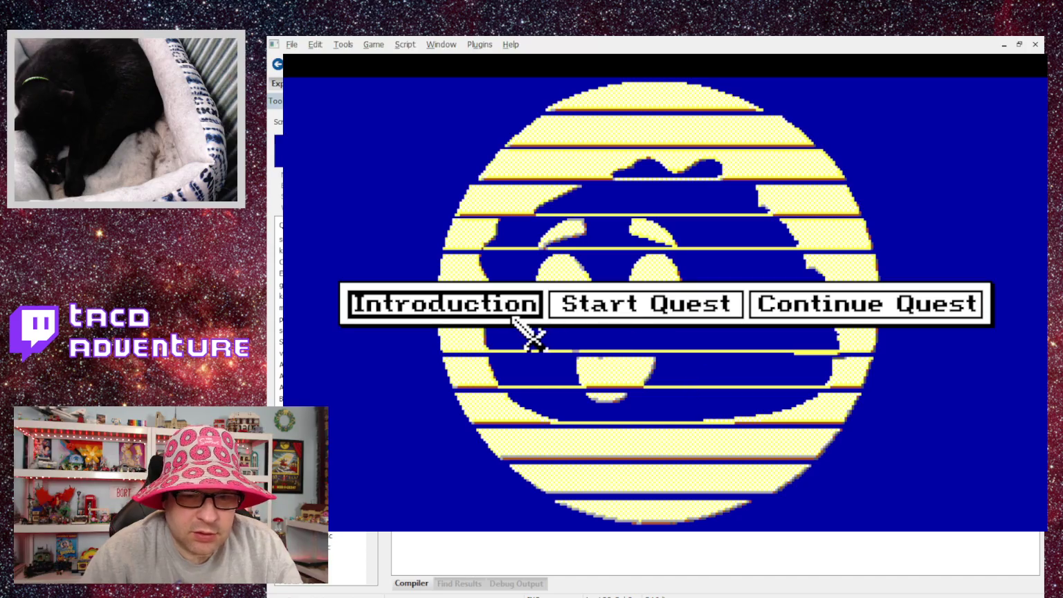
Step: Play the Introduction through its text, Aziza's dialogue and the inn messages to the next morning
click(526, 311)
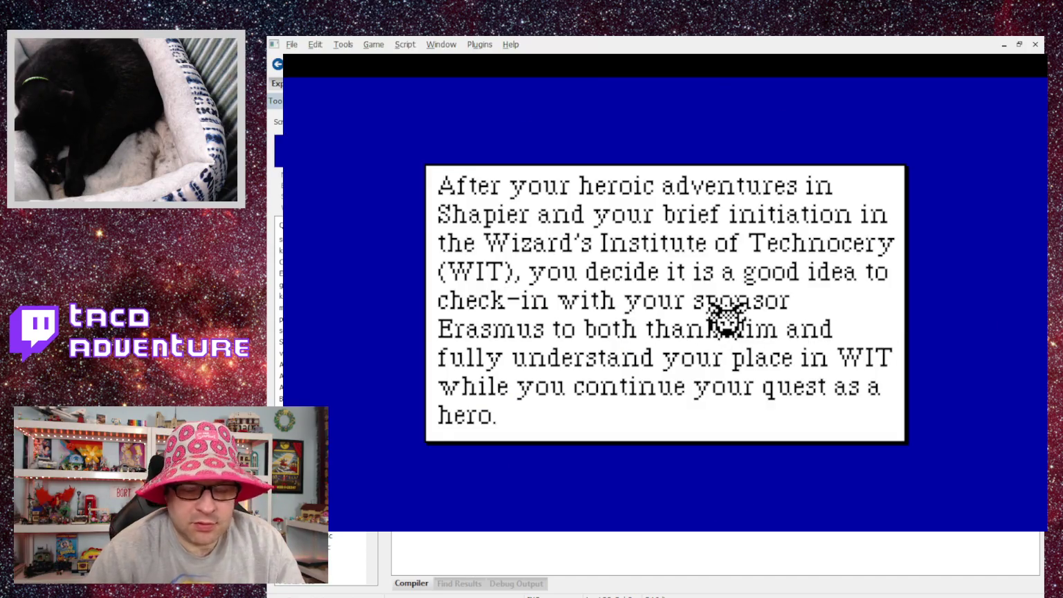
click(724, 314)
click(724, 316)
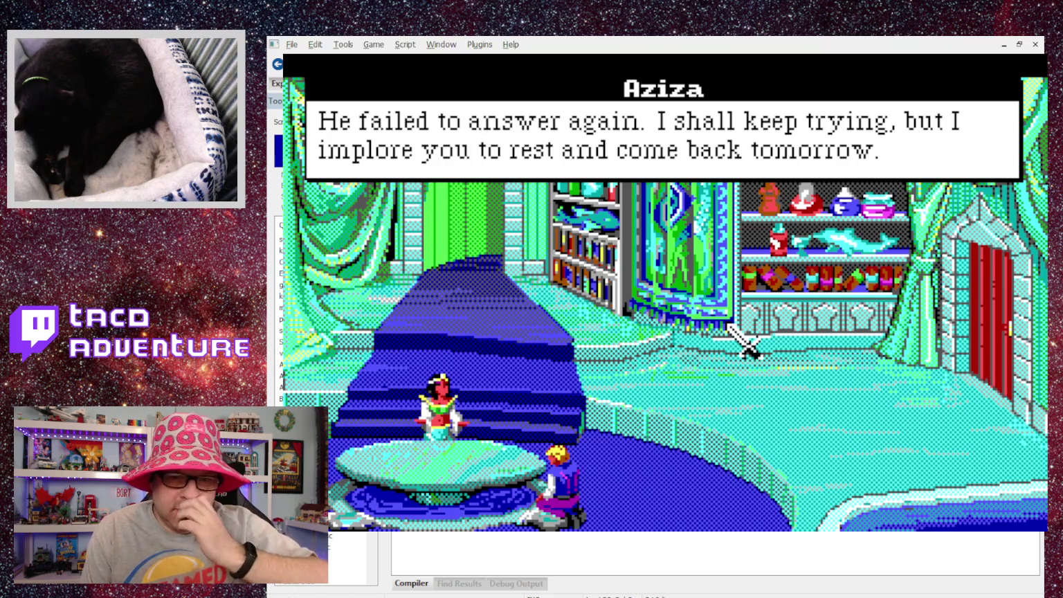
click(730, 327)
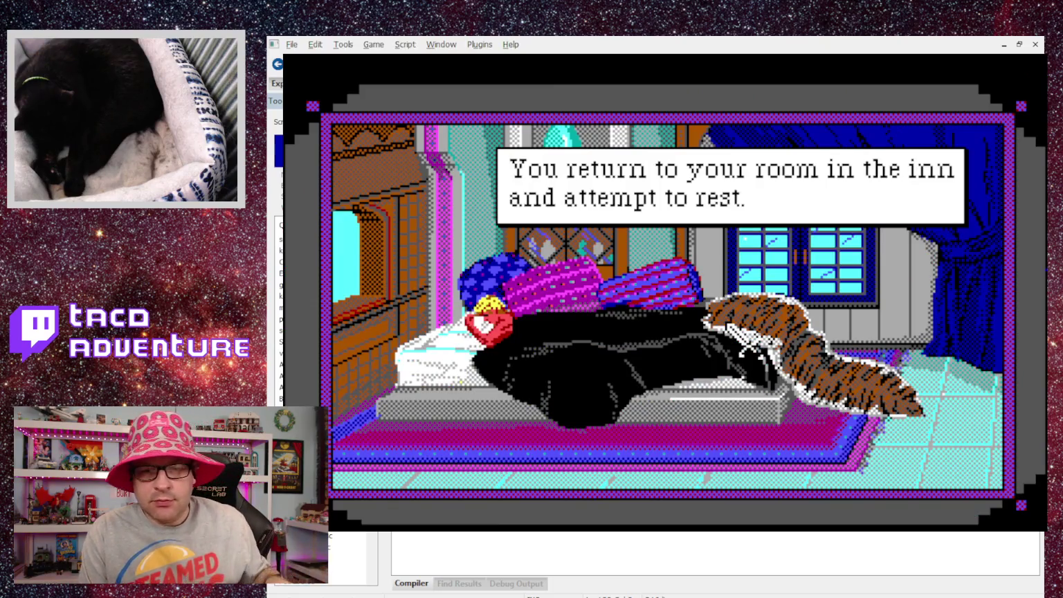
key(Return)
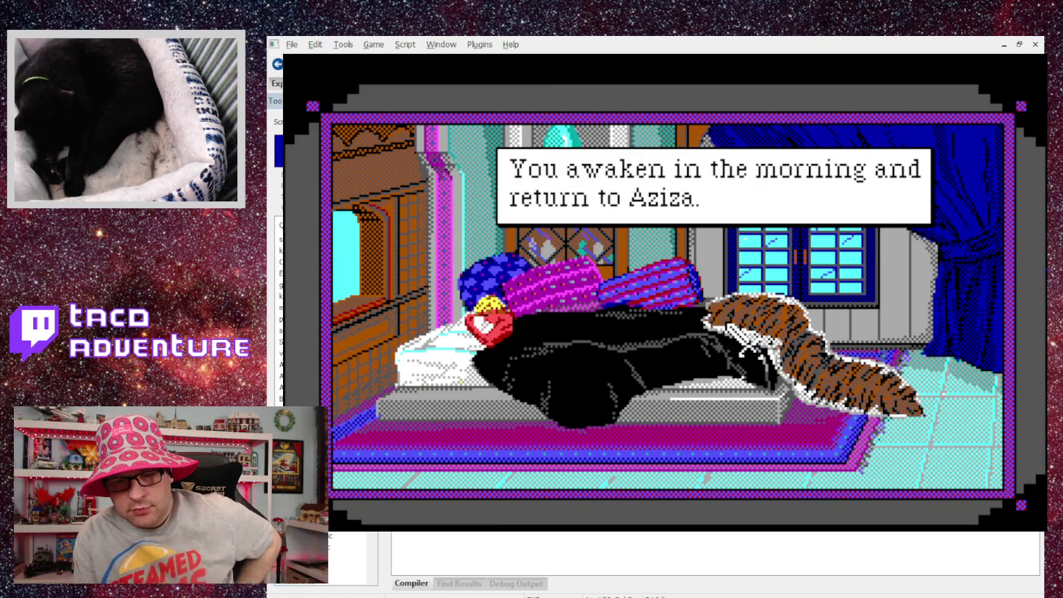
key(Return)
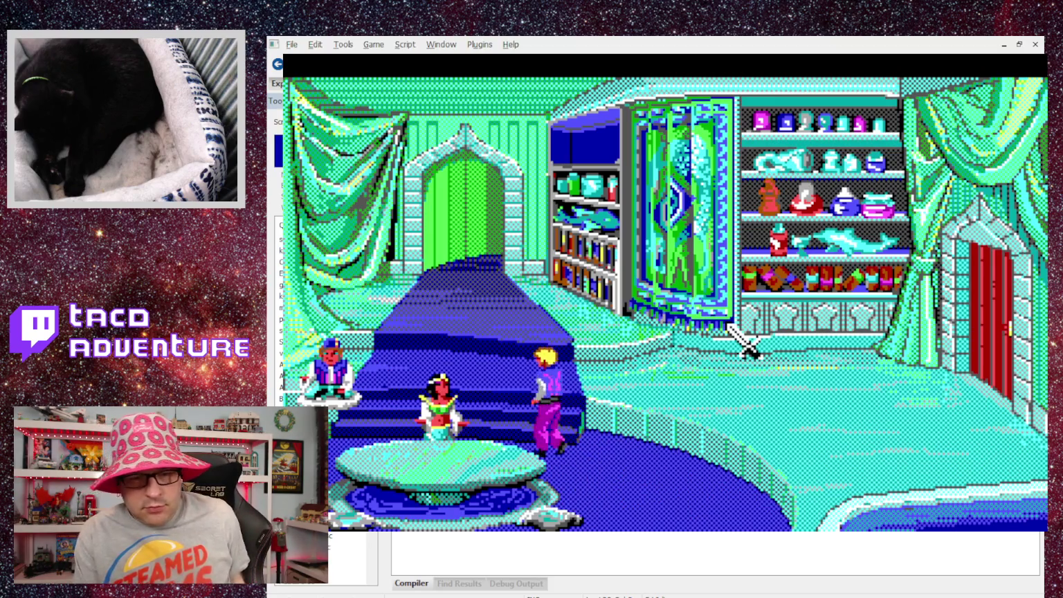
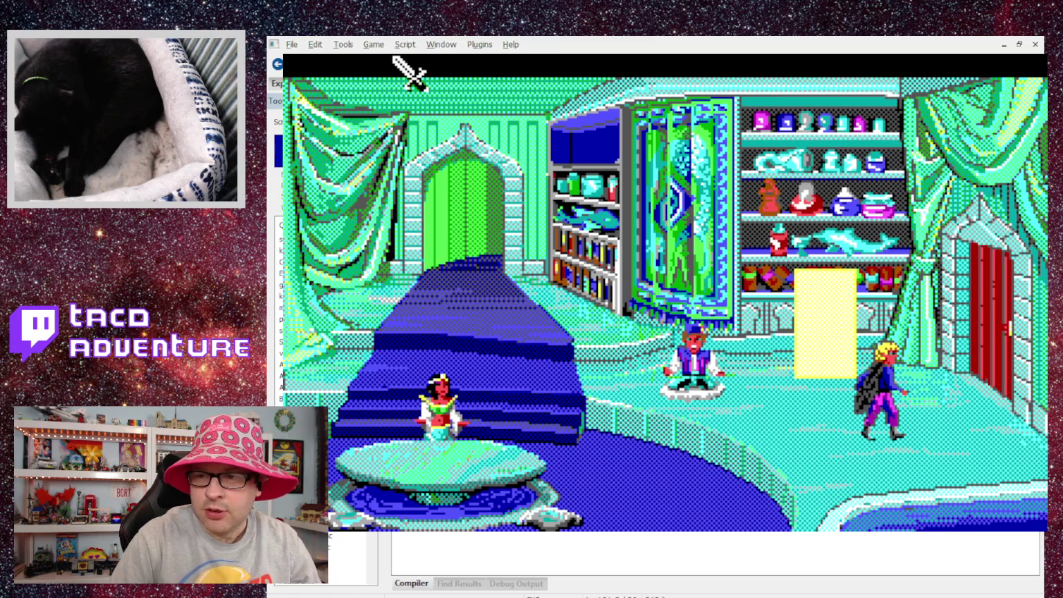
Step: Quit the running game with Alt+F4 to return to the intro.sc script editor
key(alt+F4)
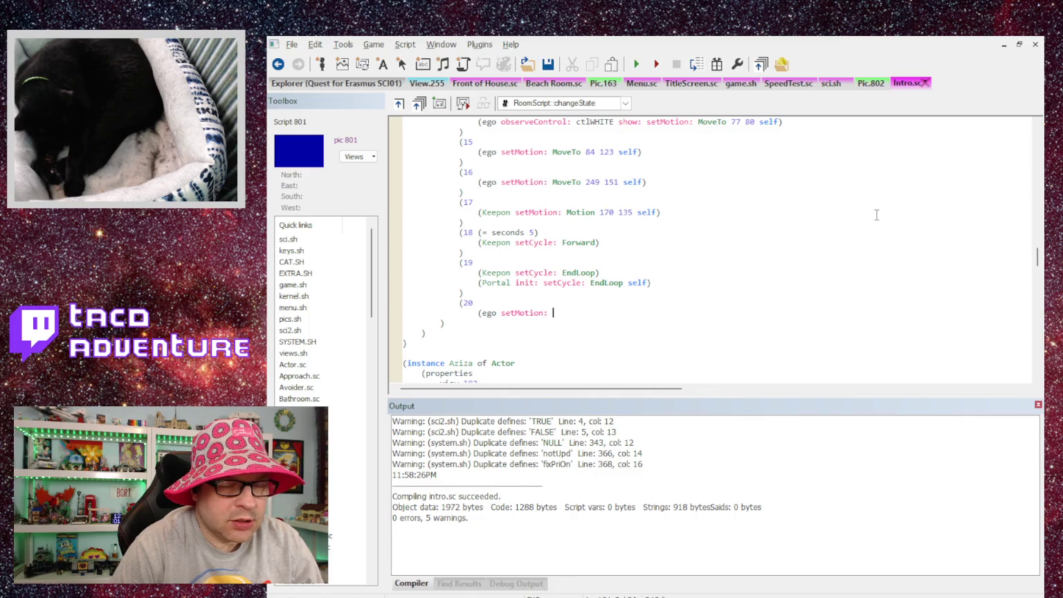
Step: Insert Motion into case 20's ego setMotion: call, then scroll back up to changeState
text(Motion)
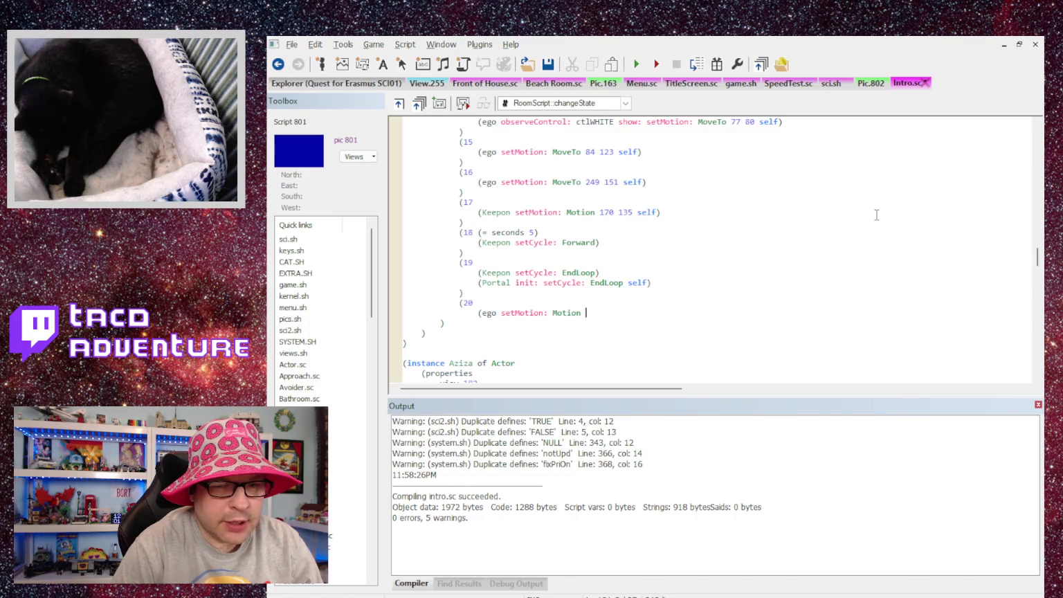
scroll(691, 225, down, 6)
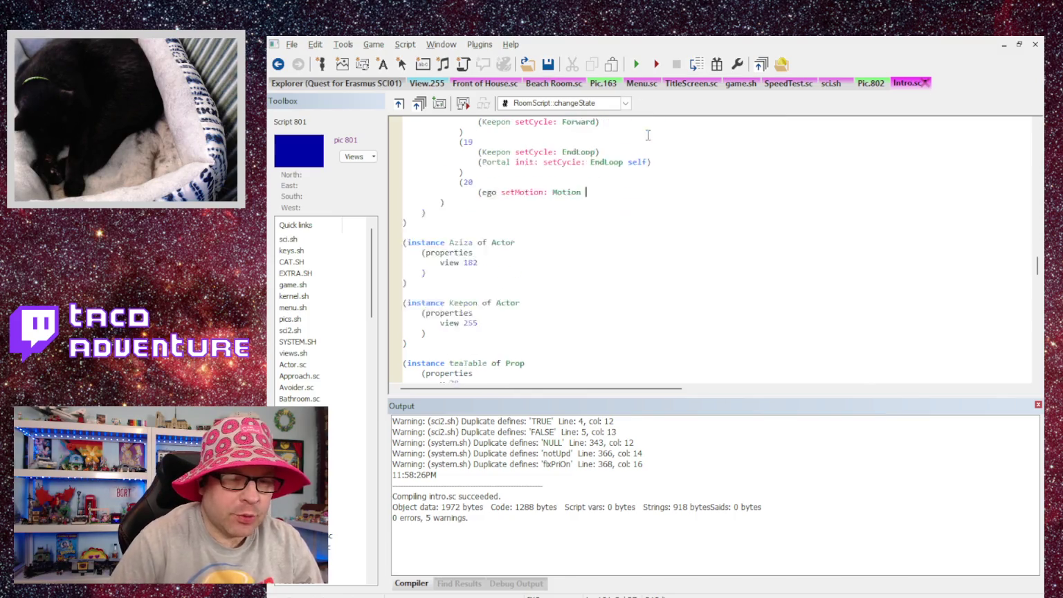
scroll(692, 225, down, 15)
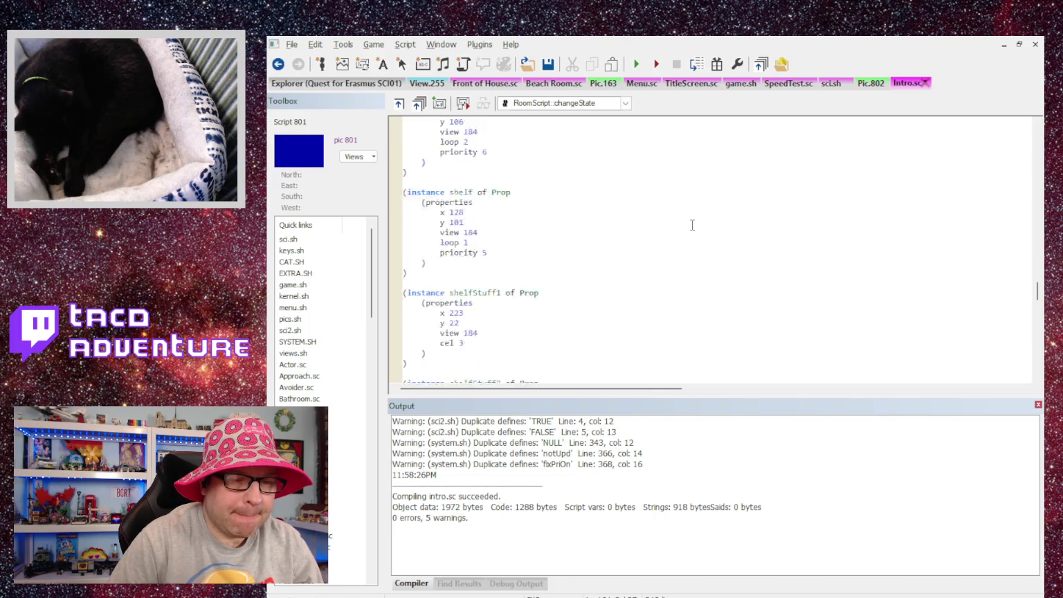
scroll(649, 247, down, 8)
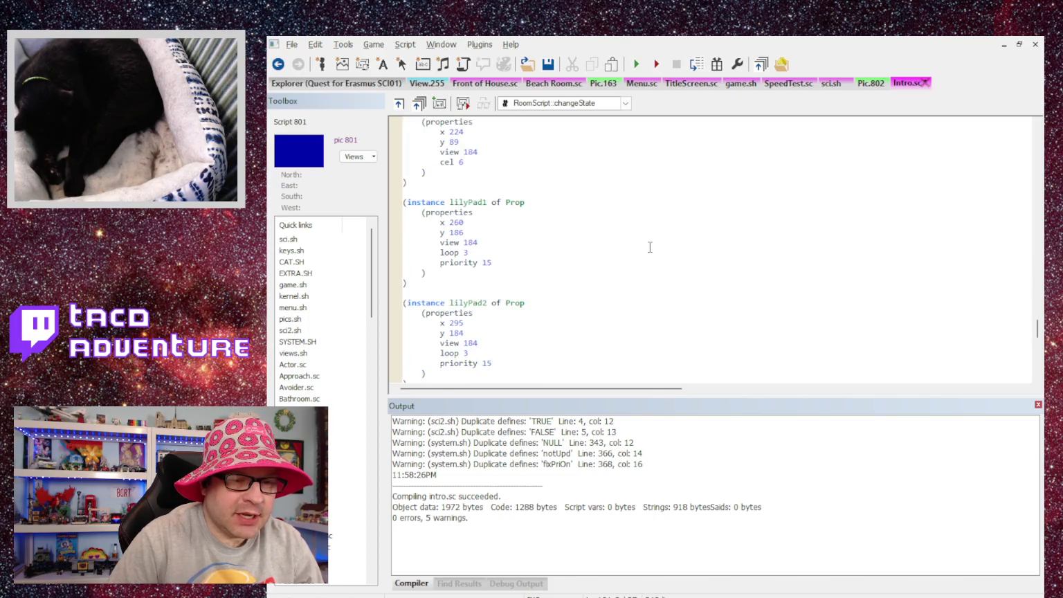
scroll(582, 254, down, 5)
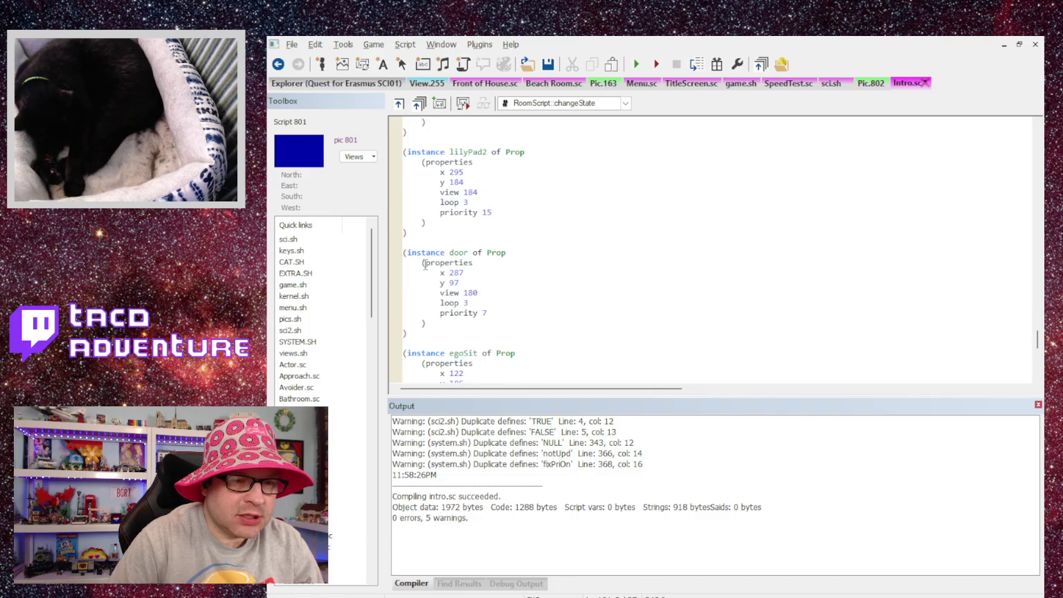
scroll(424, 265, down, 6)
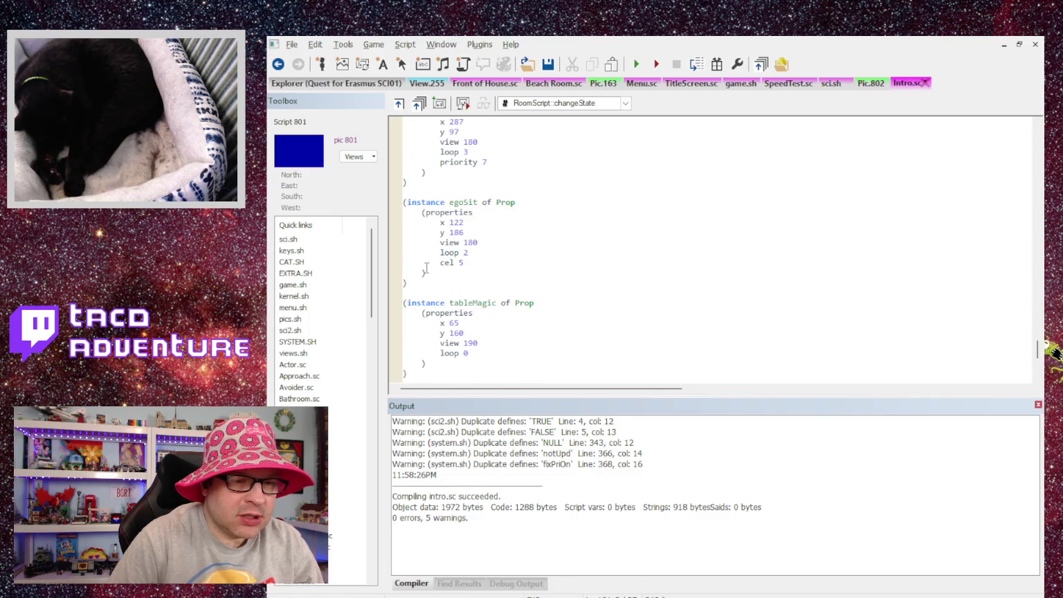
scroll(433, 277, down, 8)
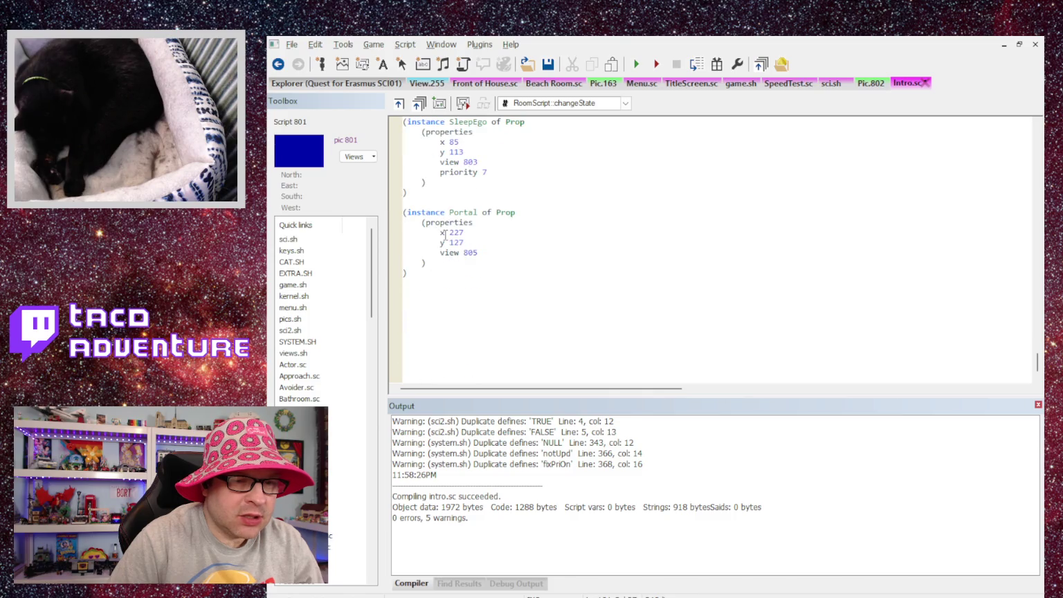
scroll(1034, 359, up, 3)
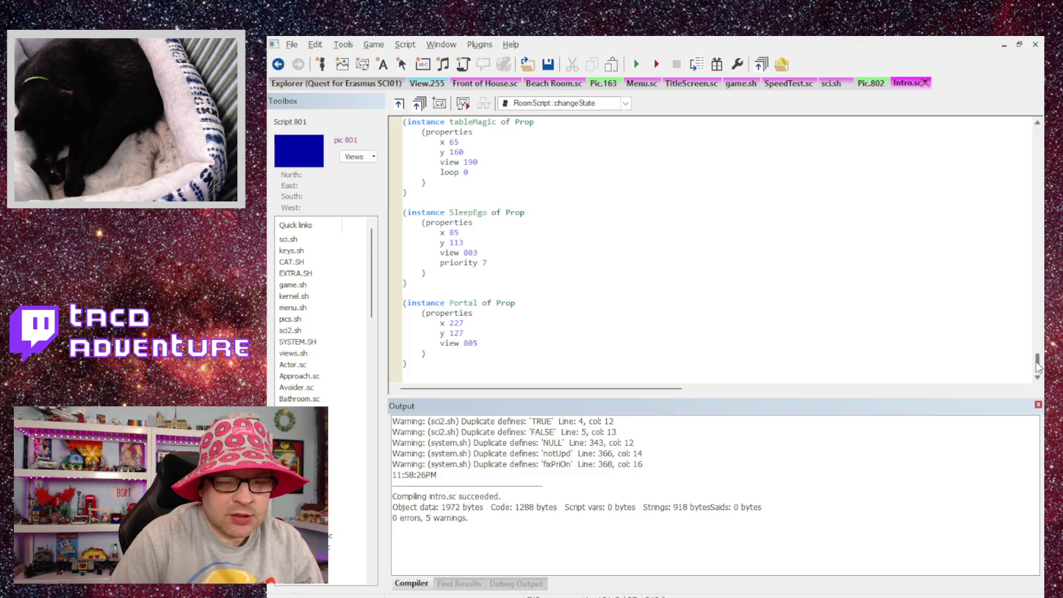
mouse_move(1037, 366)
mouse_down()
mouse_move(1025, 225)
mouse_move(1013, 211)
mouse_move(996, 218)
mouse_move(979, 306)
mouse_move(965, 249)
mouse_move(951, 274)
mouse_up()
text((ego setMotion: Motion  2)
scroll(952, 274, up, 3)
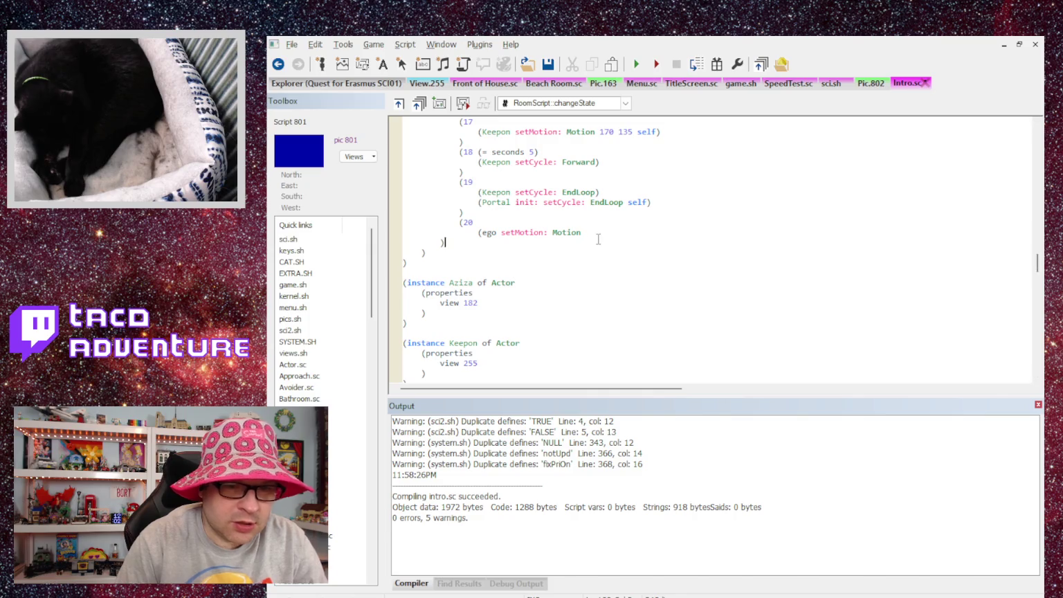
Step: Complete case 20 as (ego setMotion: Motion 240 126 self), tidying stray parentheses and spaces
text(  240)
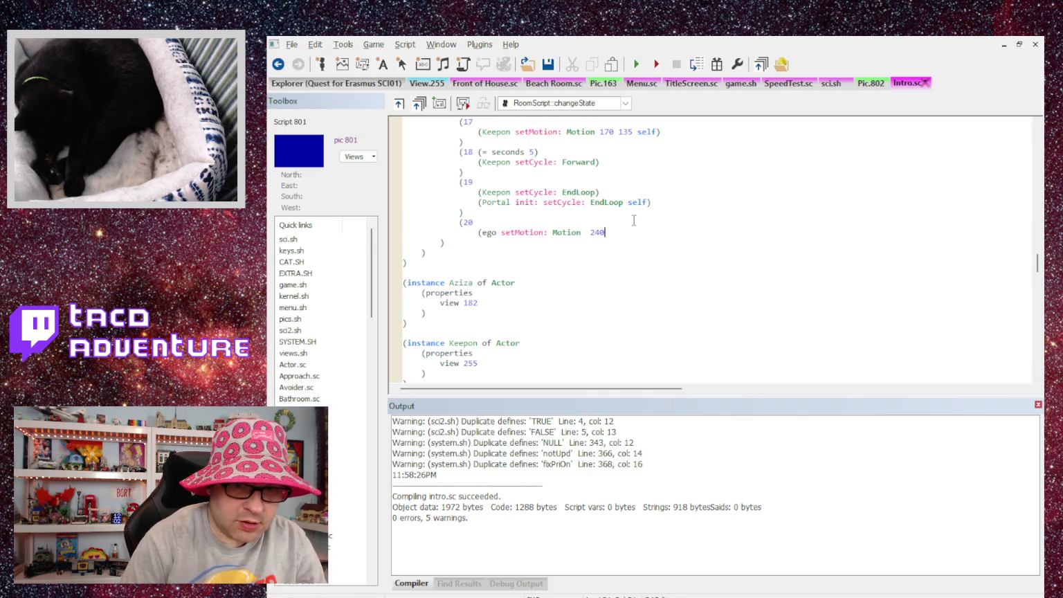
mouse_move(1037, 263)
mouse_down()
mouse_move(1036, 361)
mouse_move(1039, 254)
mouse_move(1027, 197)
mouse_move(1008, 272)
mouse_up()
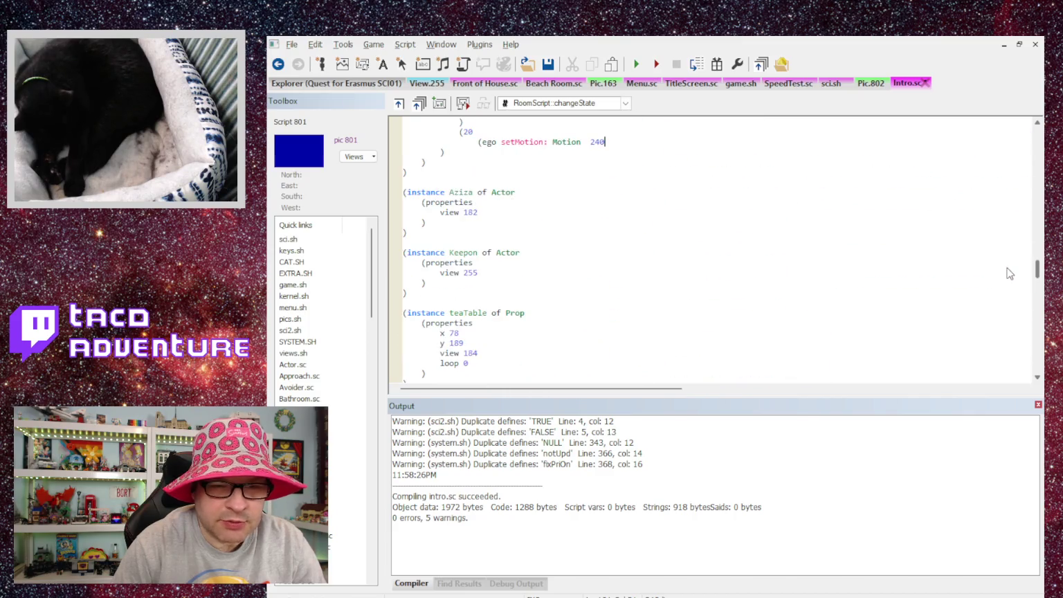
text( 126)
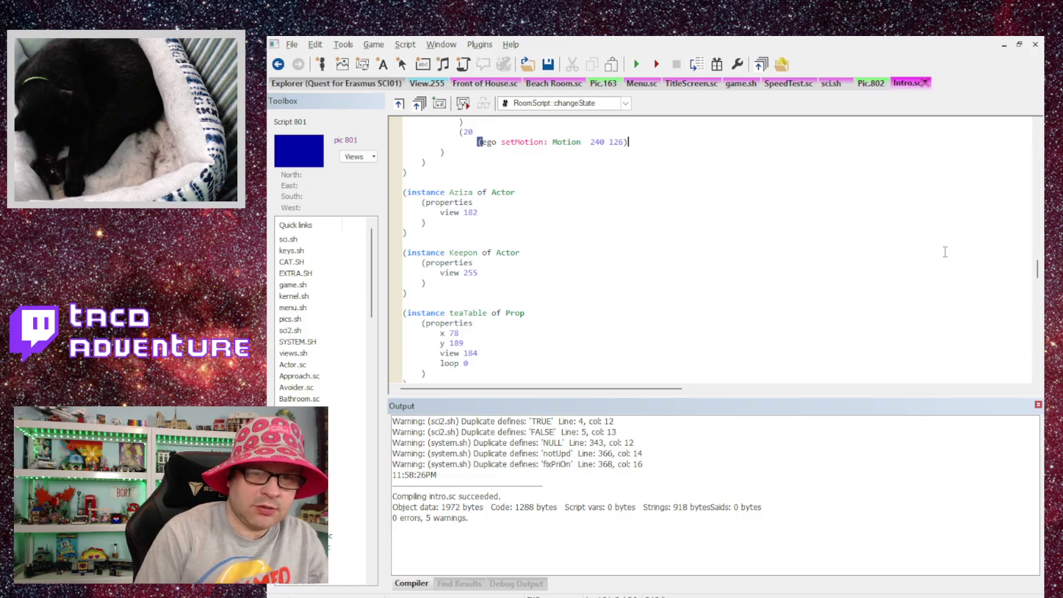
key(BackSpace)
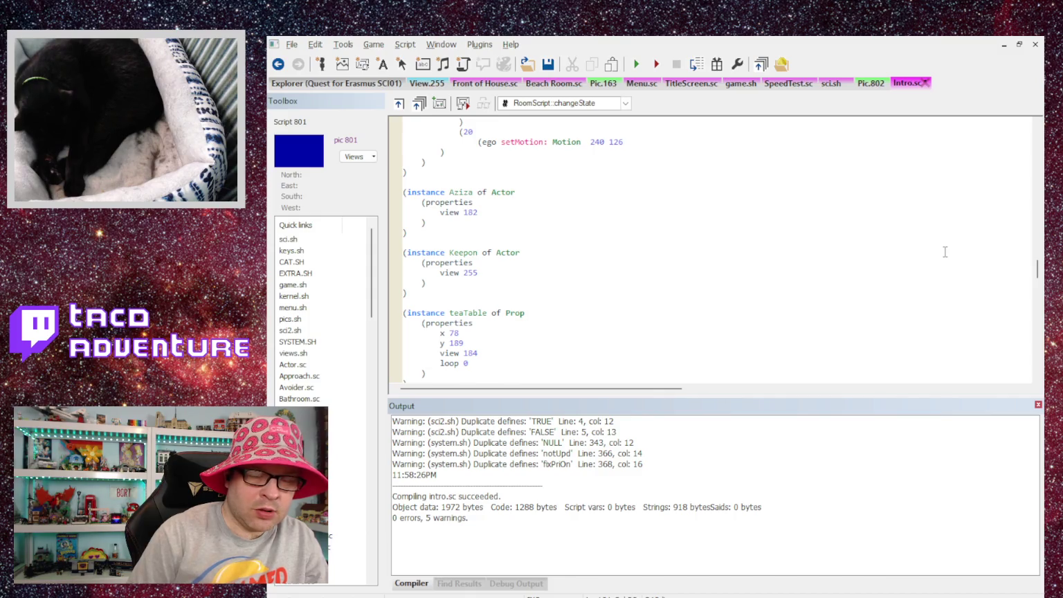
key(Delete)
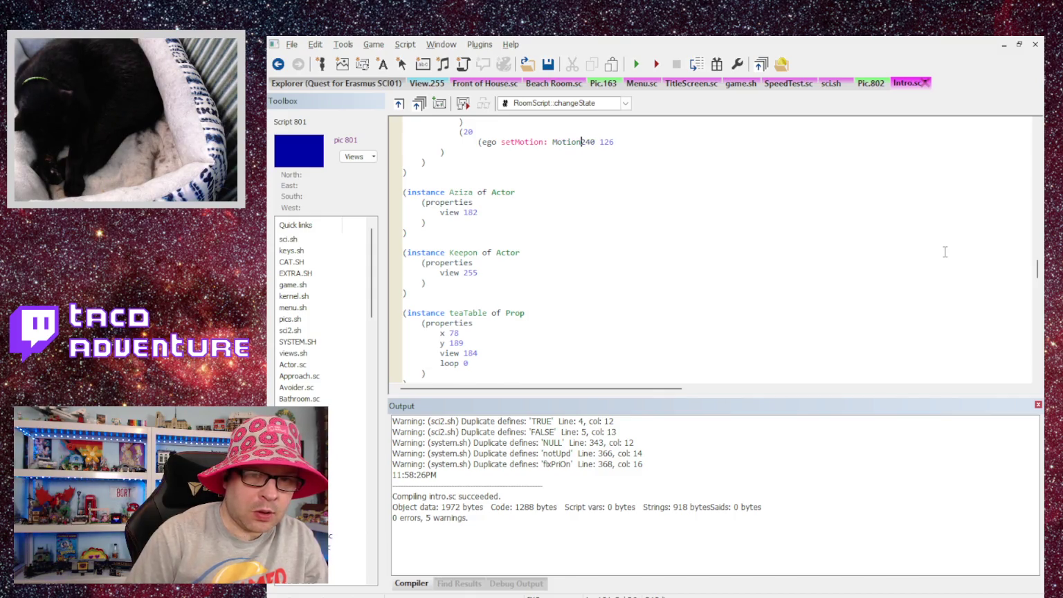
key(Right)
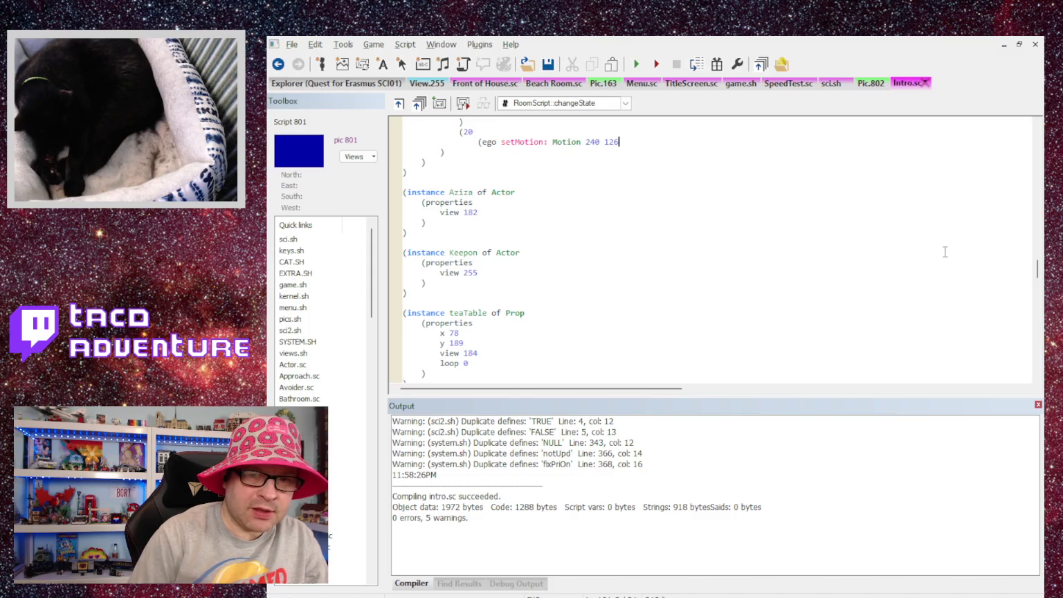
text( self))
key(Return)
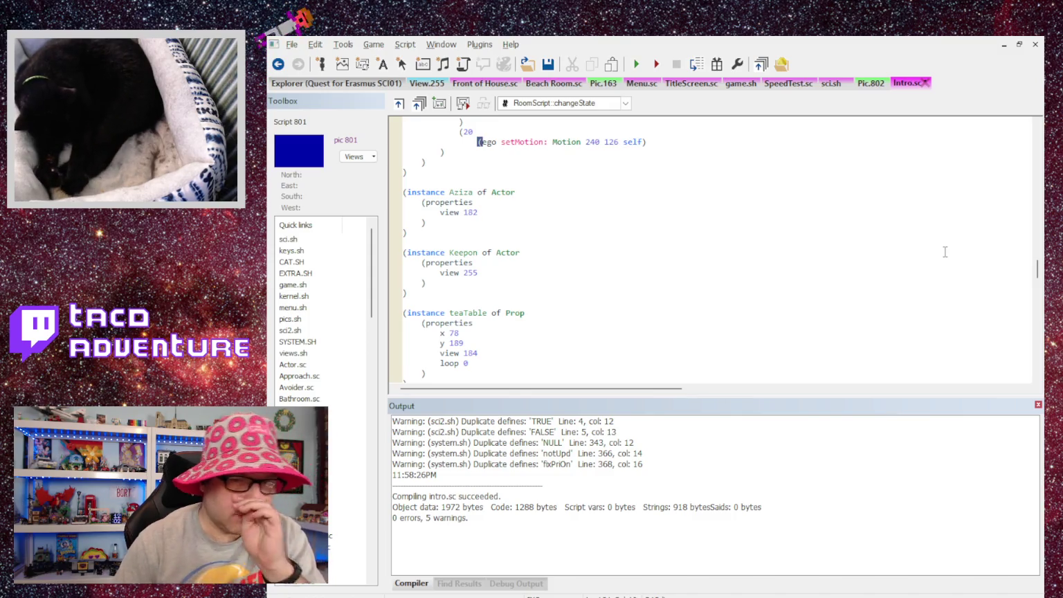
key(BackSpace)
key(Up)
key(Home)
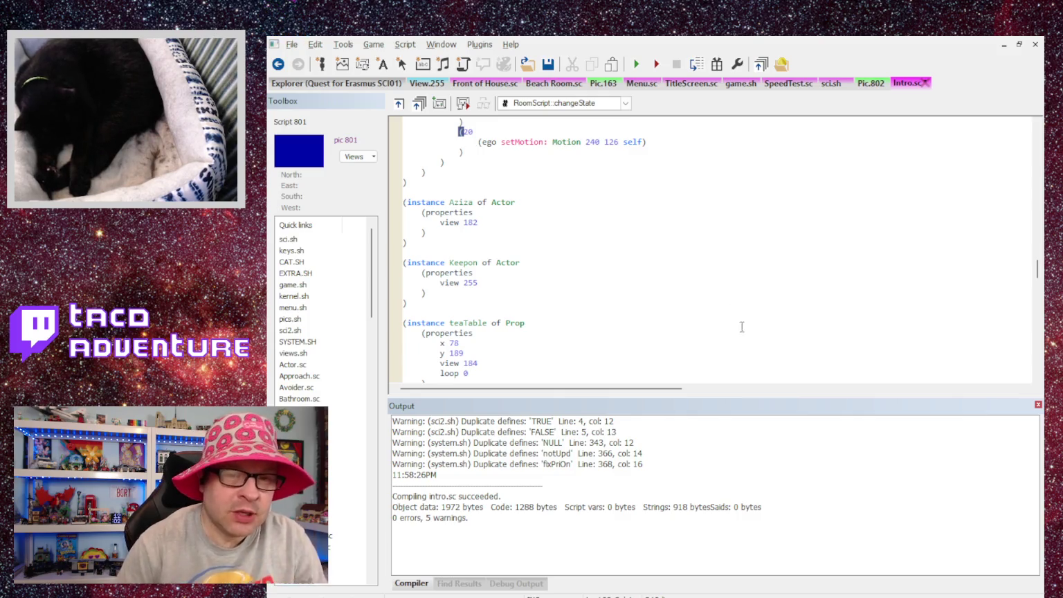
scroll(701, 170, up, 4)
Step: Add case 21 with (Print {Entered Portal!}) and compile intro.sc
key(Down)
key(Down)
key(End)
key(Return)
text(()
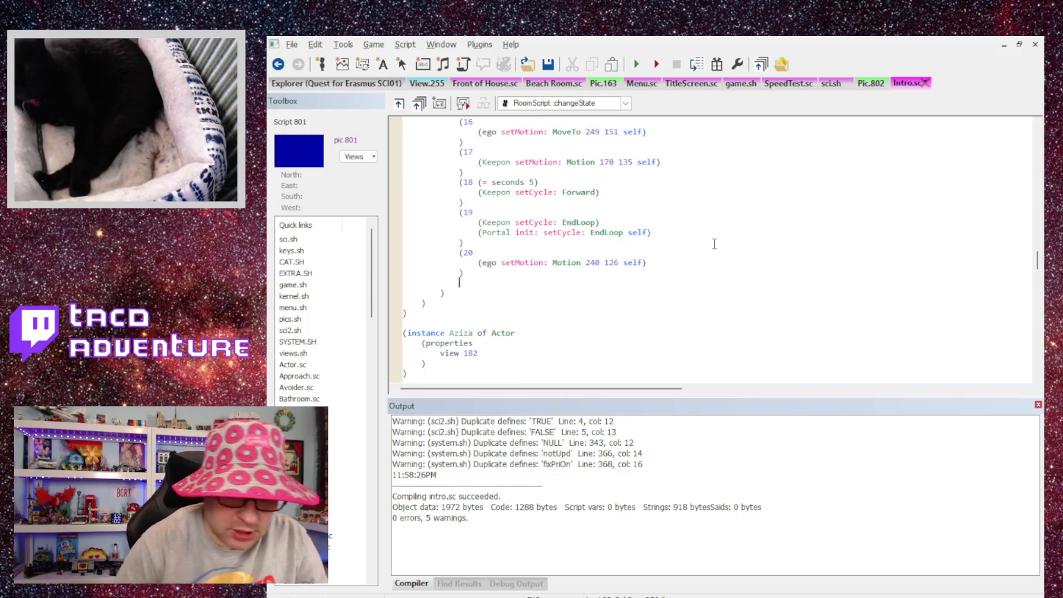
text(21)
key(Return)
text(()
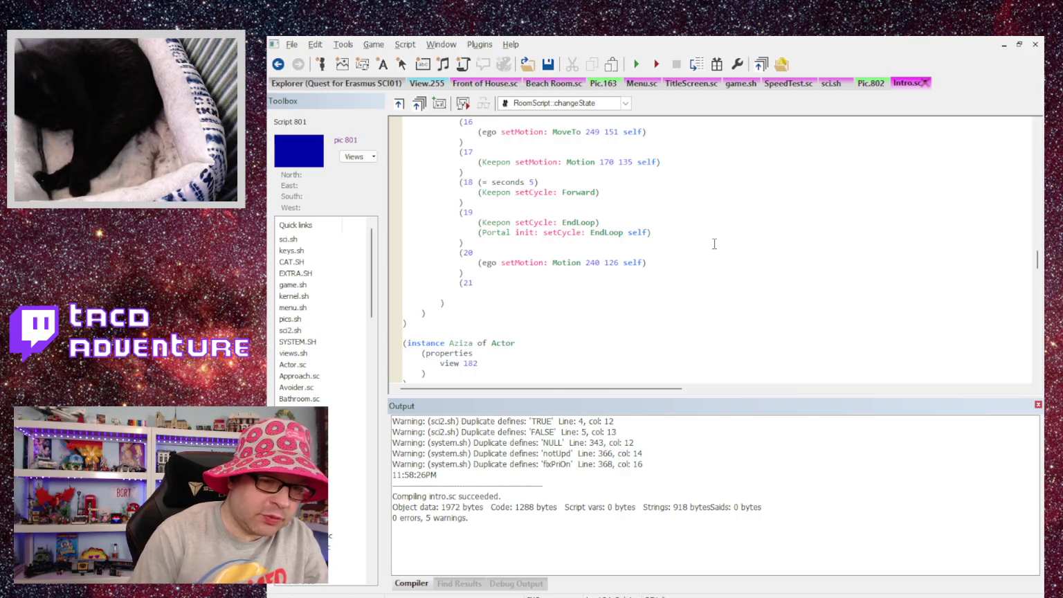
text(print)
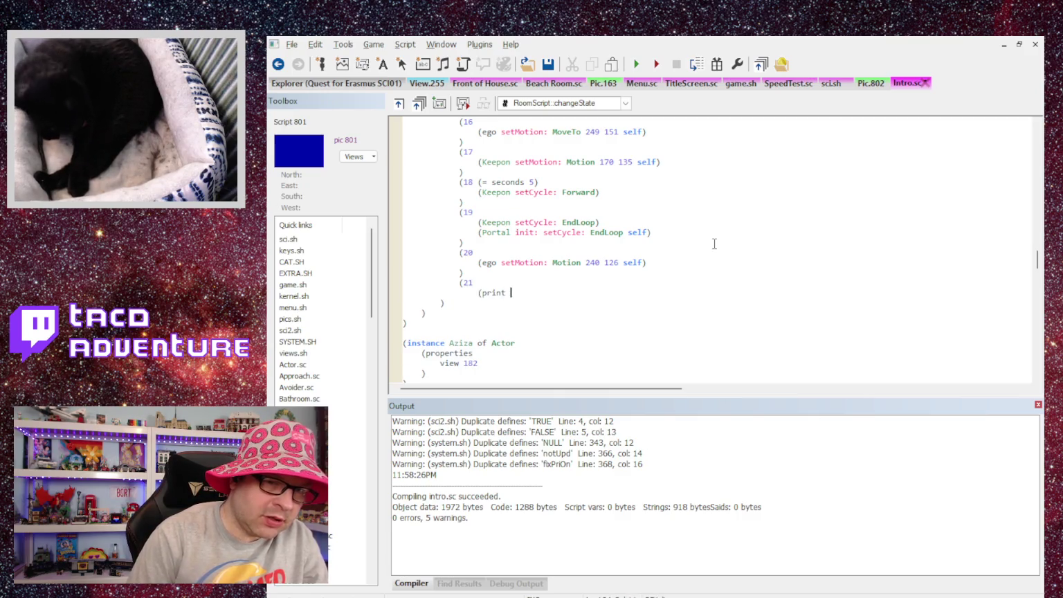
key(BackSpace)
key(BackSpace)
key(BackSpace)
text(Print )
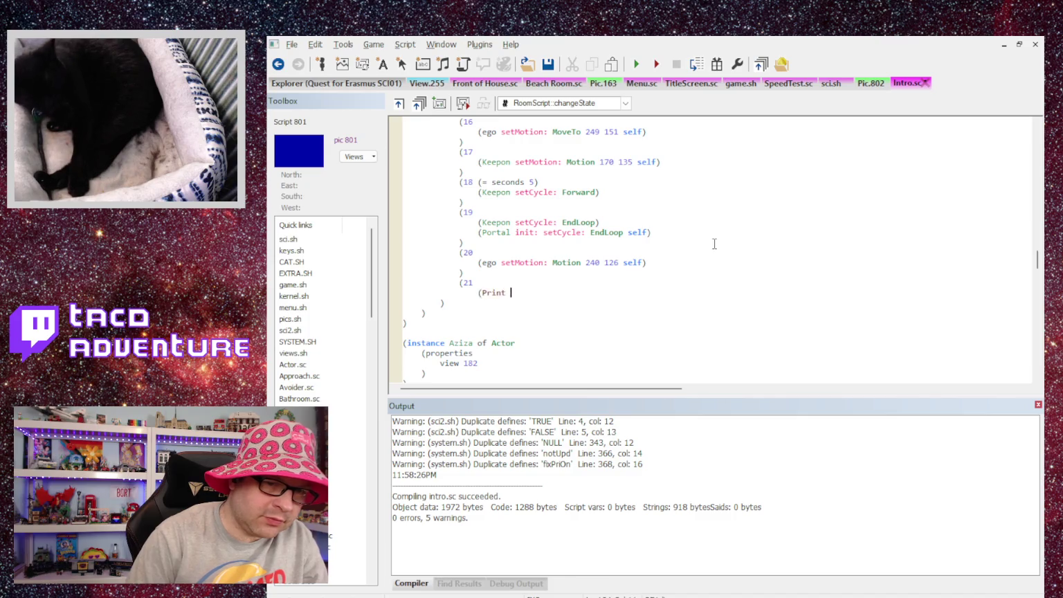
text({Entere)
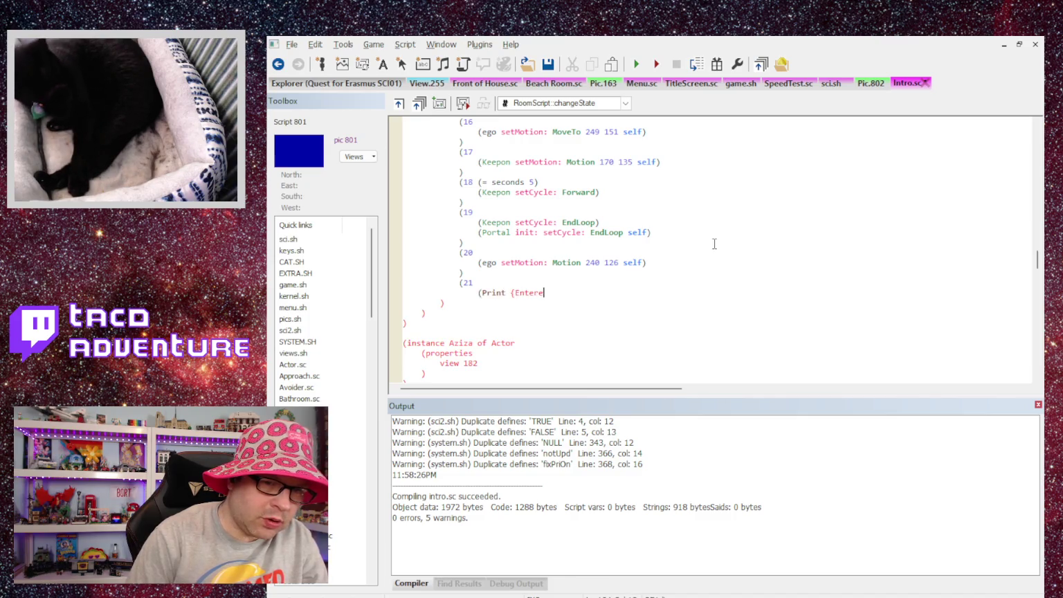
text(d Porta)
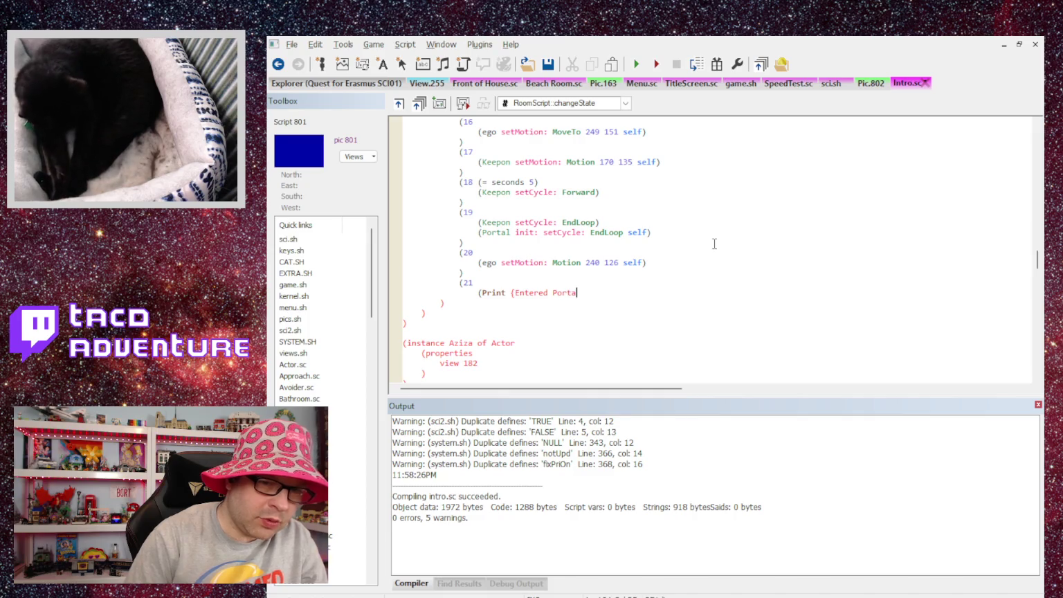
text(l!})
key(Return)
text())
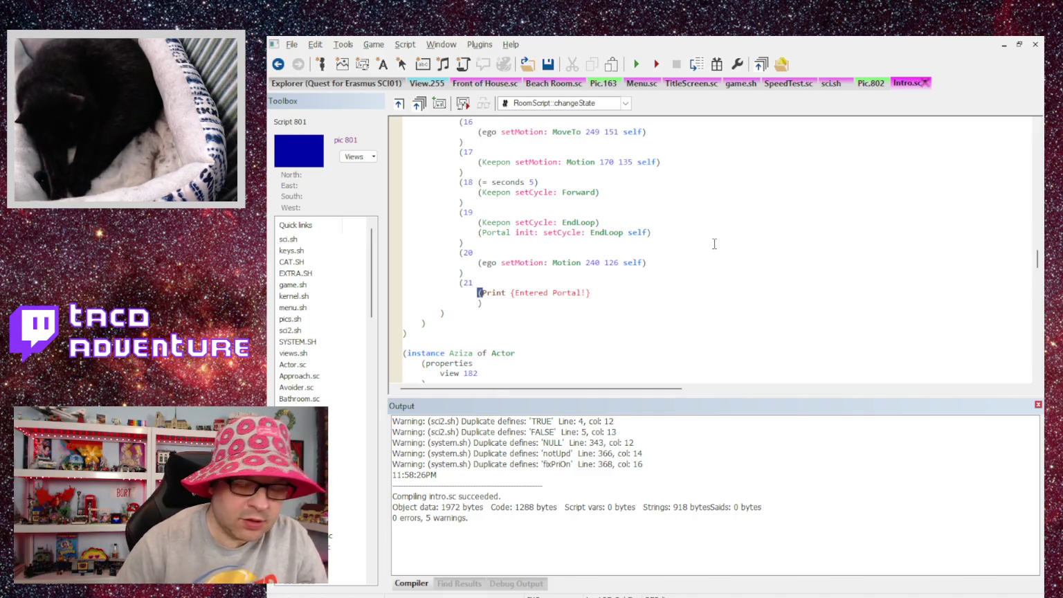
key(BackSpace)
key(BackSpace)
text())
key(Return)
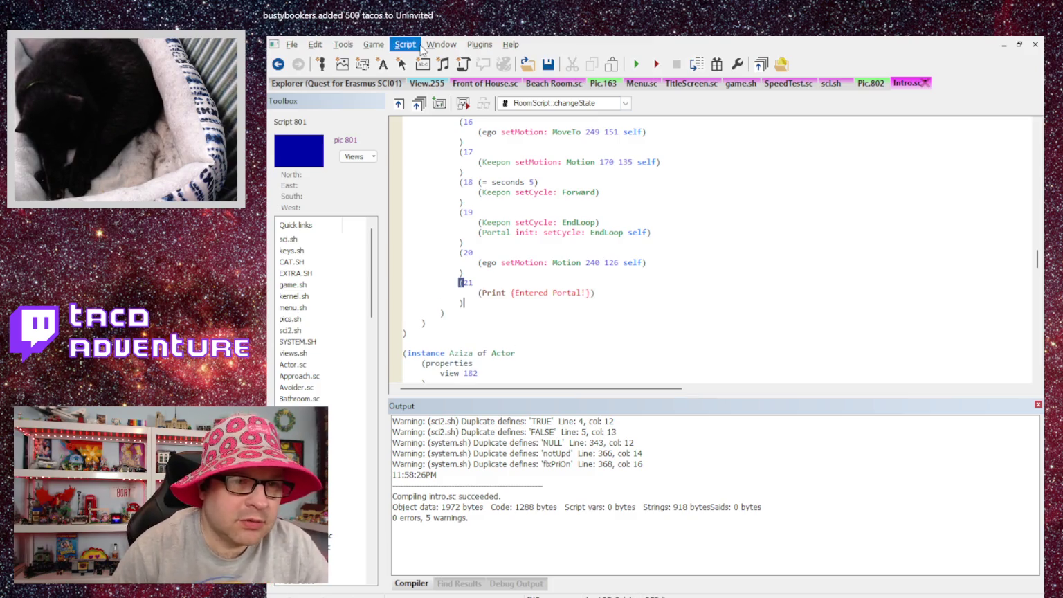
key(ctrl+shift+b)
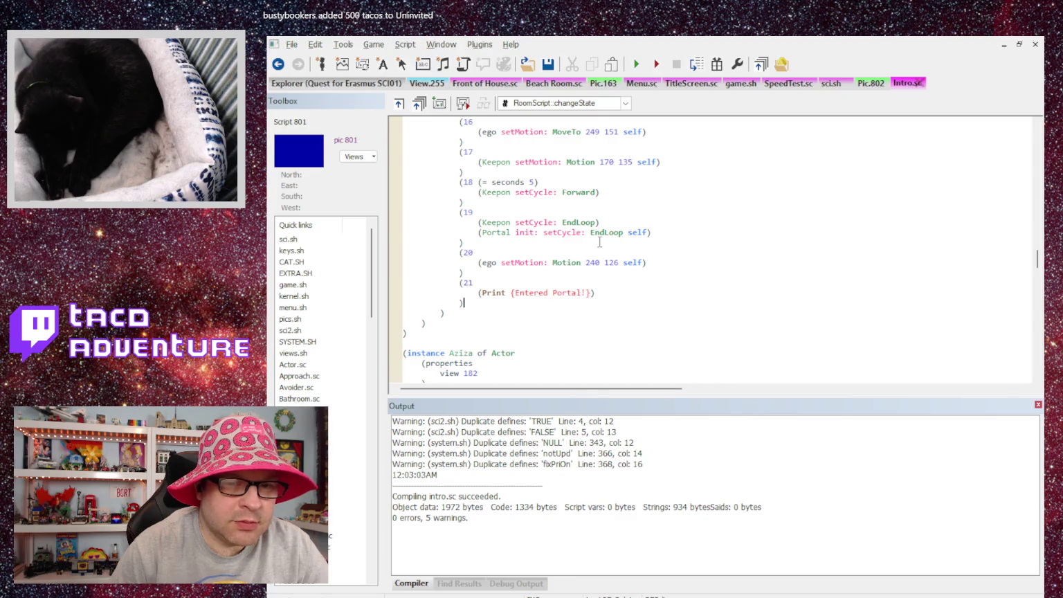
Step: Change case 20's ego walk target x from 240 to 235 and recompile
scroll(738, 261, down, 8)
scroll(516, 163, down, 12)
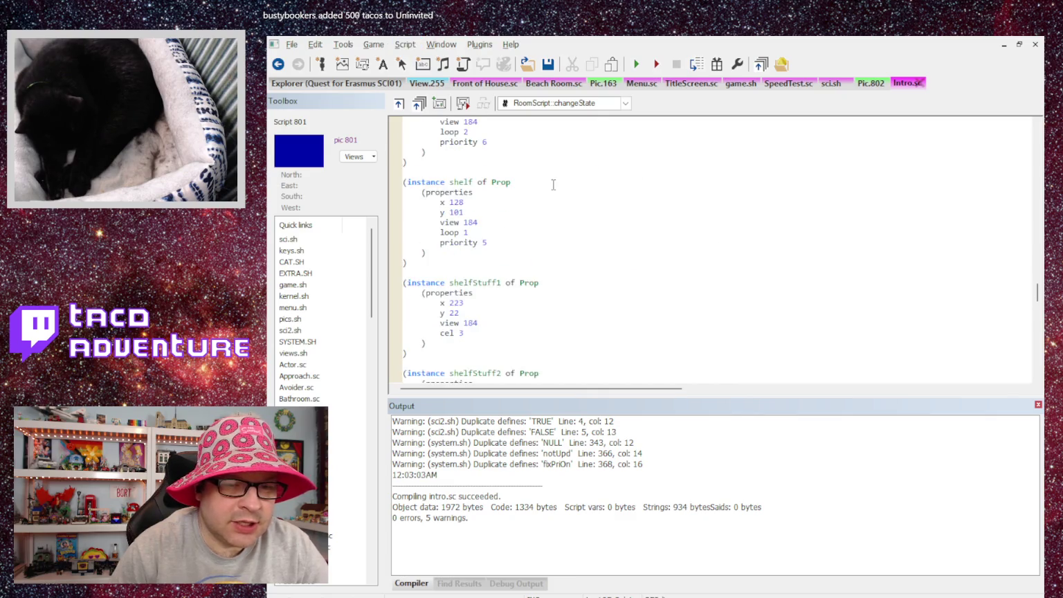
scroll(666, 247, down, 10)
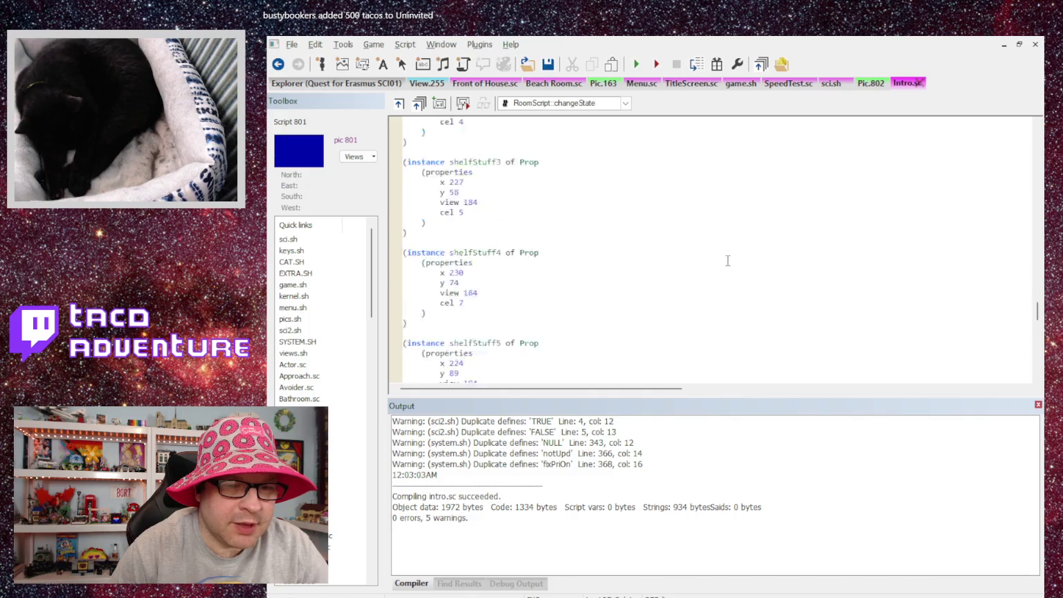
scroll(727, 261, down, 11)
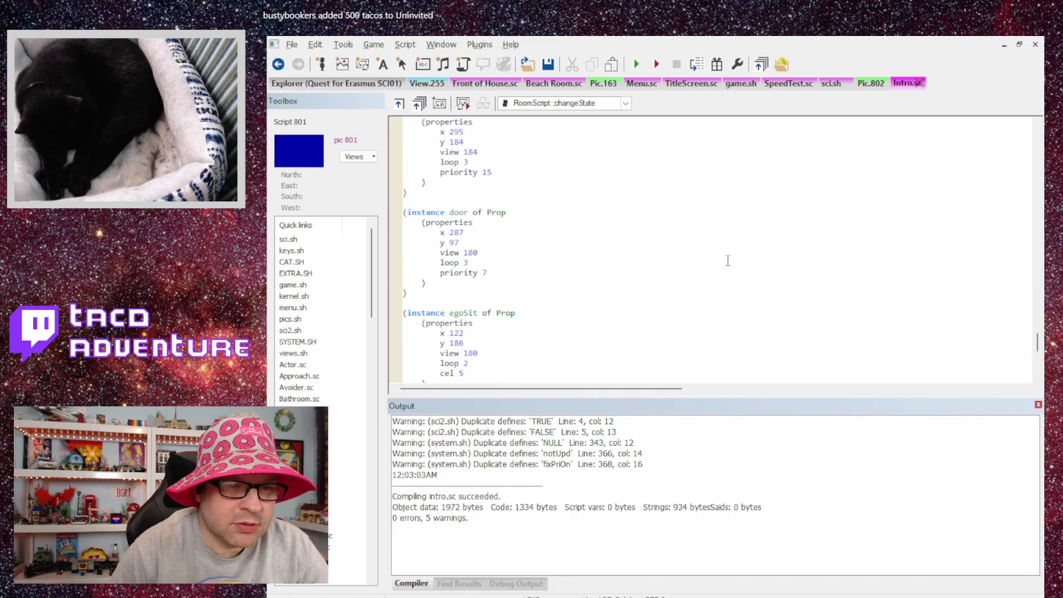
scroll(601, 264, down, 3)
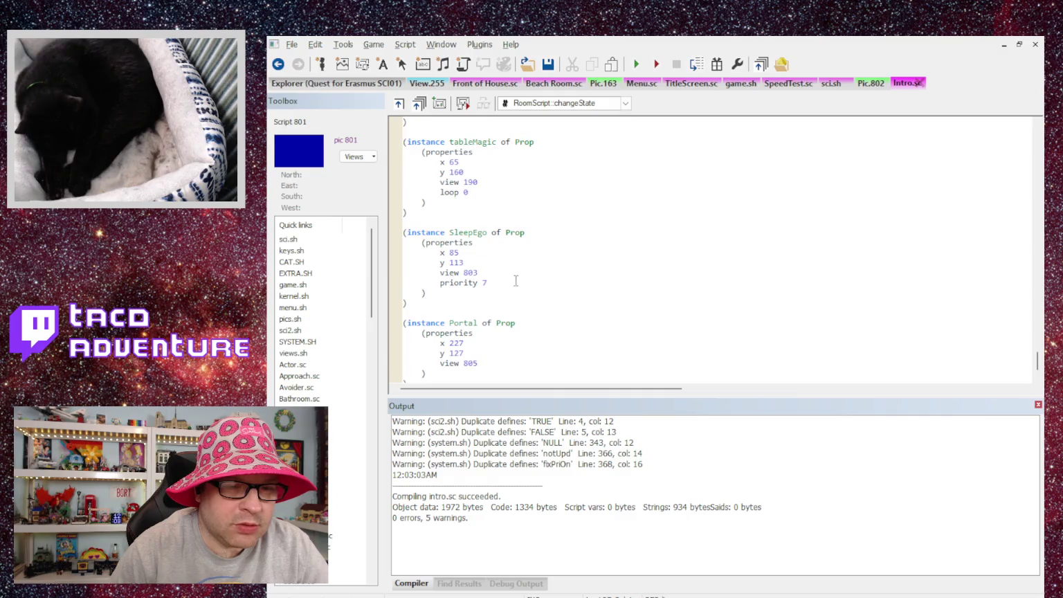
scroll(997, 263, up, 20)
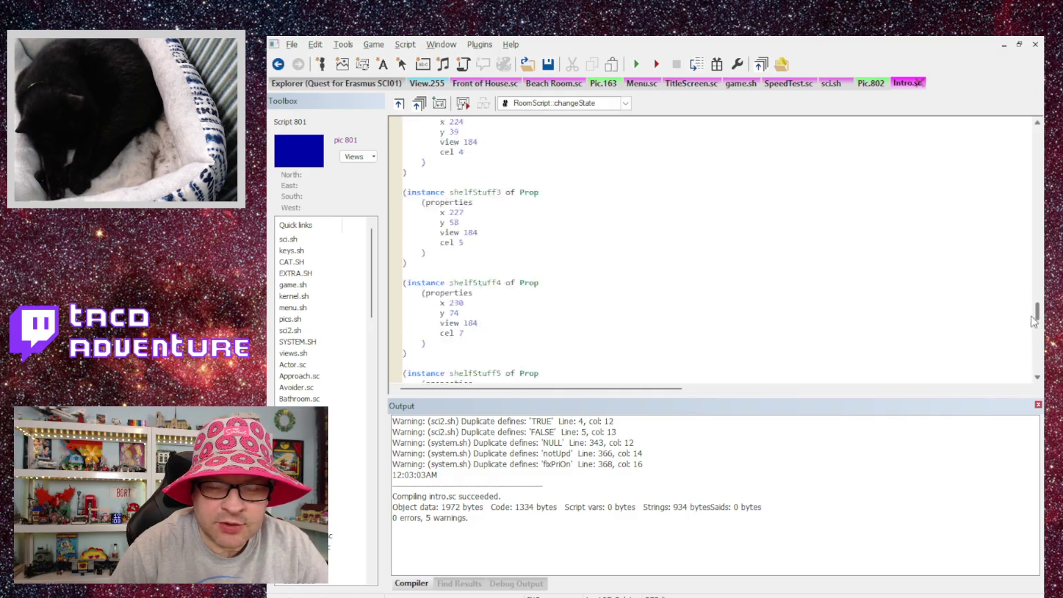
scroll(993, 193, down, 20)
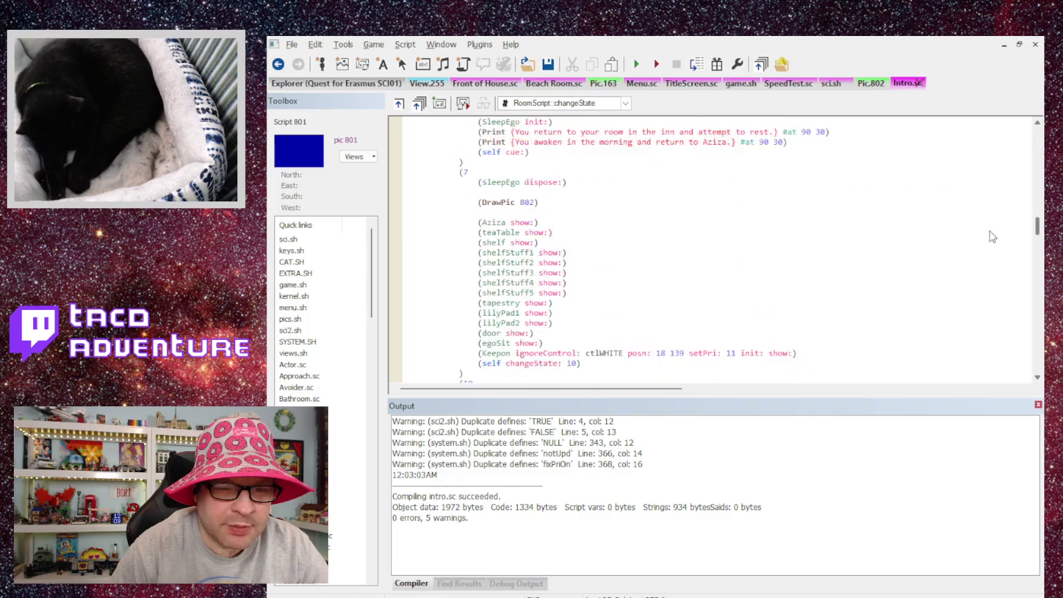
scroll(1004, 266, down, 10)
scroll(1007, 272, up, 5)
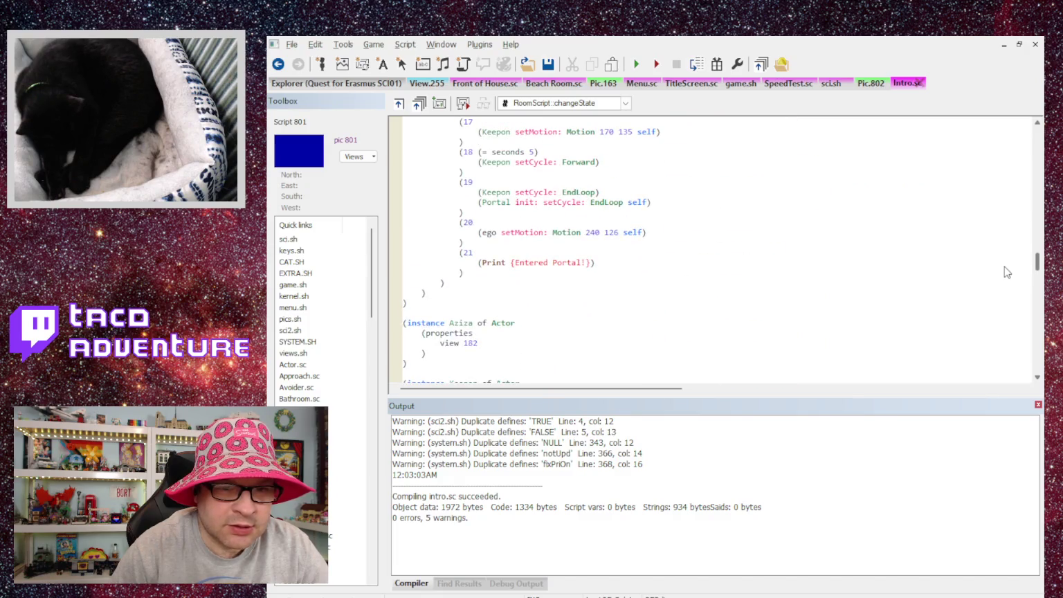
double_click(590, 232)
text(2)
text(35)
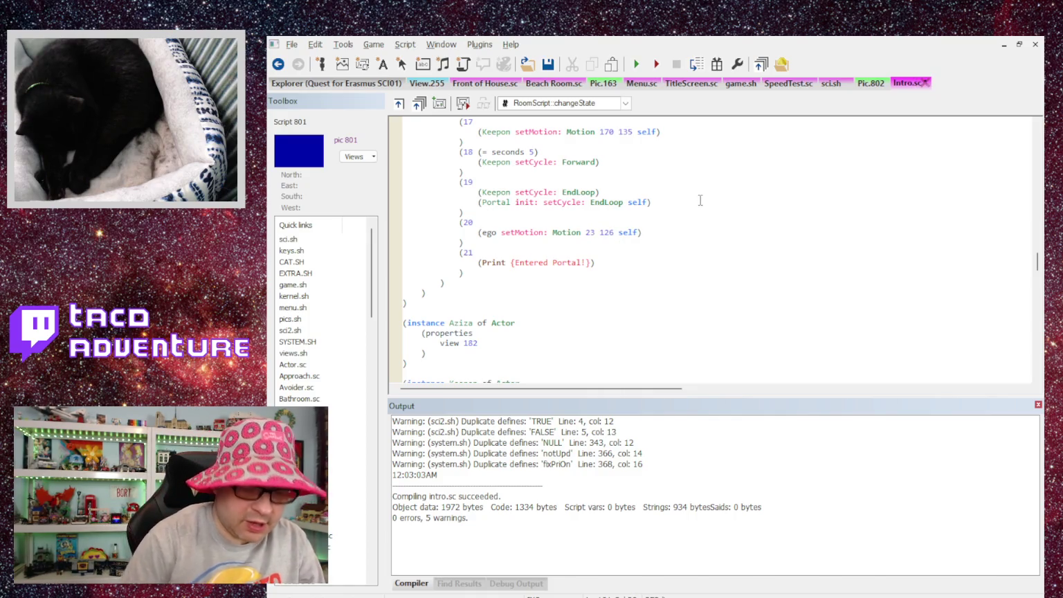
key(ctrl+F7)
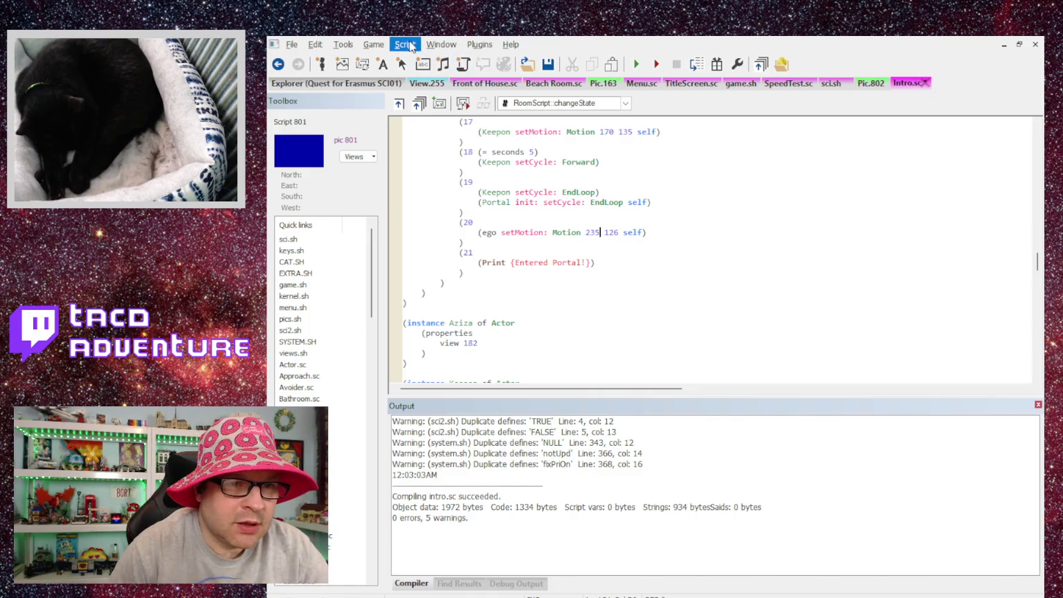
click(600, 231)
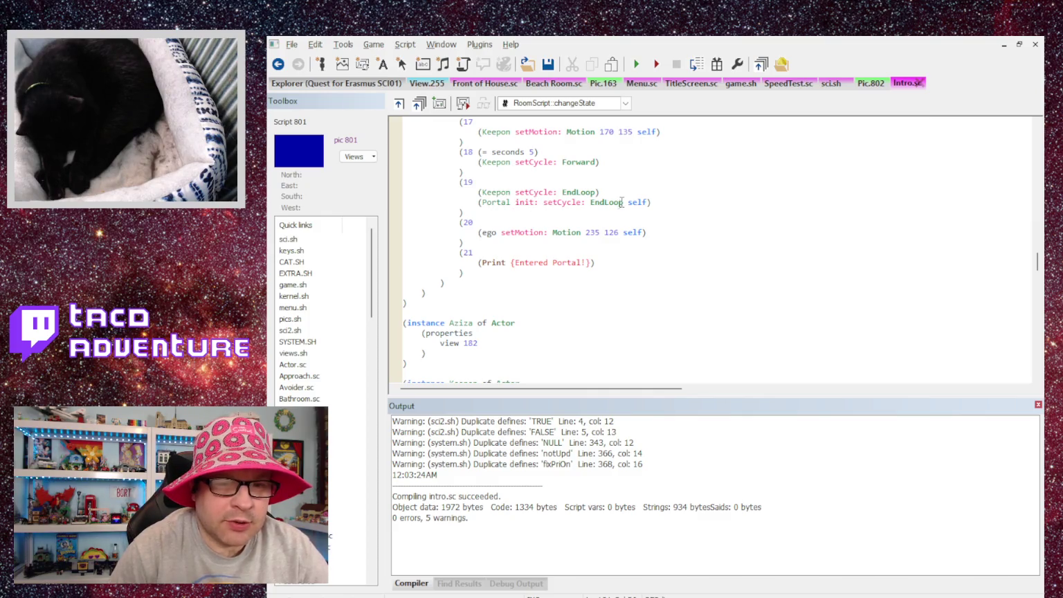
Step: Change the Portal prop's y from 127 to 130, then save and recompile
scroll(567, 228, up, 1)
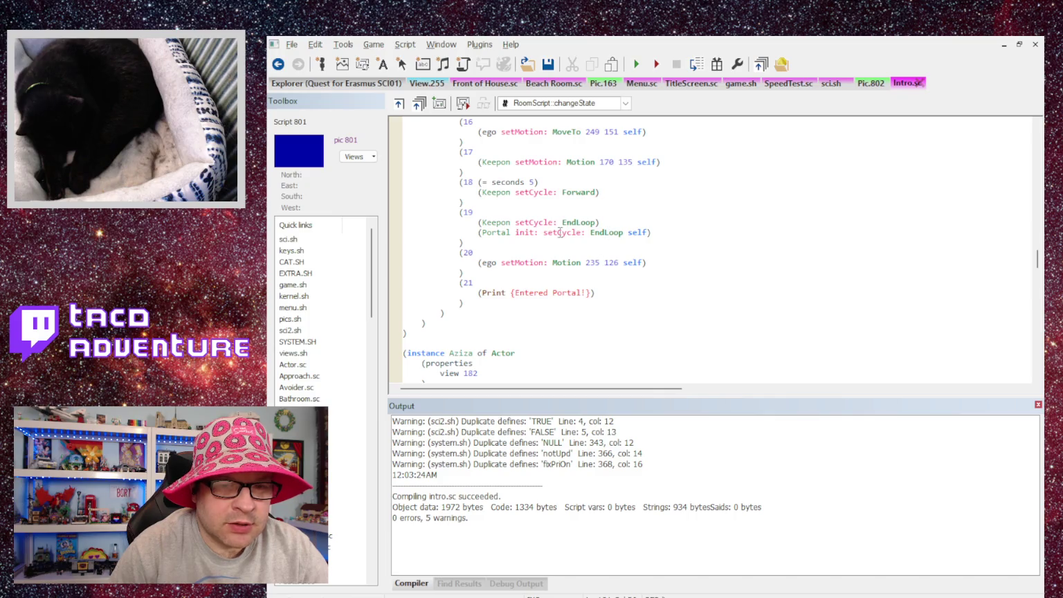
scroll(544, 280, down, 10)
drag(1032, 278, 1031, 369)
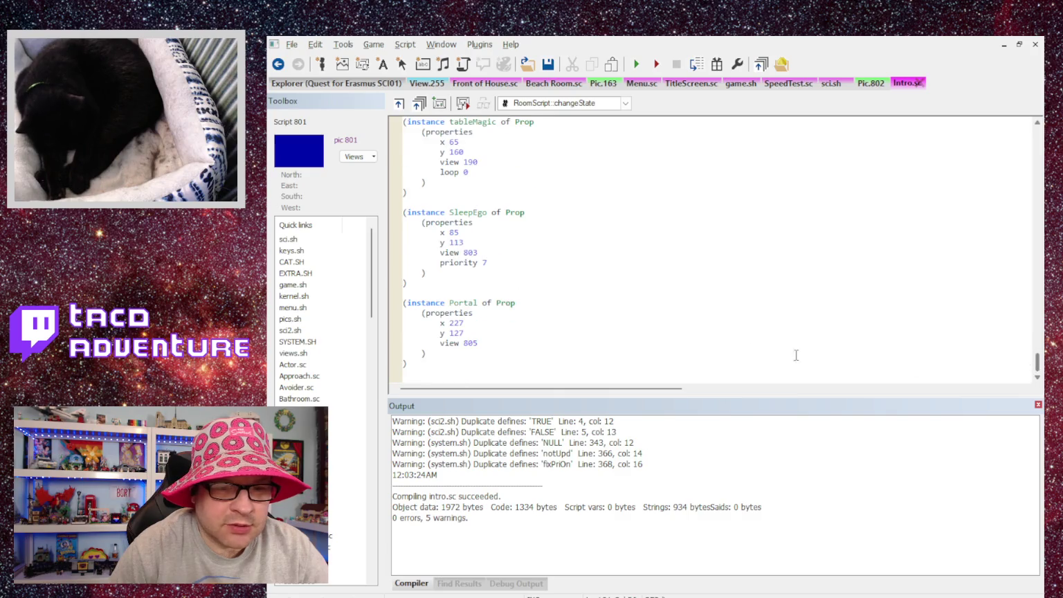
double_click(457, 333)
text(12)
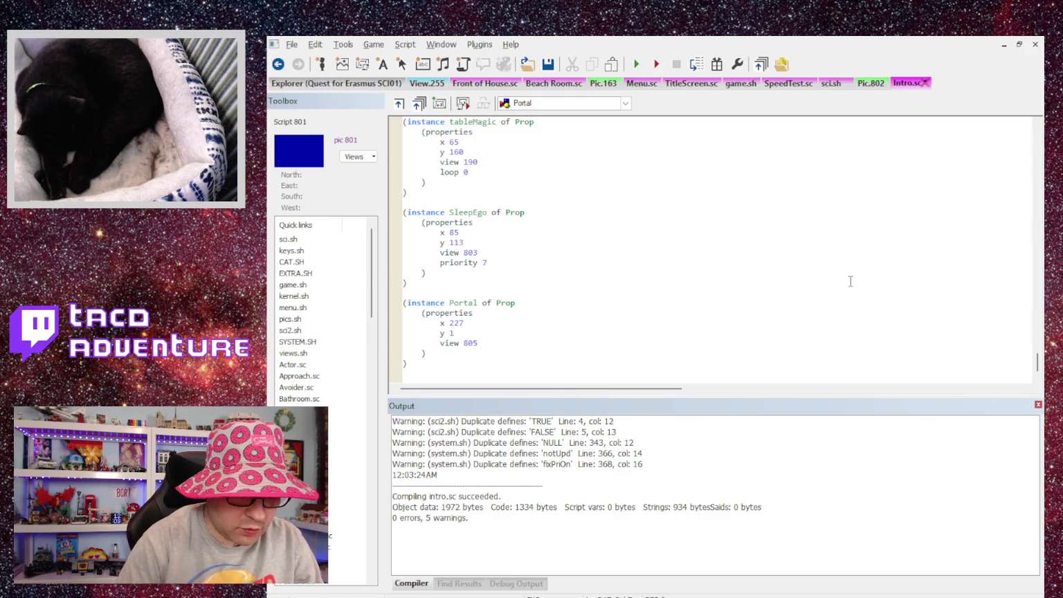
text(30)
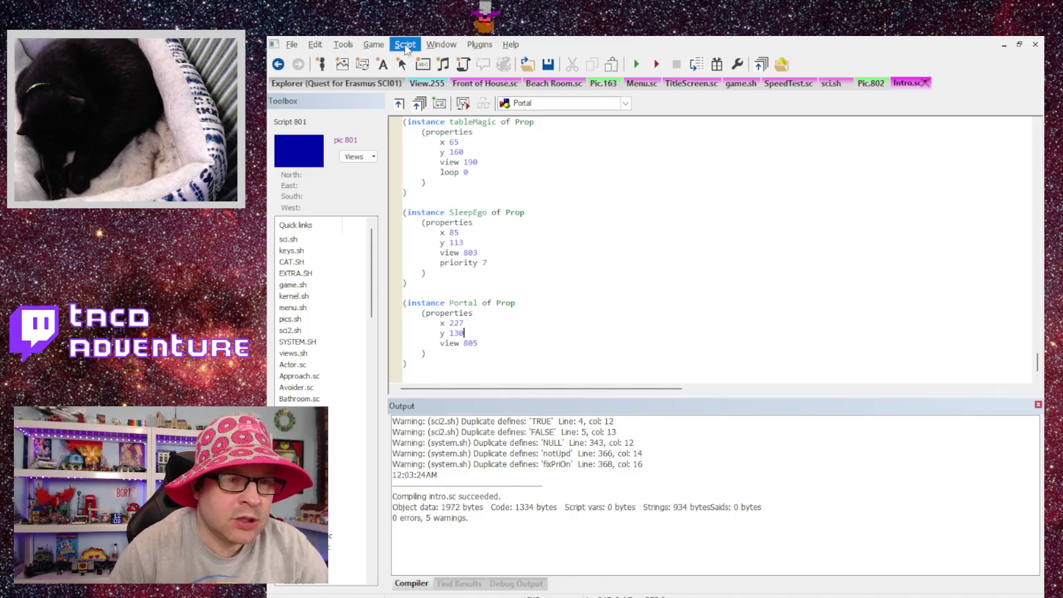
key(ctrl+F7)
Step: Test the intro in-game through Aziza's dialogue and the inn messages, then select case 20's new ignoreActors text
key(F5)
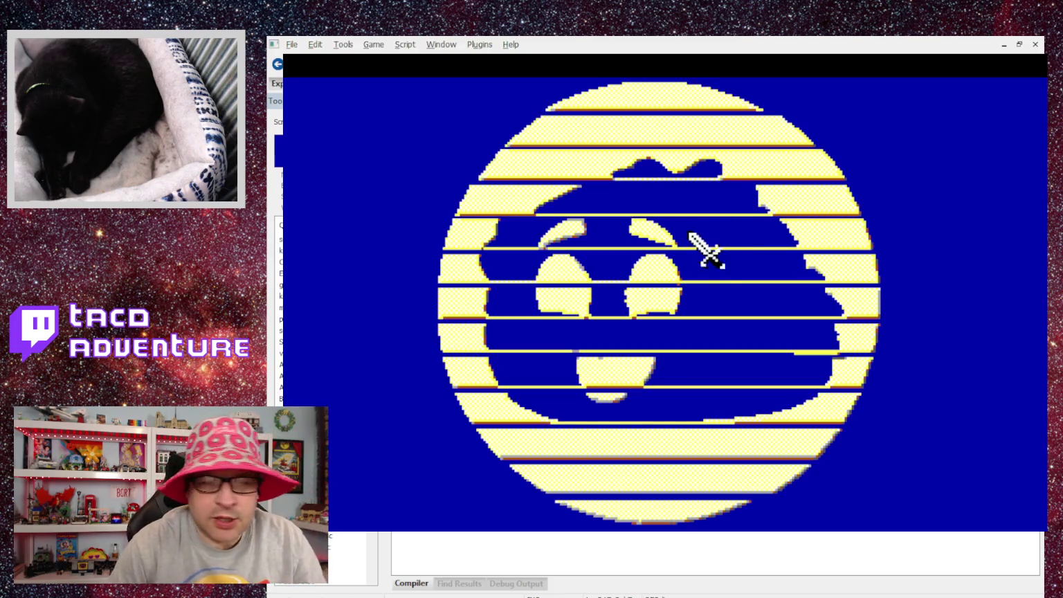
click(503, 320)
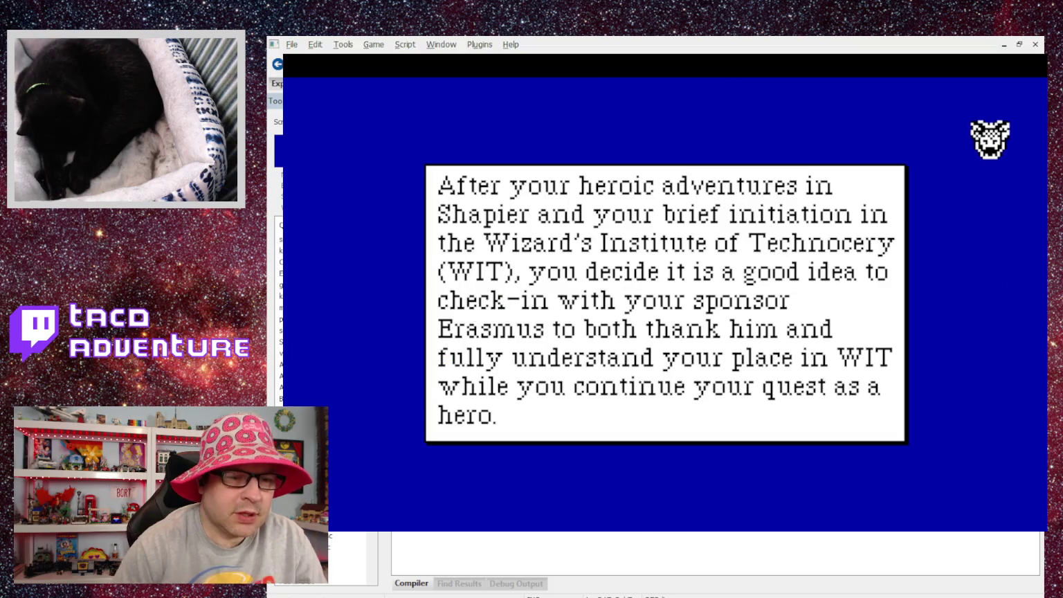
key(Return)
key(Return)
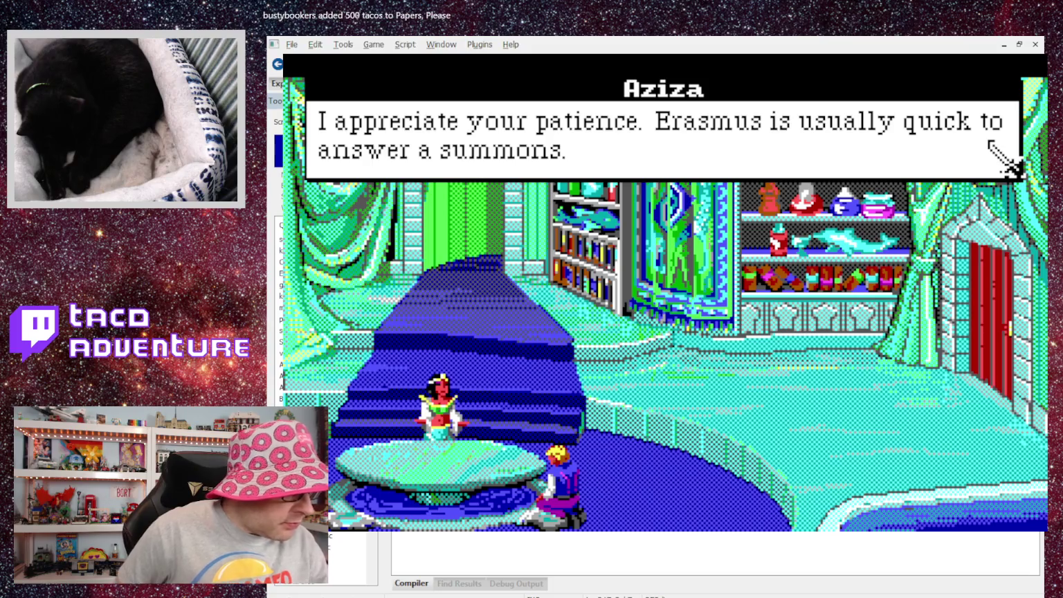
key(Return)
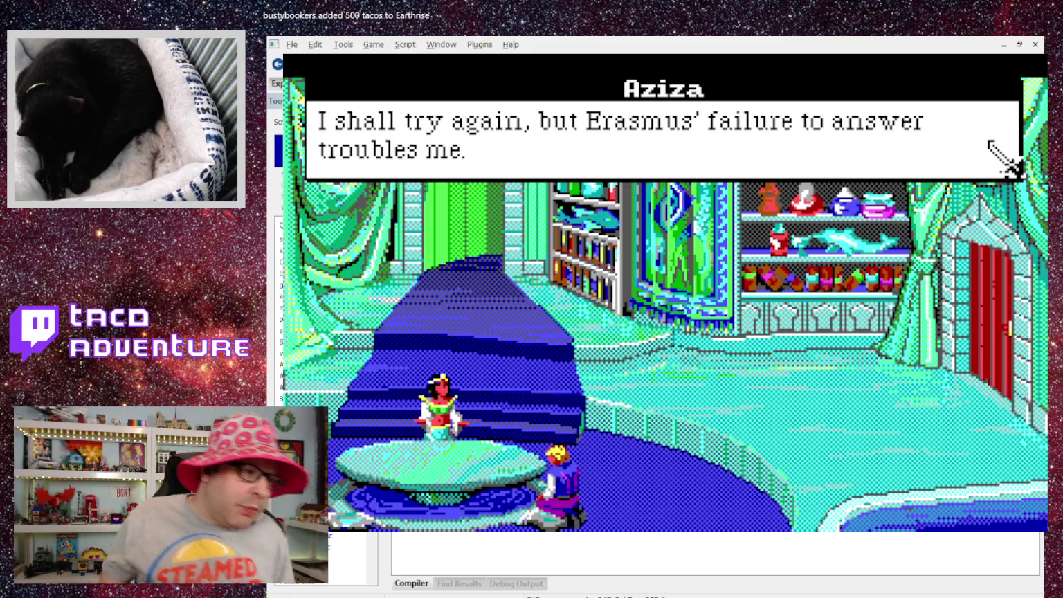
click(1003, 158)
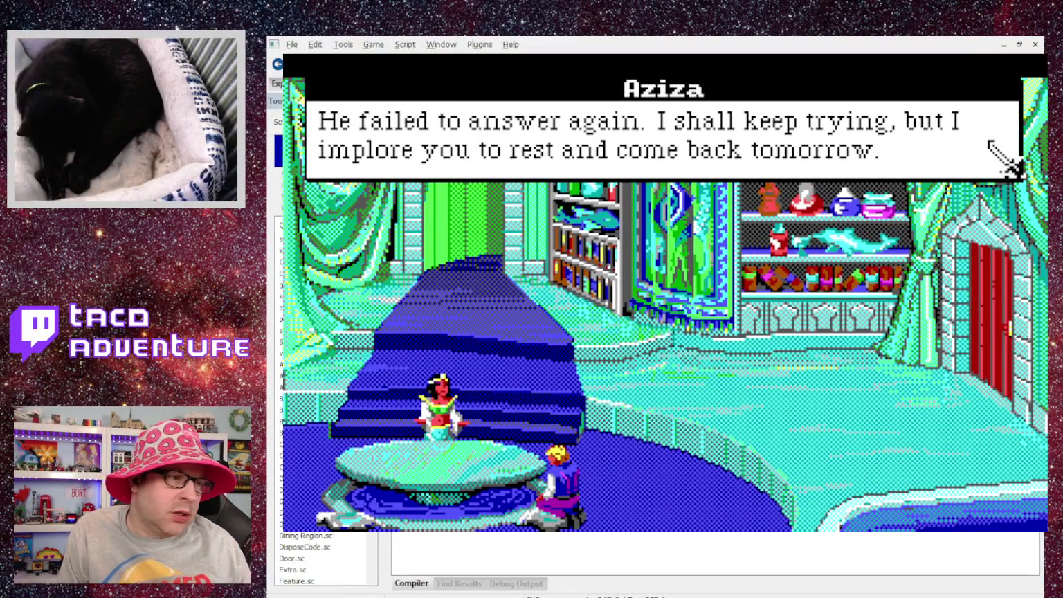
click(989, 142)
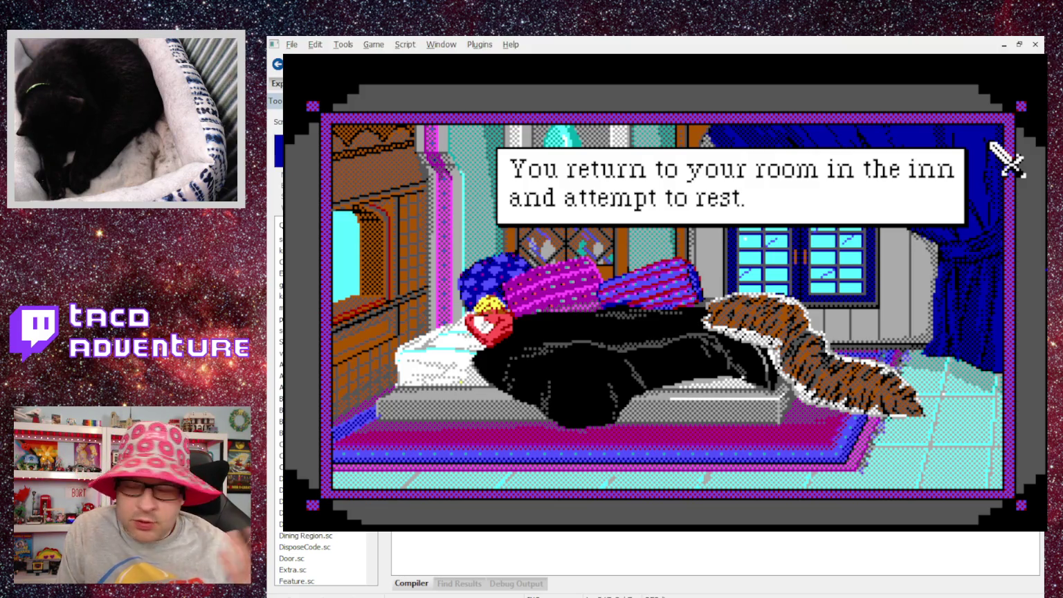
click(991, 144)
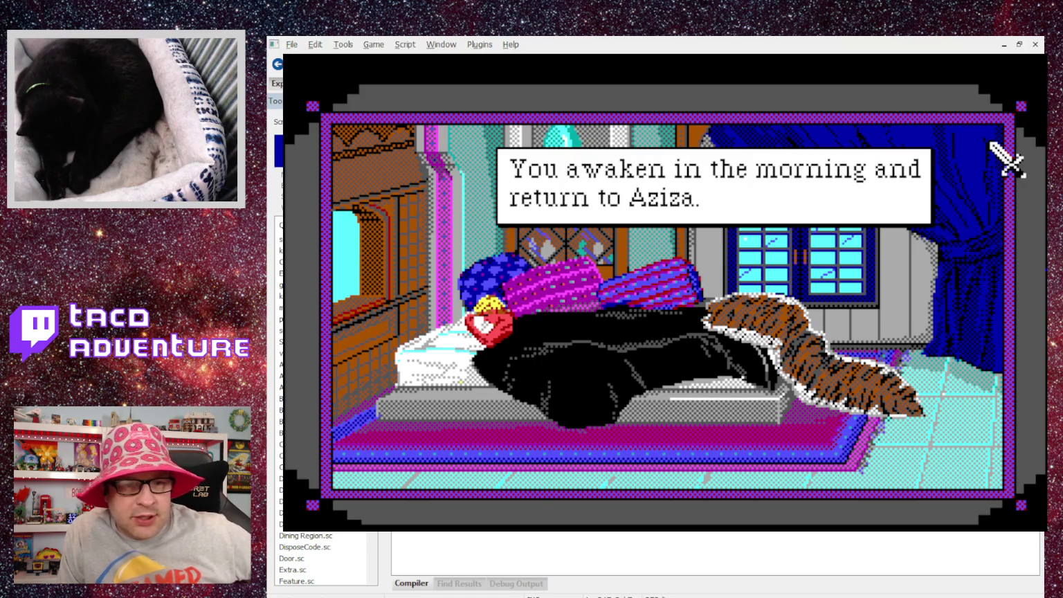
click(990, 143)
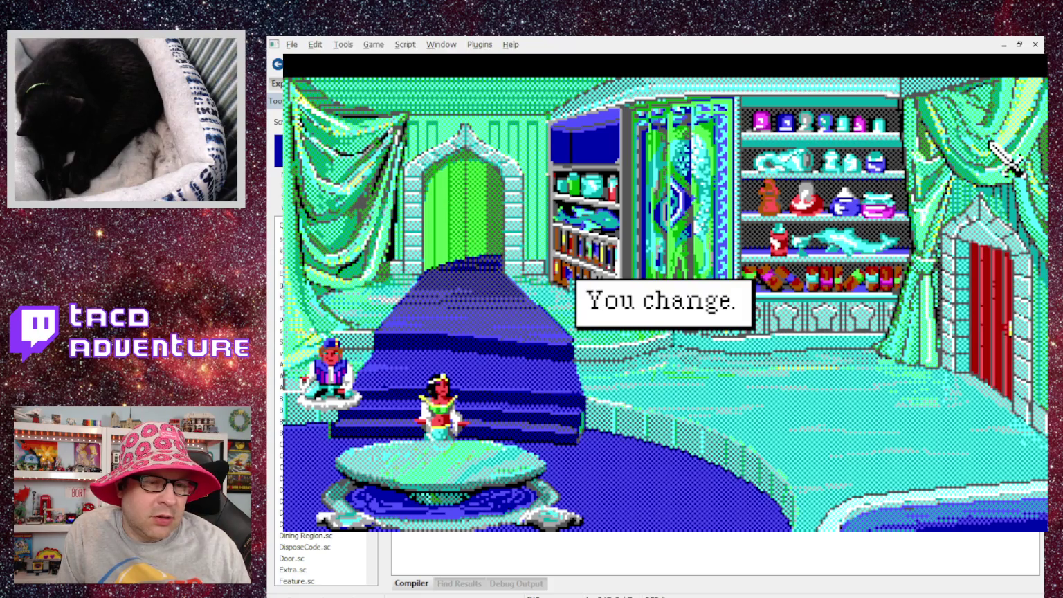
click(991, 144)
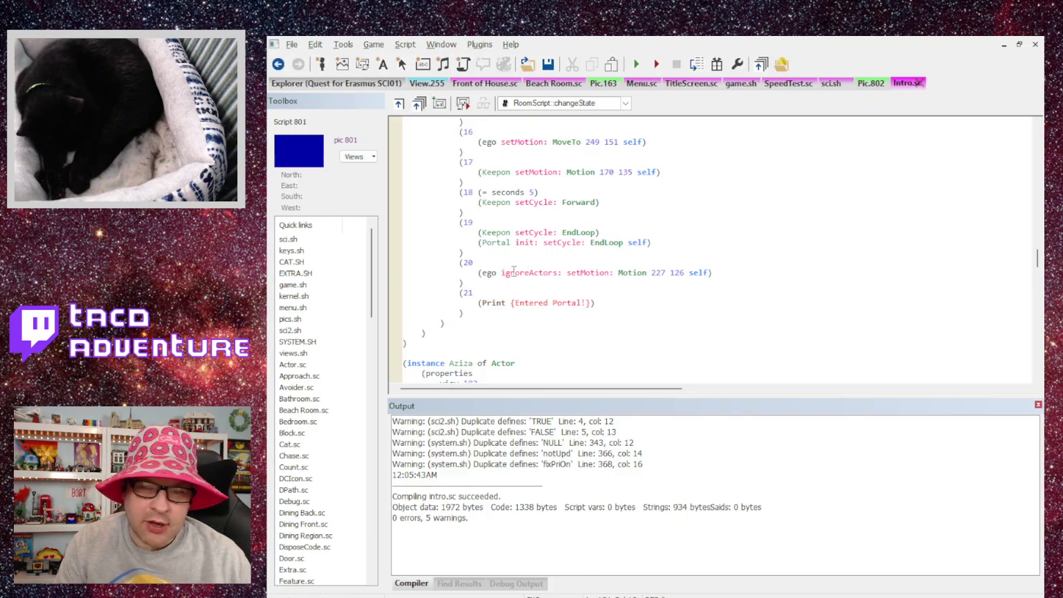
drag(509, 272, 560, 273)
Step: Deselect the case 20 text and run the recompiled game from the editor
click(560, 275)
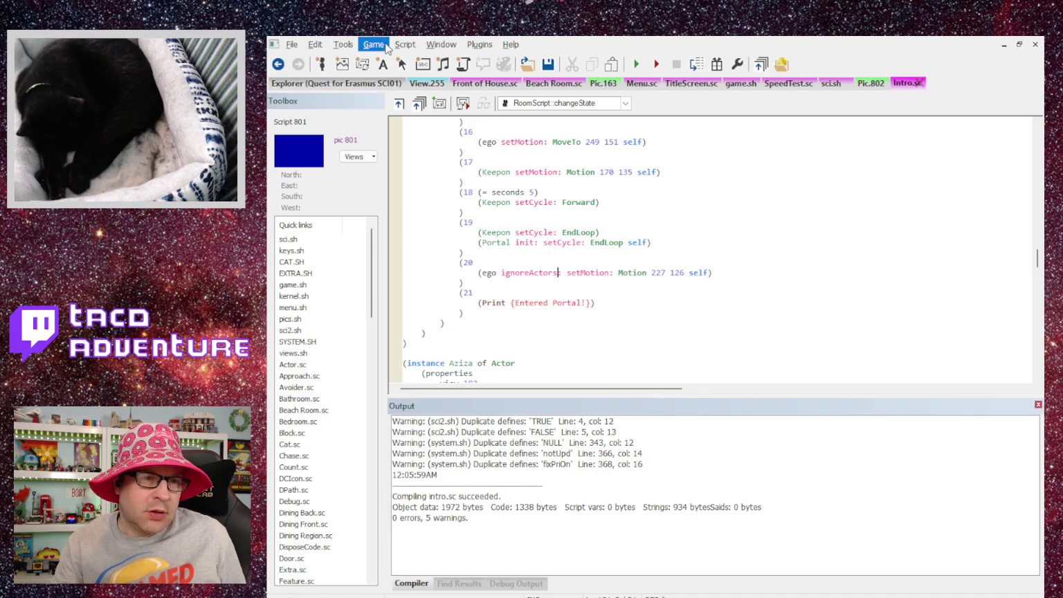
click(637, 64)
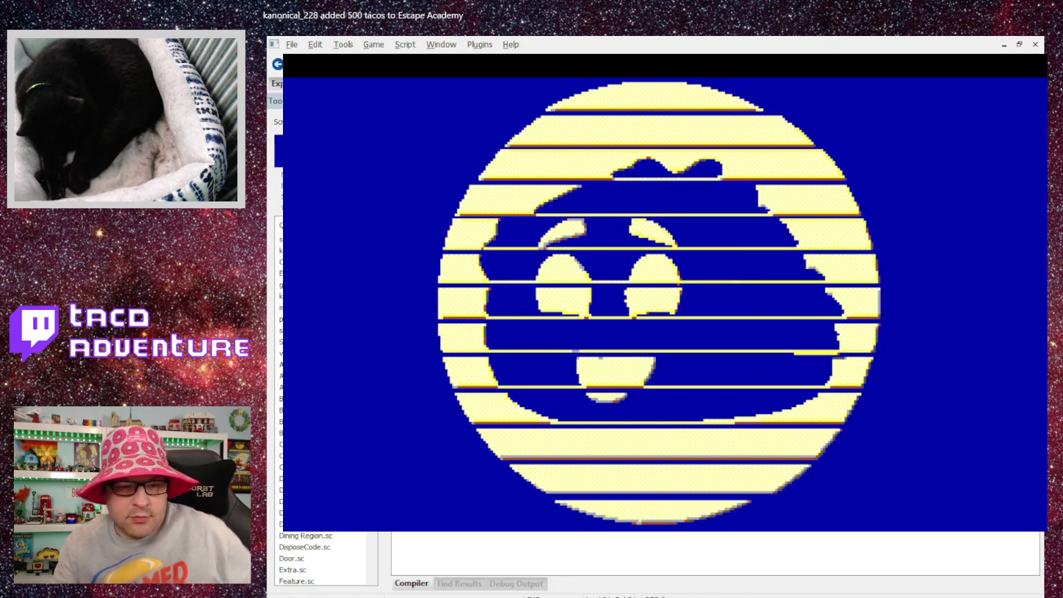
Step: Play the Introduction past Aziza, the inn and 'You change.' messages until 'Entered Portal!' appears
click(515, 310)
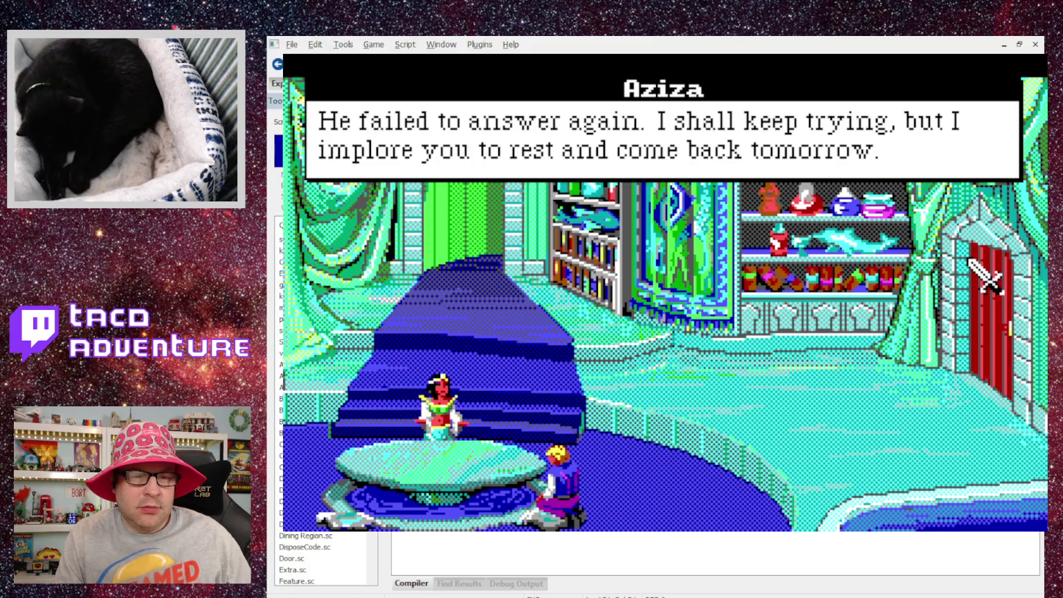
click(969, 261)
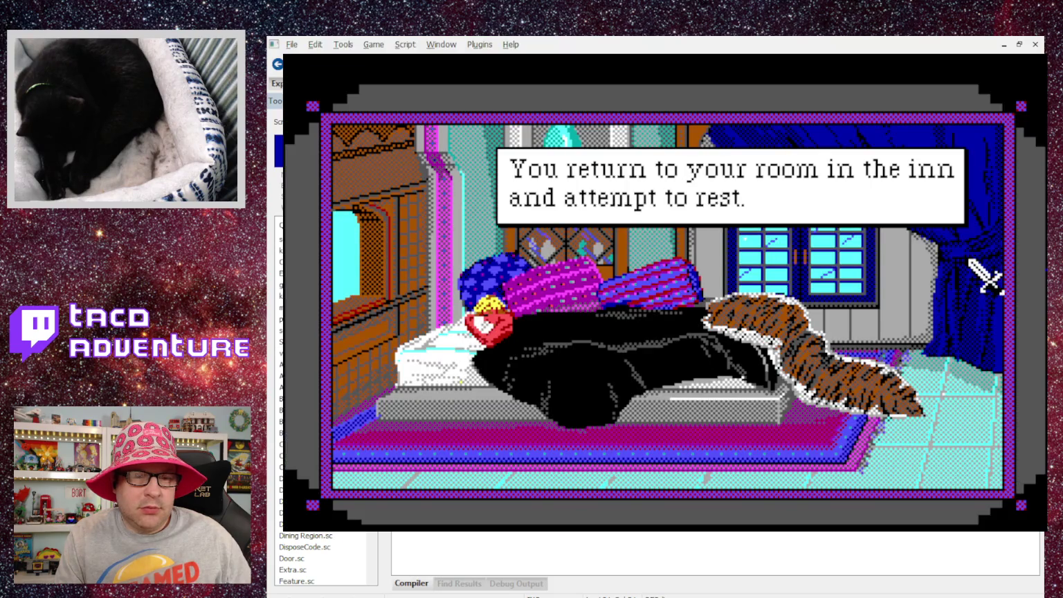
click(970, 261)
click(969, 261)
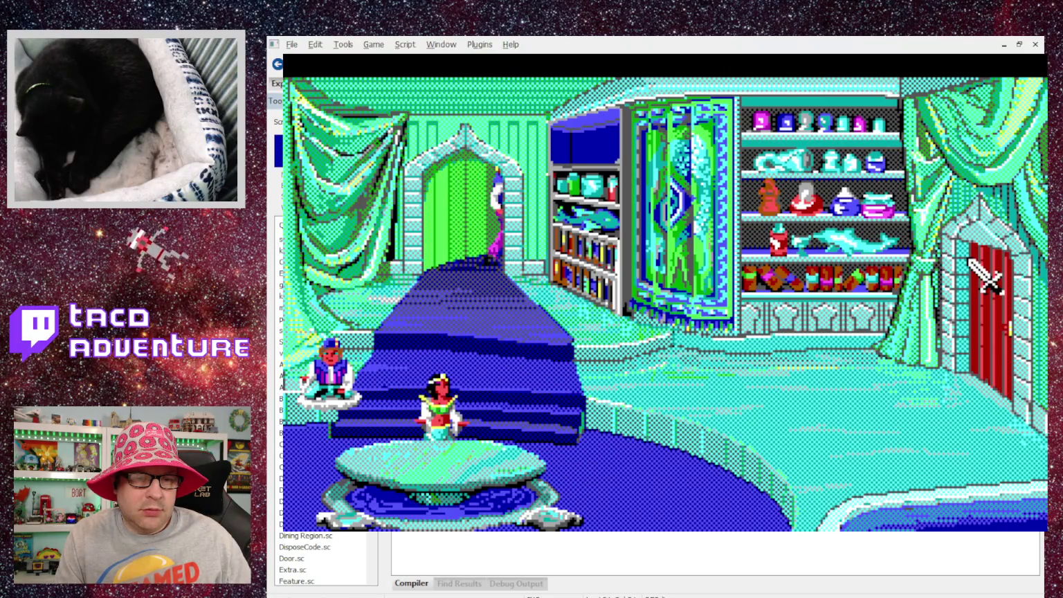
click(969, 260)
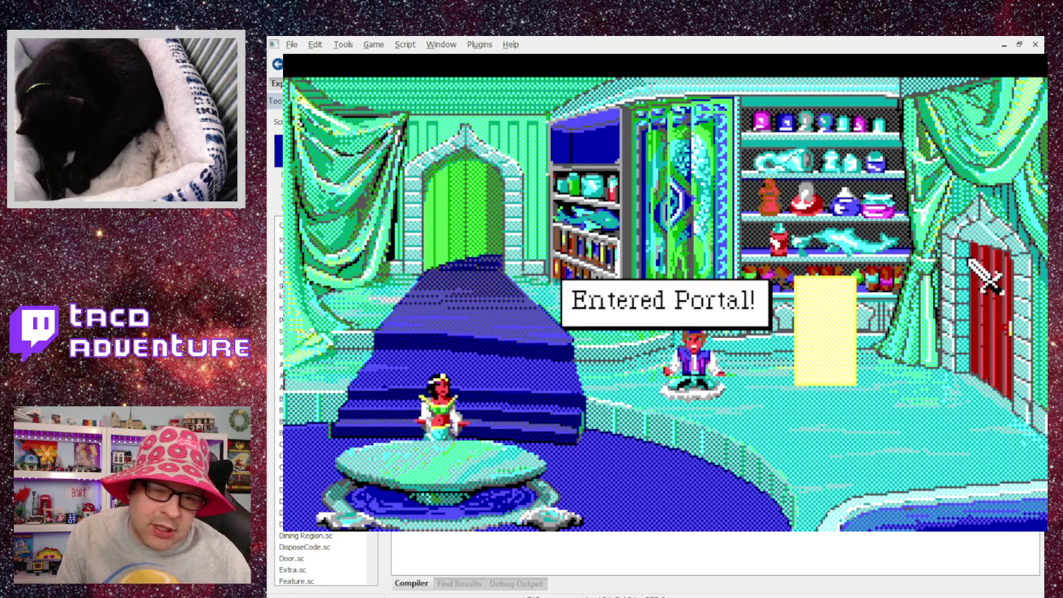
click(986, 277)
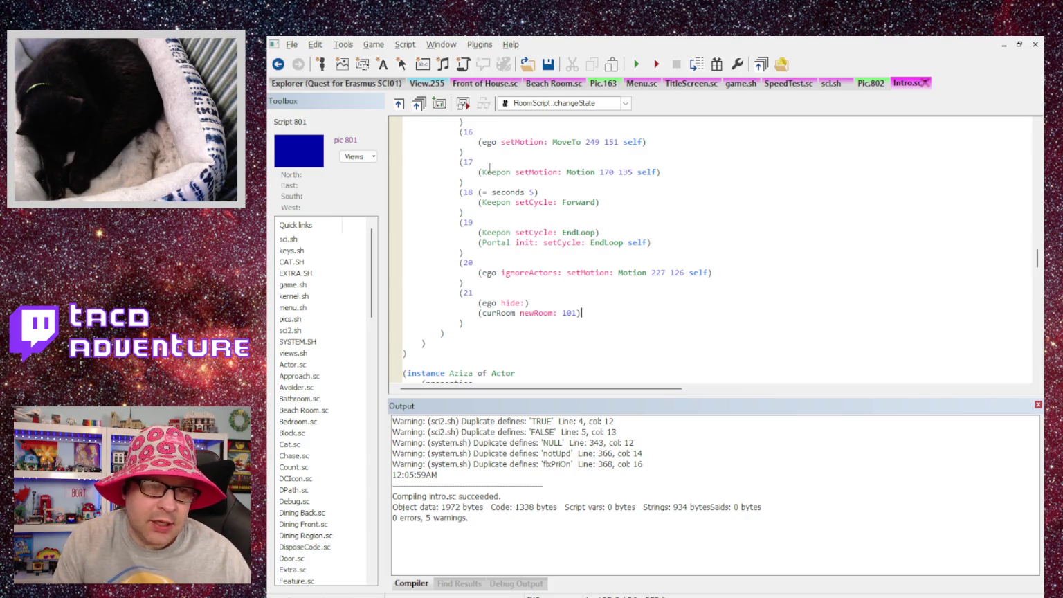
Step: Save and recompile intro.sc with case 21 hiding ego and going to room 101, then relaunch
key(ctrl+s)
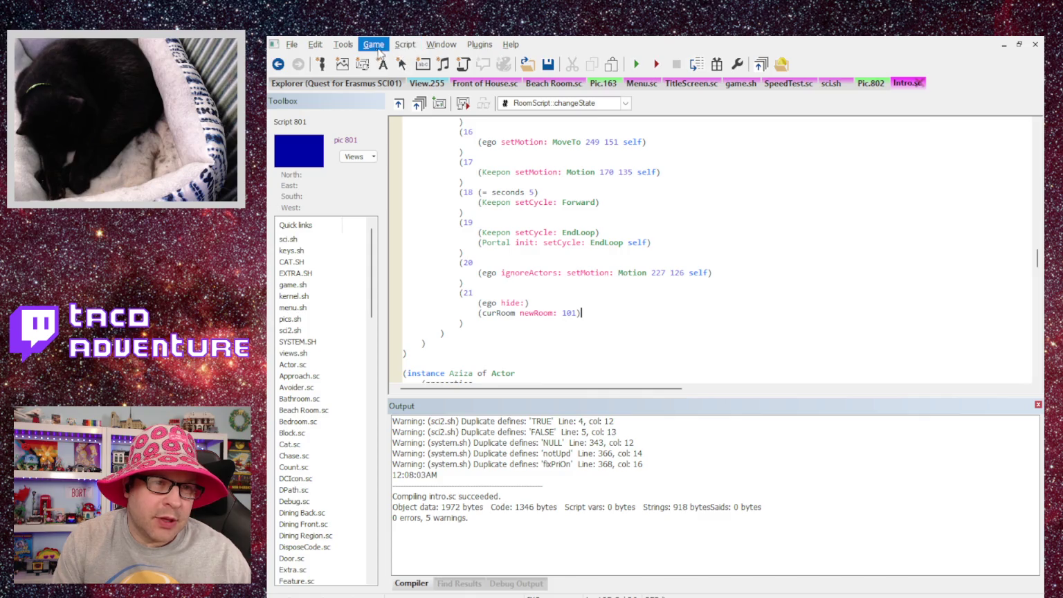
click(636, 64)
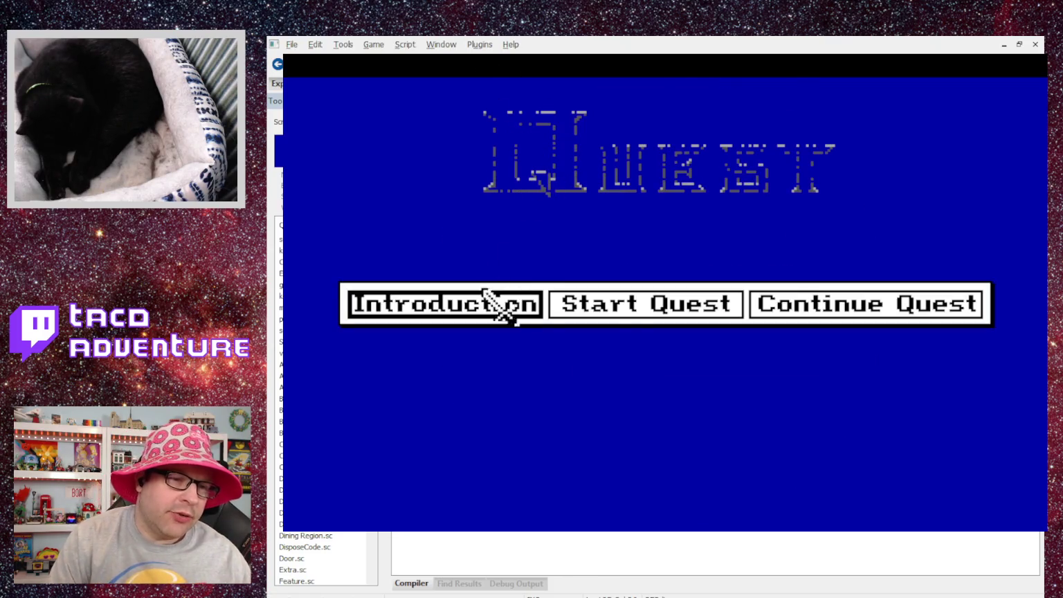
Step: Play from the Introduction through Aziza, the inn night and the archway change to the gargoyle's house
click(485, 292)
click(507, 224)
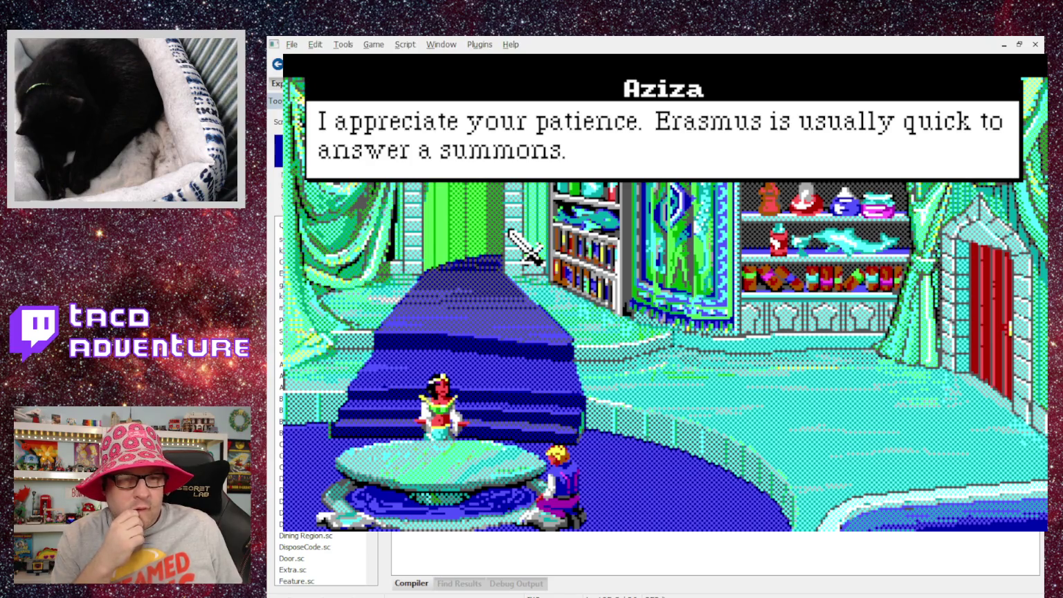
click(510, 231)
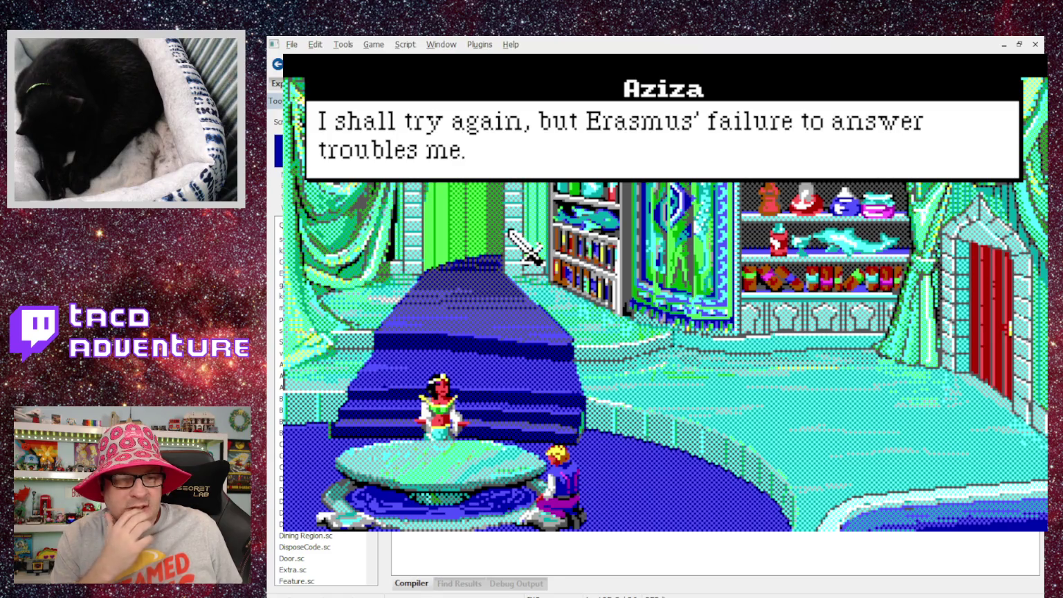
click(510, 231)
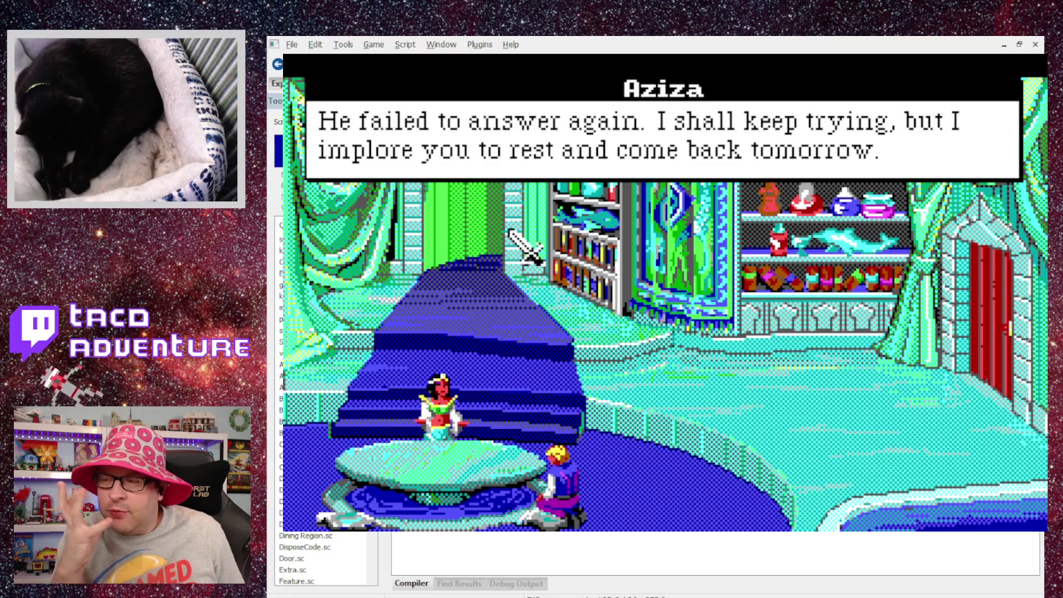
click(510, 231)
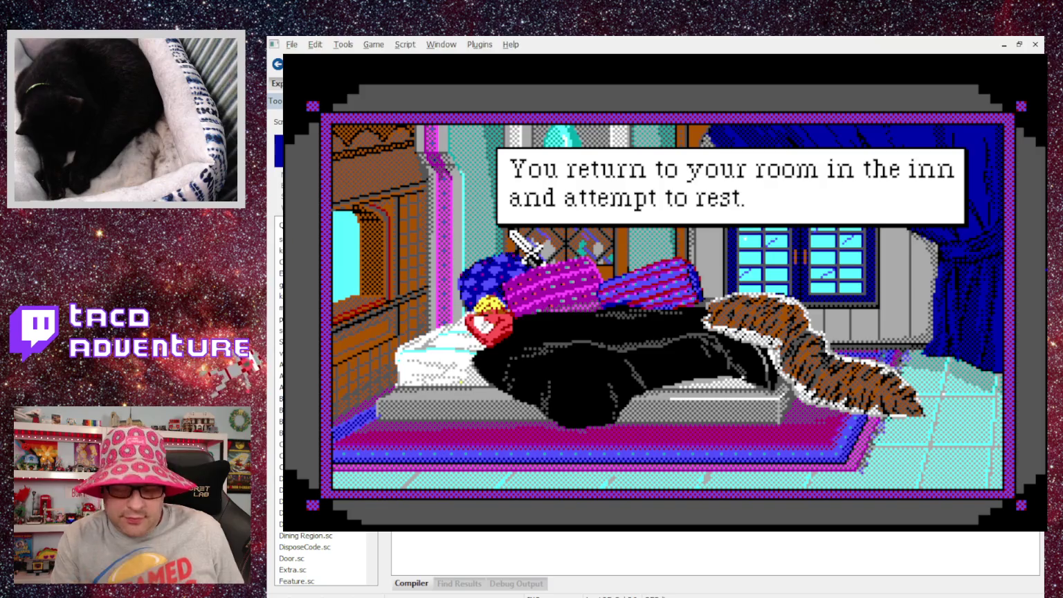
click(509, 231)
click(509, 231)
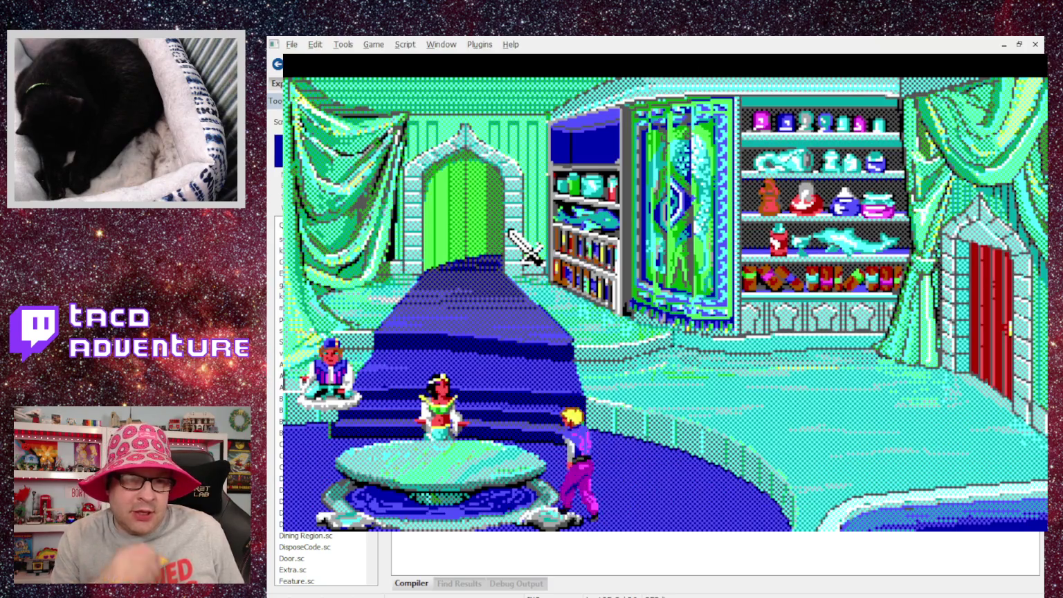
click(509, 231)
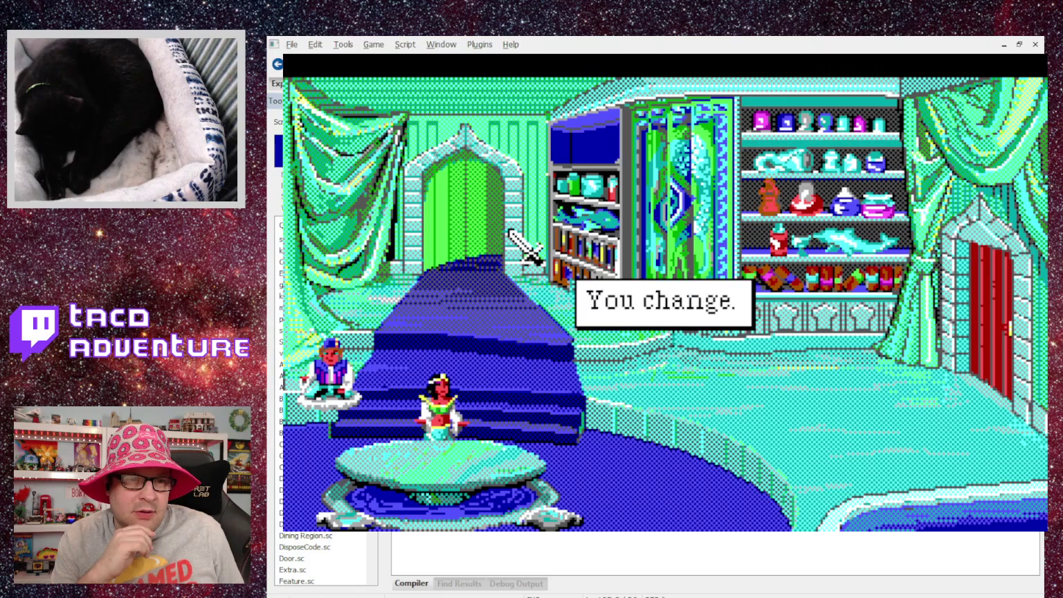
click(509, 232)
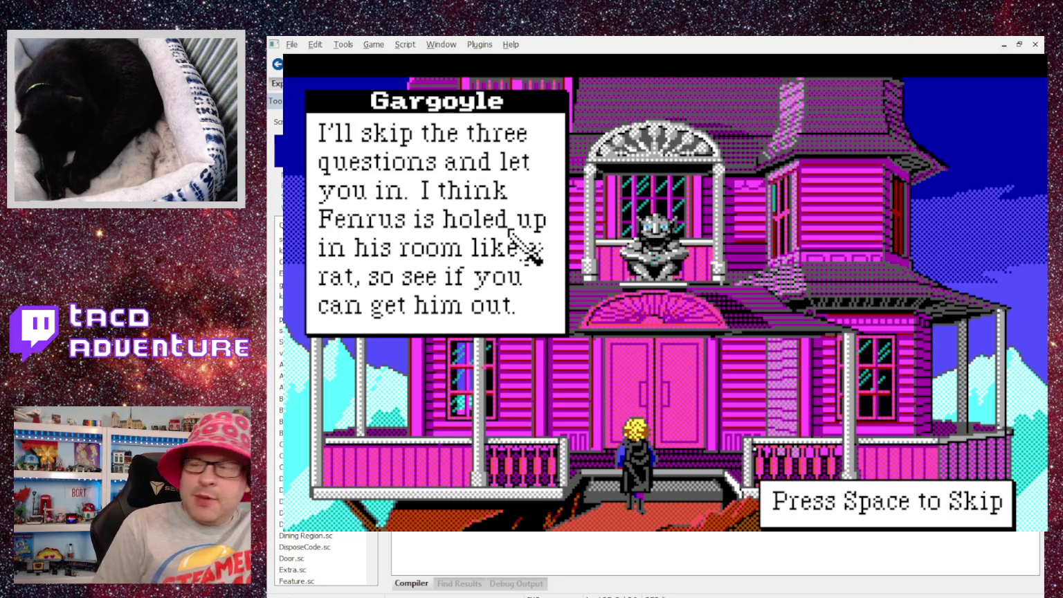
click(526, 244)
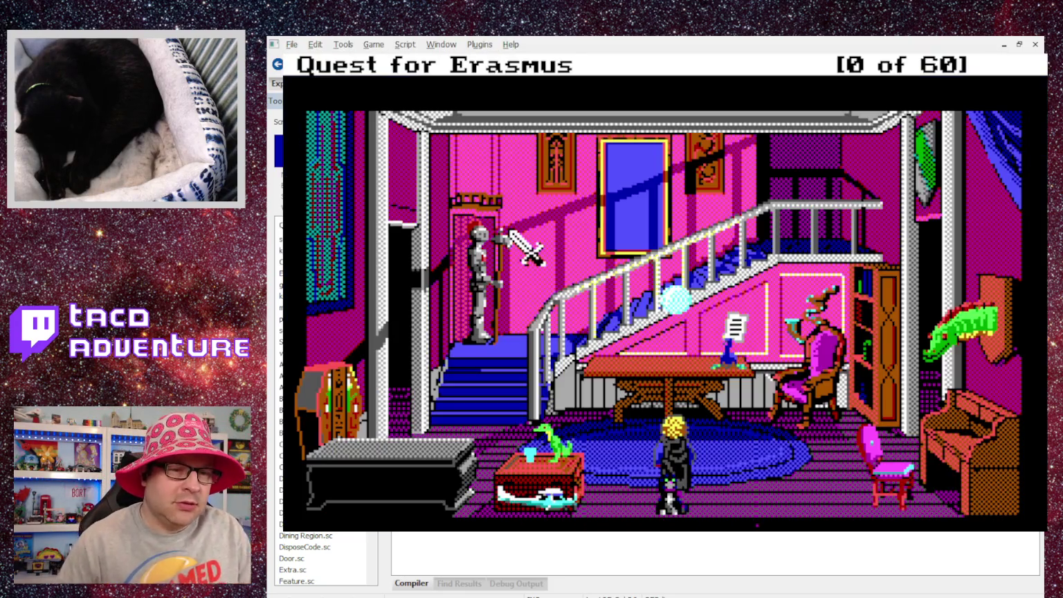
Step: Enter the house, type 'sing mushroom', and check free memory with Alt+M in three rooms
click(526, 244)
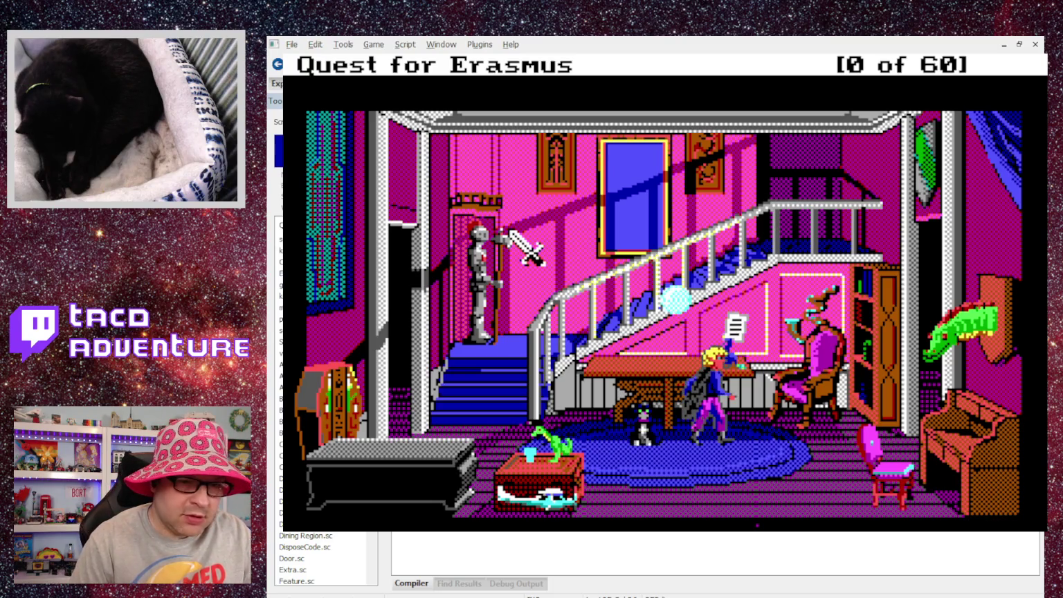
text(sing mushroom)
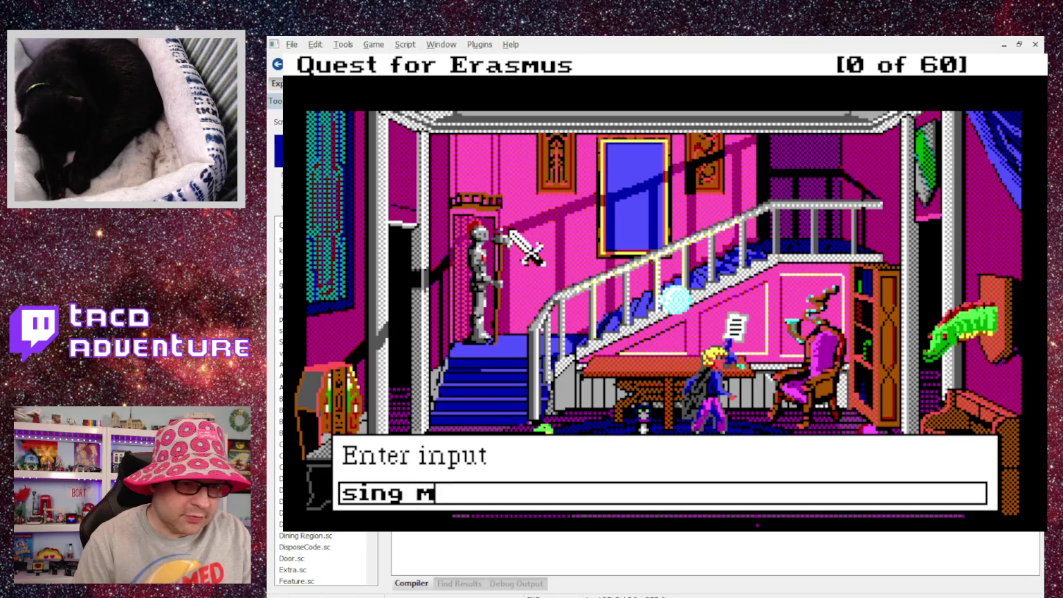
key(Return)
key(Return)
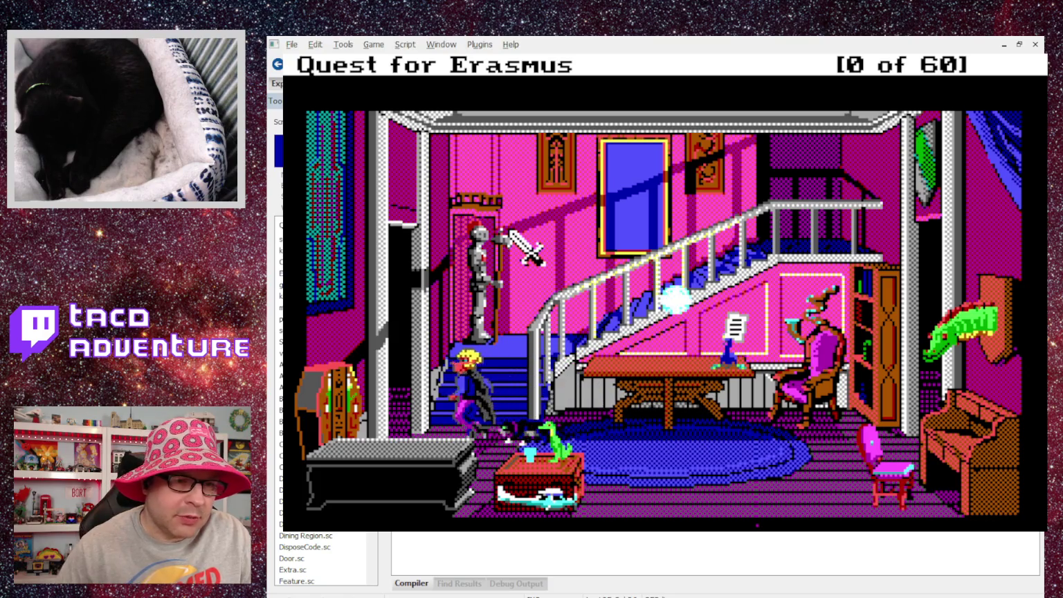
key(alt+m)
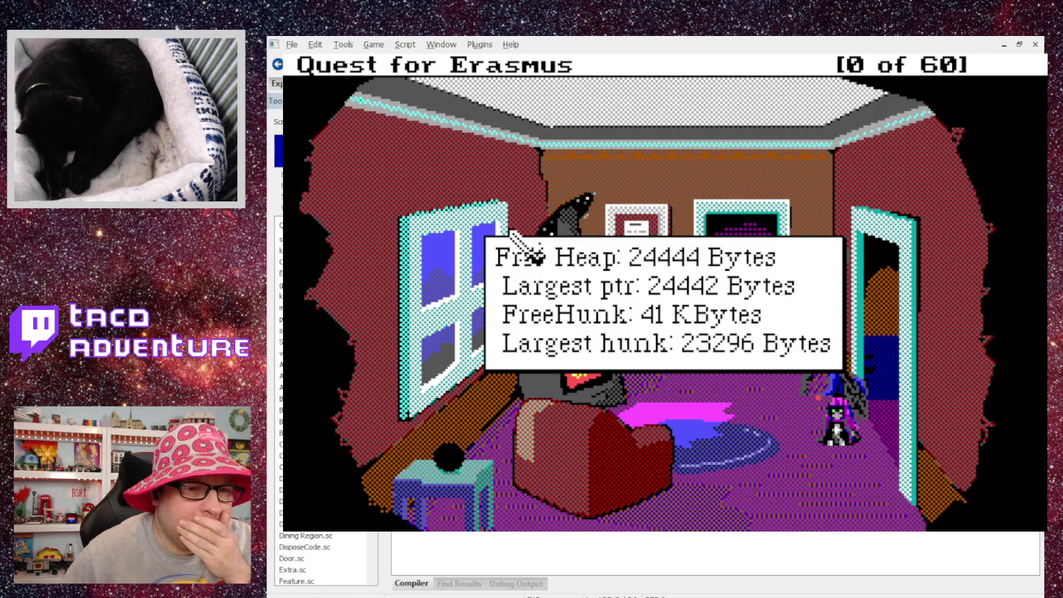
key(Return)
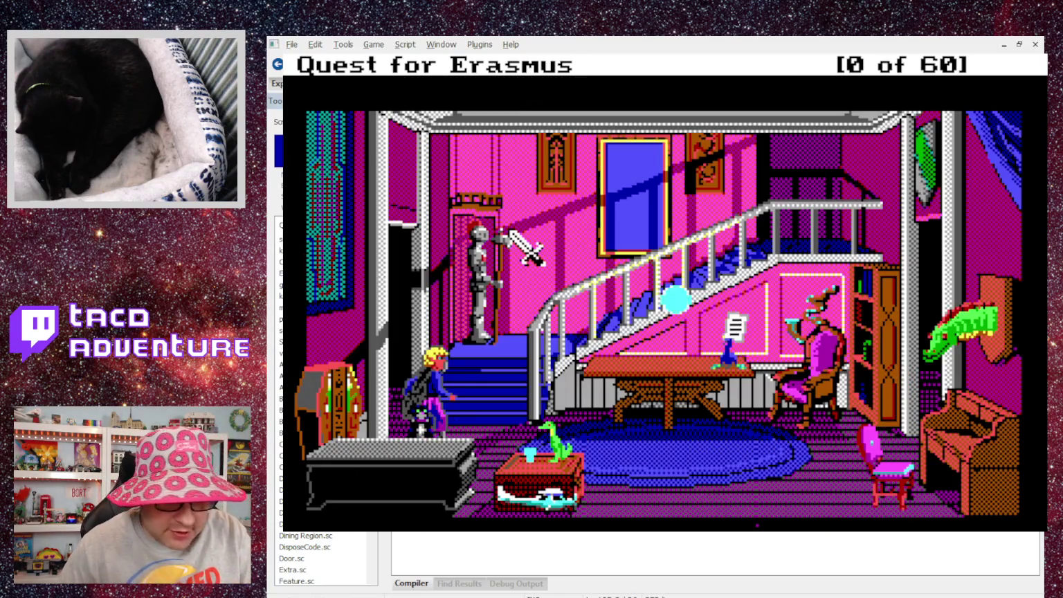
key(alt+m)
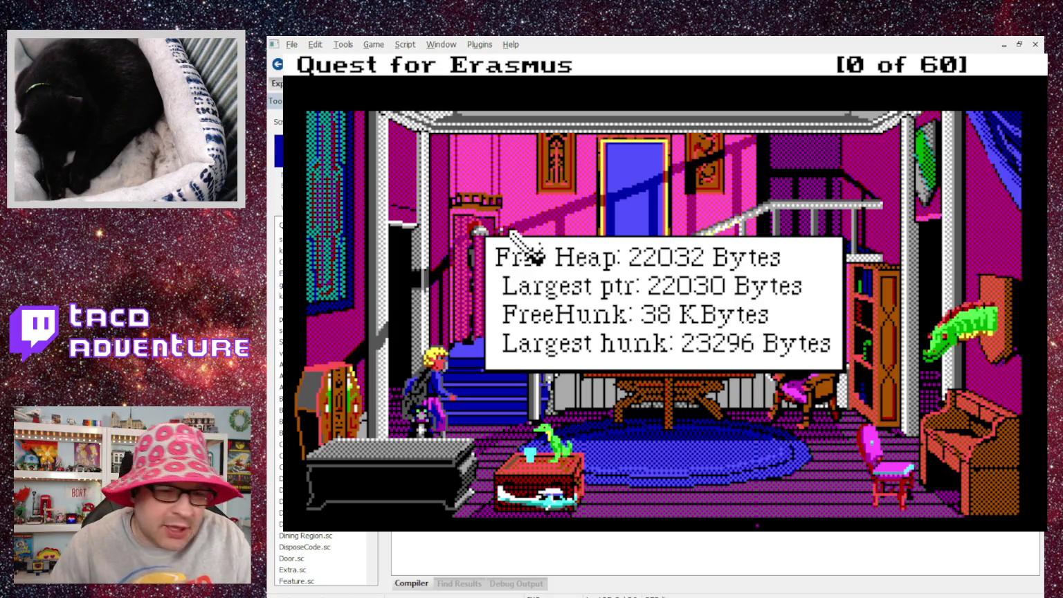
key(Return)
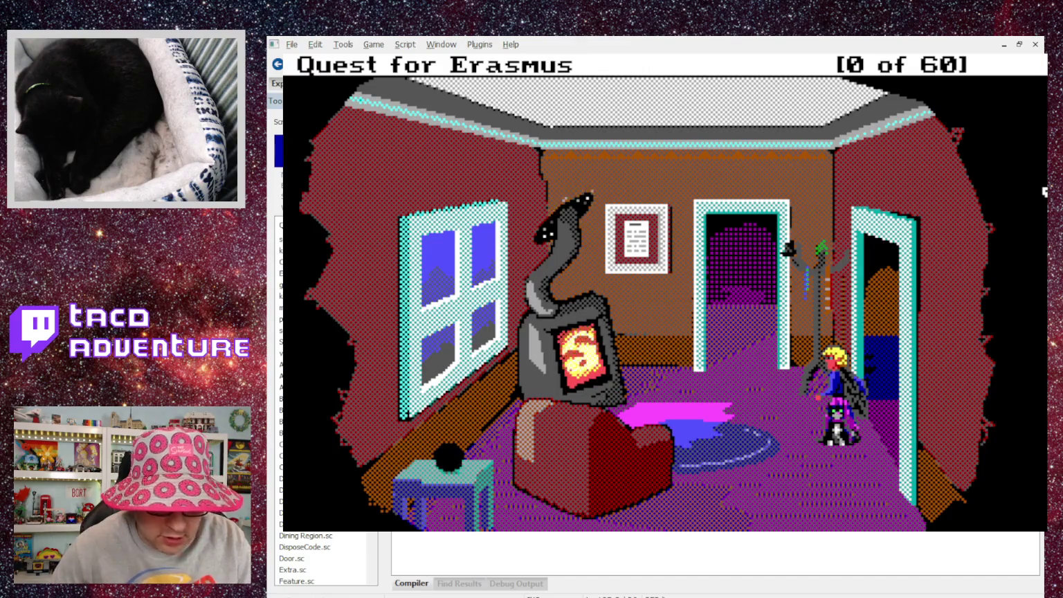
key(alt+m)
key(Return)
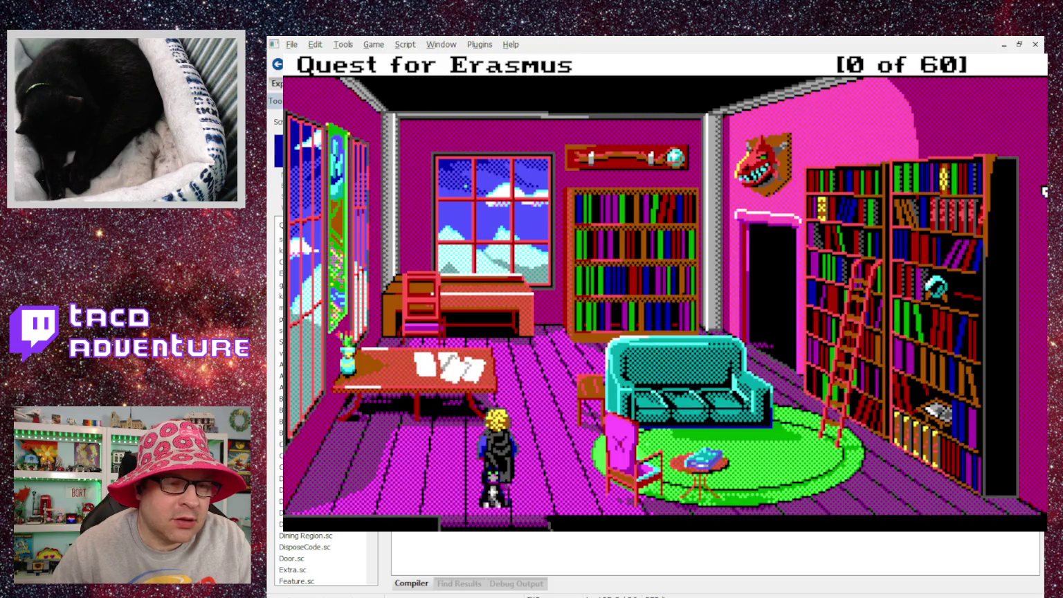
Step: Restart the game, choose Start Quest, return to the entry hall and begin typing 'sing mushroom'
key(Escape)
key(Right)
key(Down)
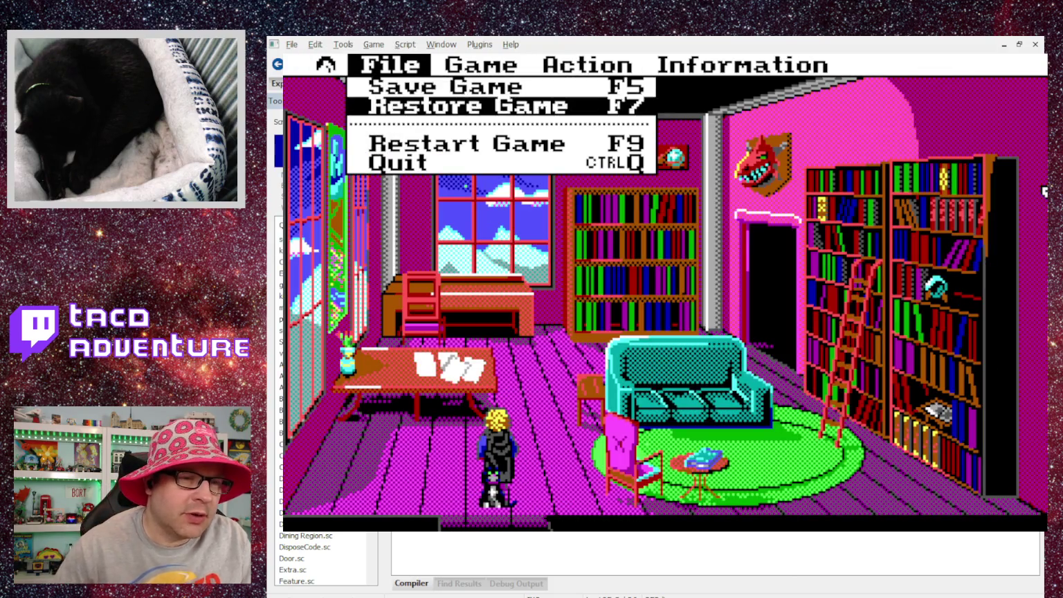
key(Down)
key(Return)
click(731, 343)
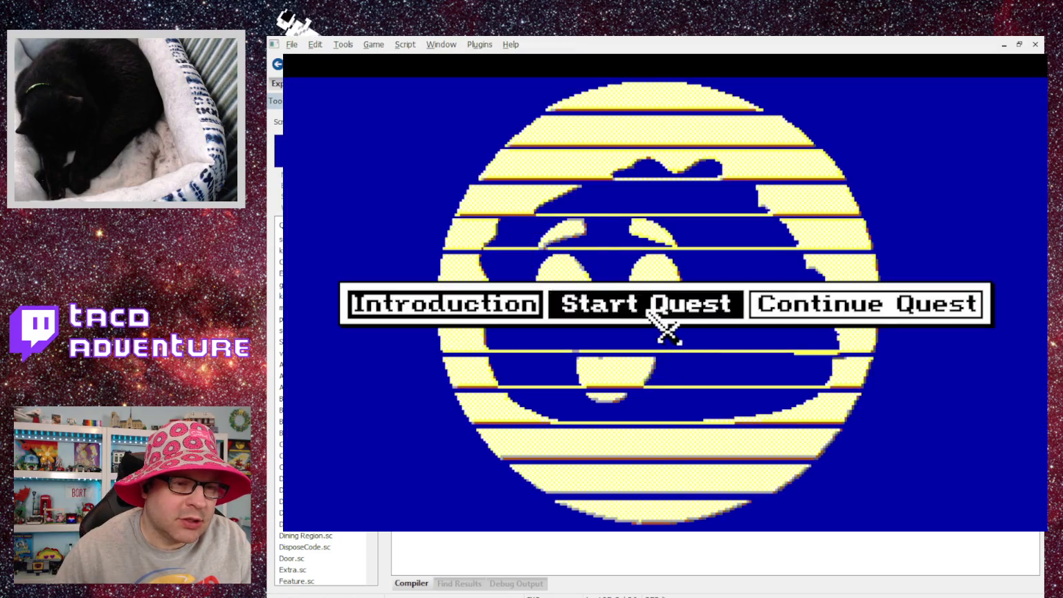
click(654, 310)
key(space)
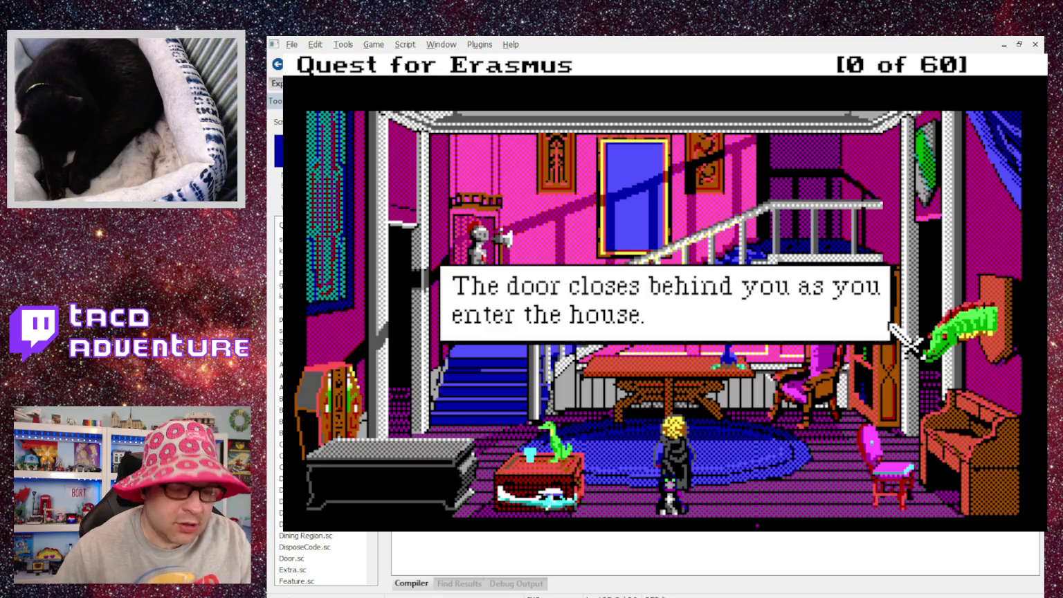
key(Return)
text(sing mushroom)
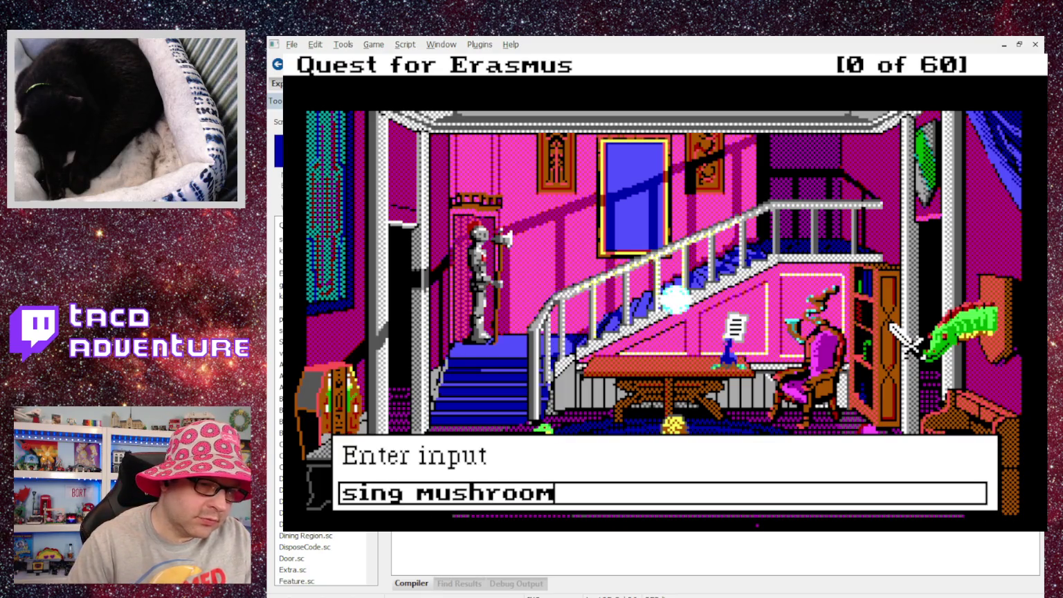
Step: Submit 'sing mushroom', walk the hero right and left, and show the free memory readout
key(Return)
key(Return)
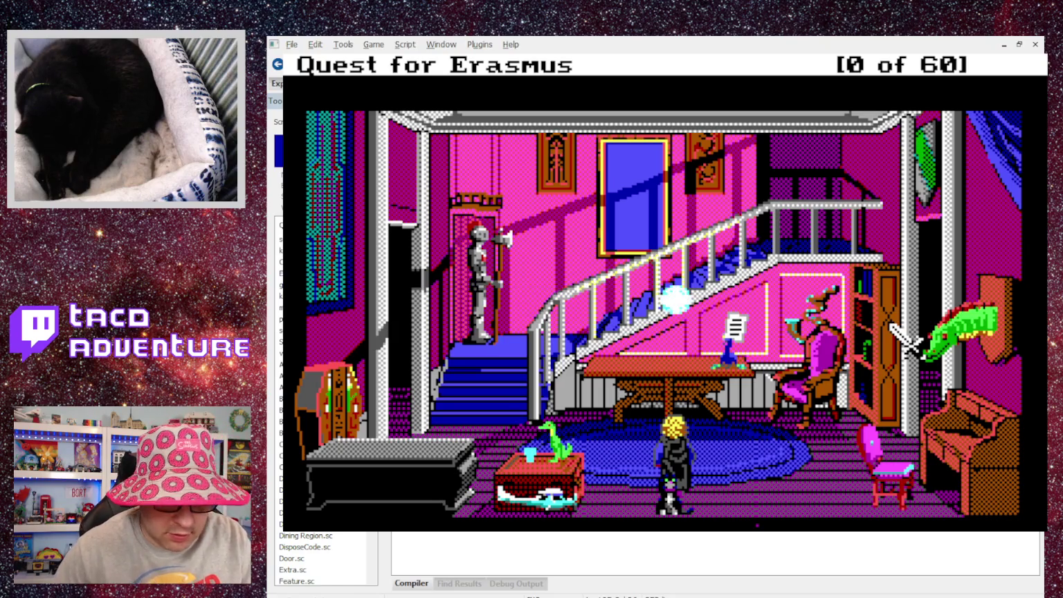
key(Right)
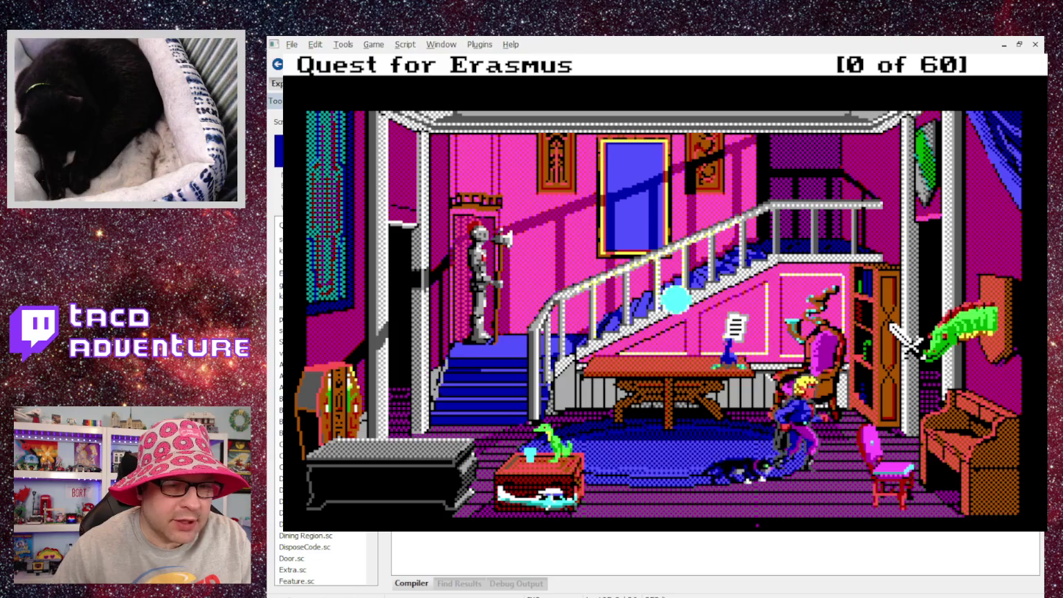
key(Left)
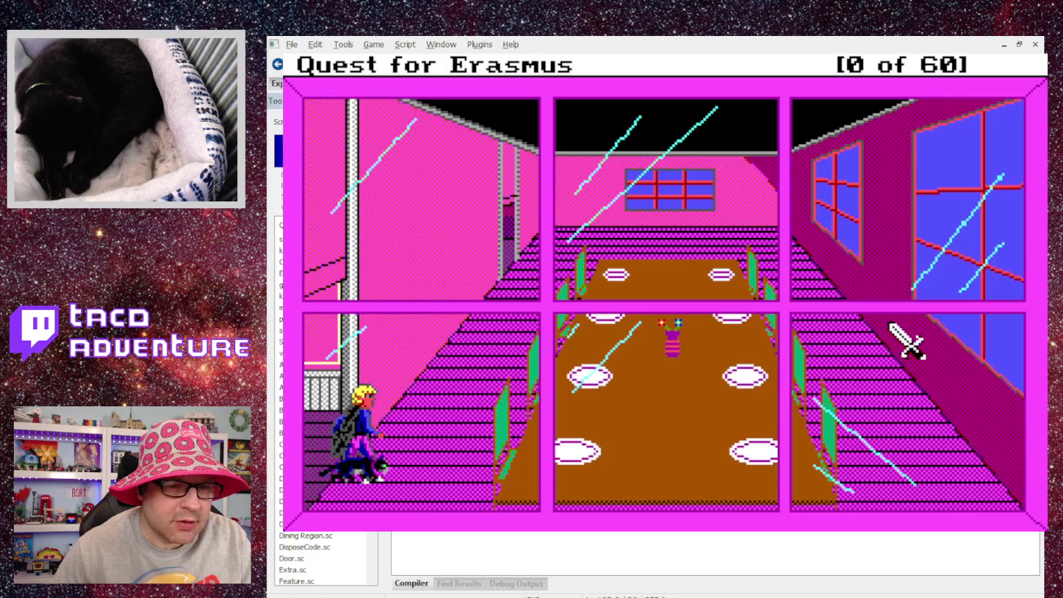
key(alt+m)
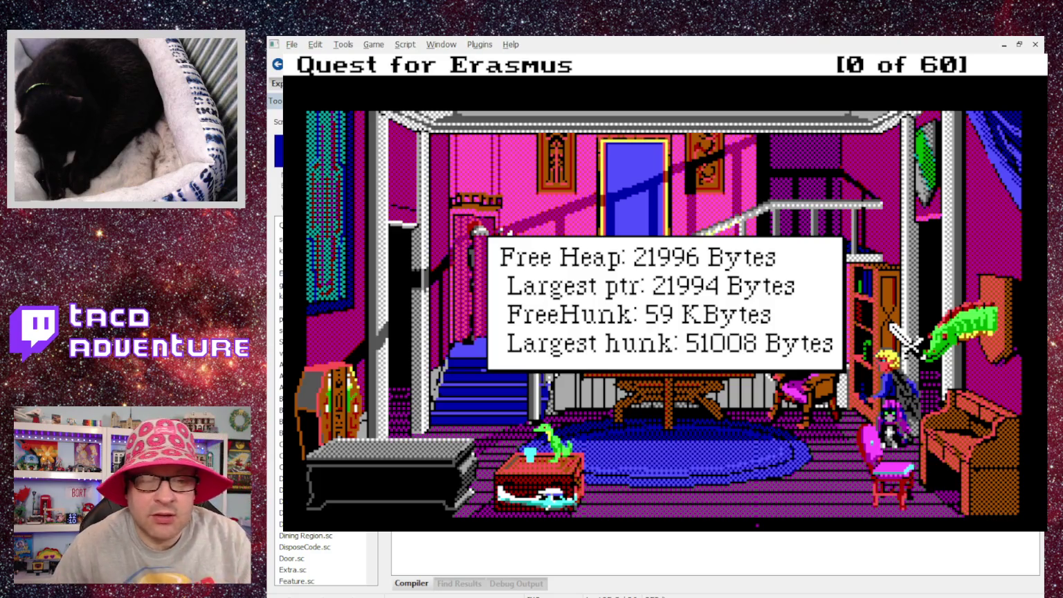
Step: Walk into the dining room and back, checking and dismissing the free heap readout after each transition
click(906, 339)
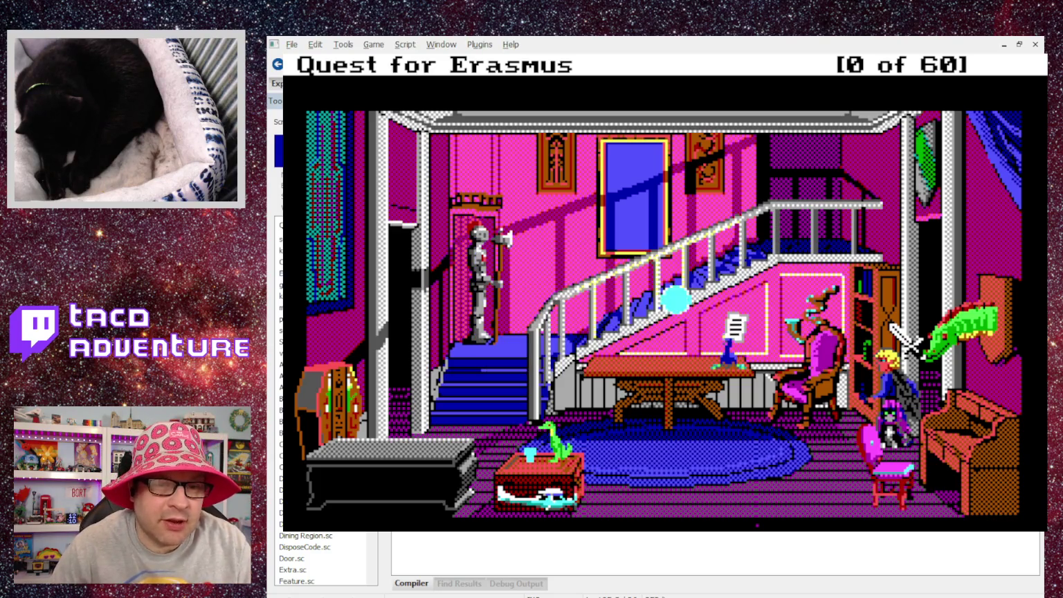
click(906, 339)
key(alt+m)
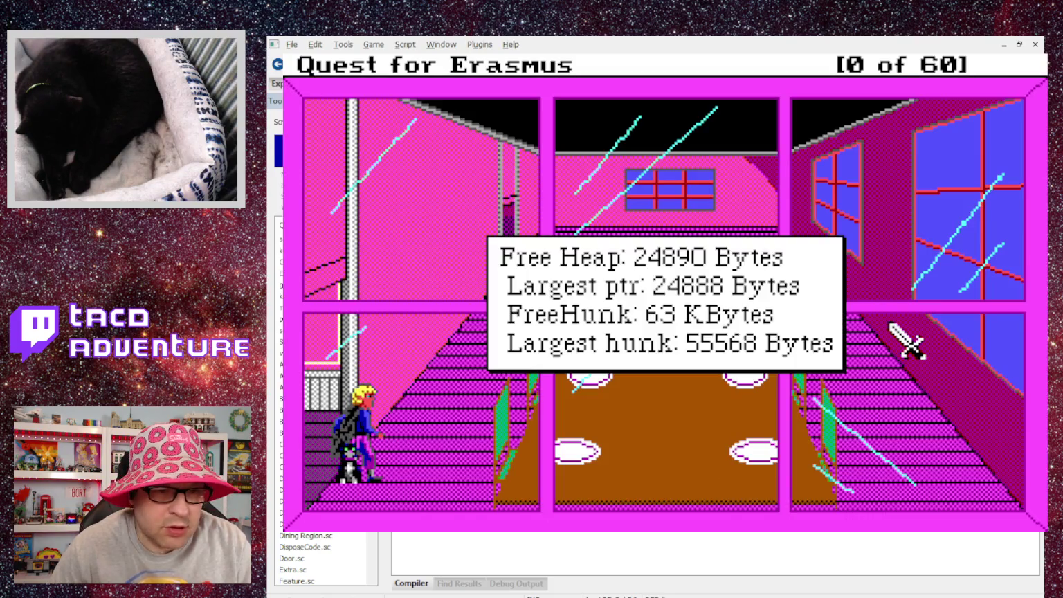
click(906, 339)
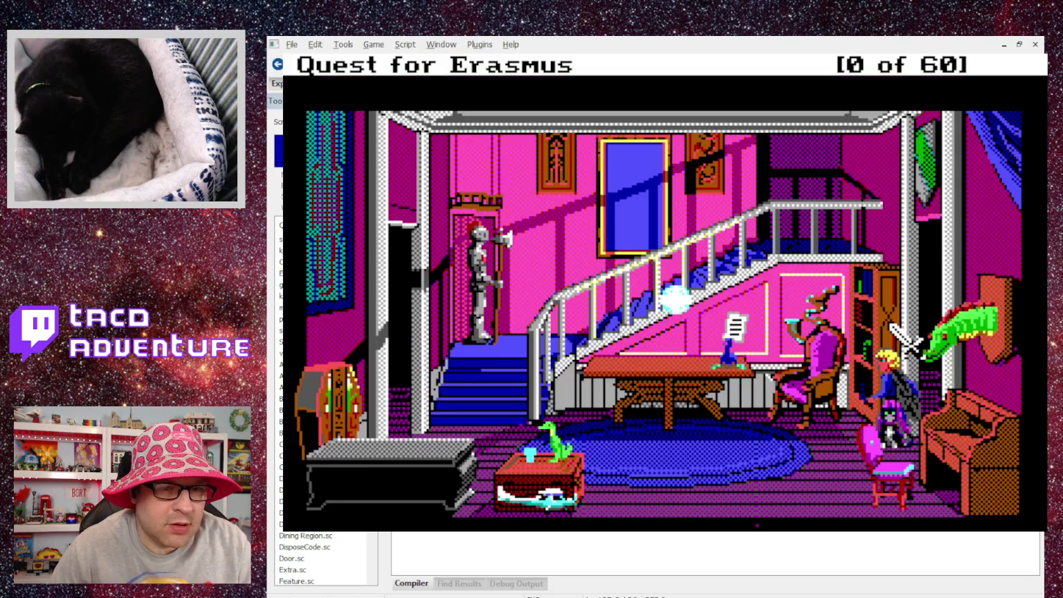
click(907, 339)
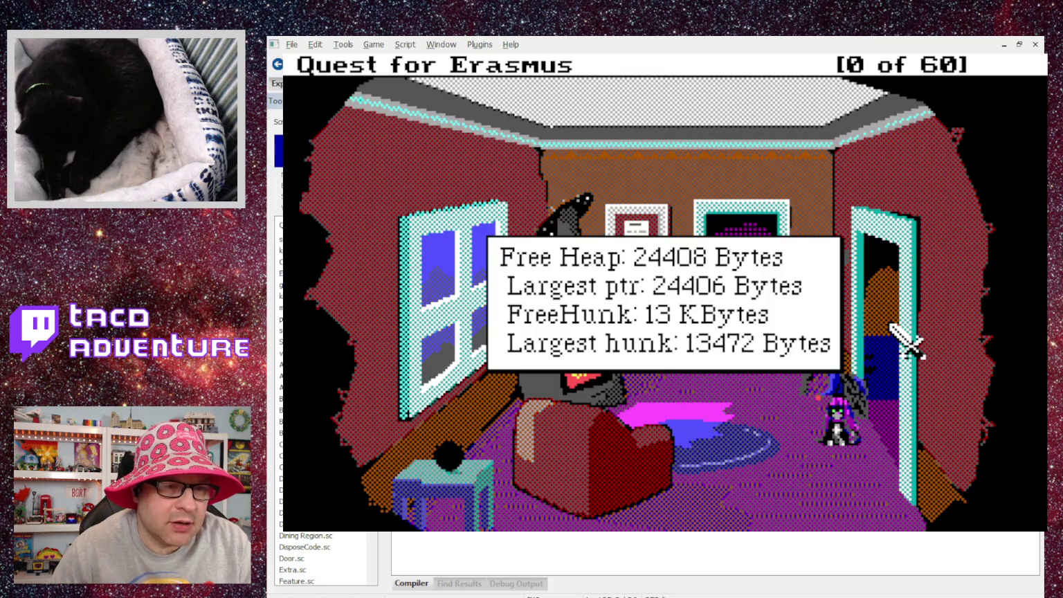
click(906, 341)
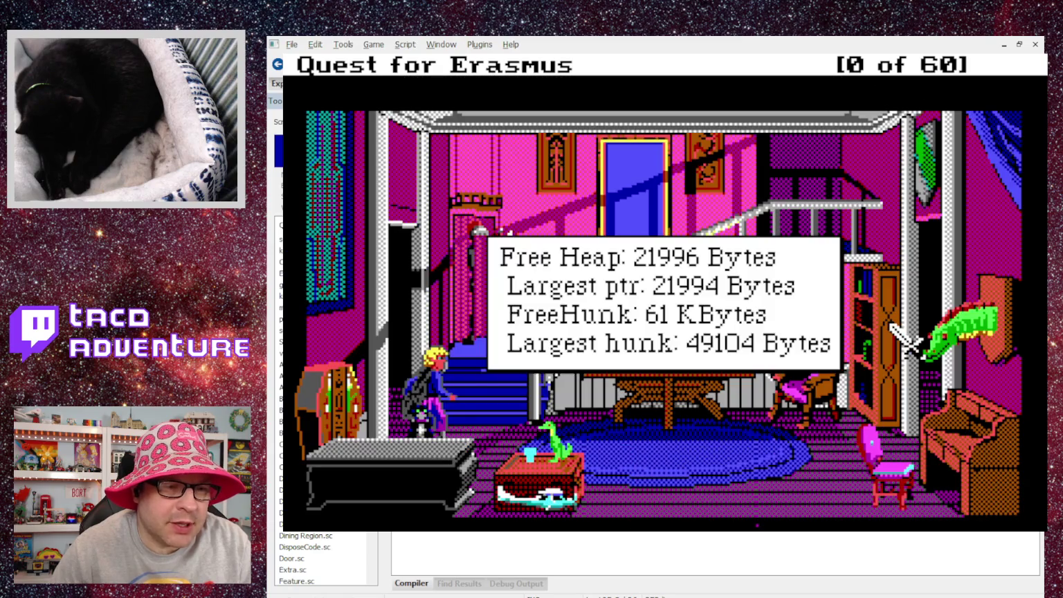
click(906, 341)
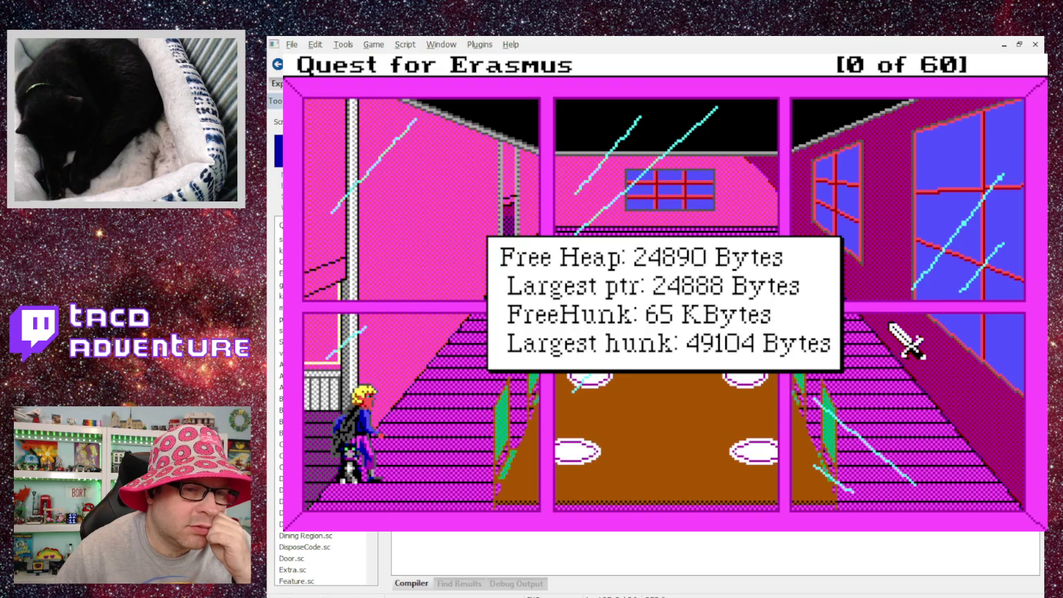
key(Return)
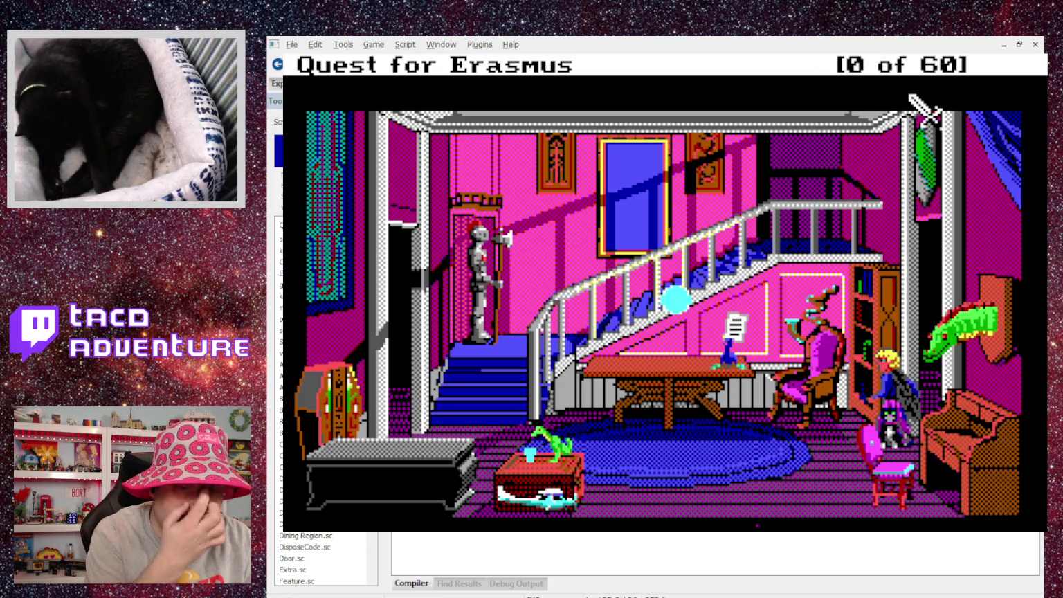
Step: Walk the hero left past the table, back right, then to the front of the table
key(Left)
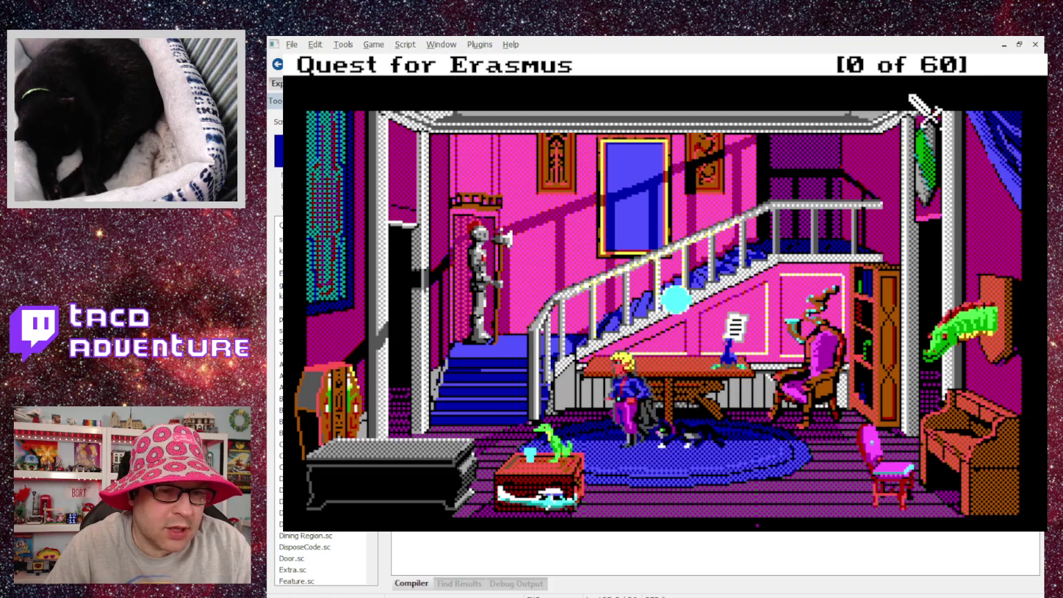
key(Right)
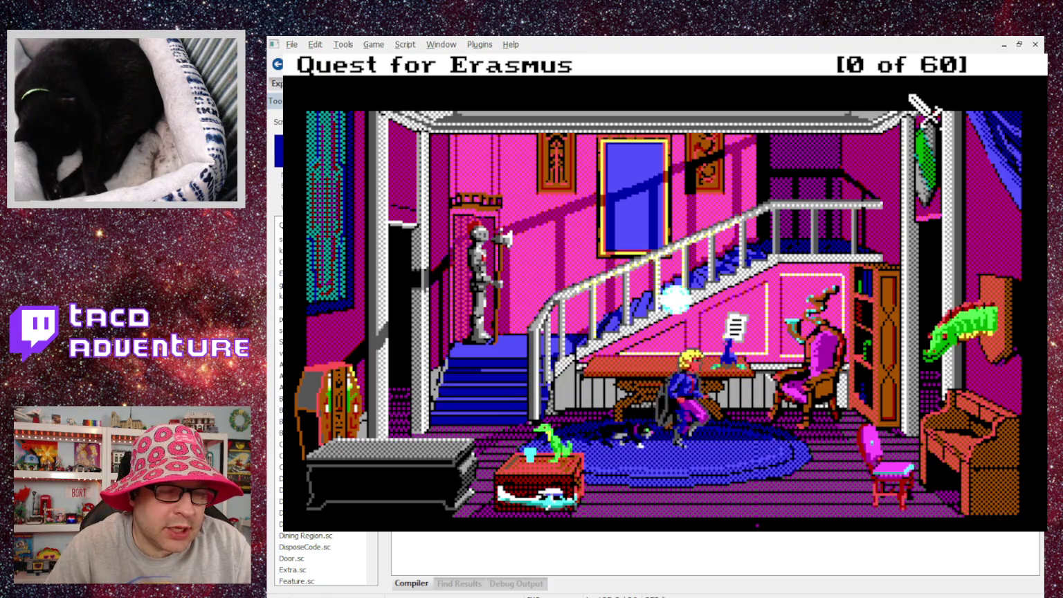
key(Left)
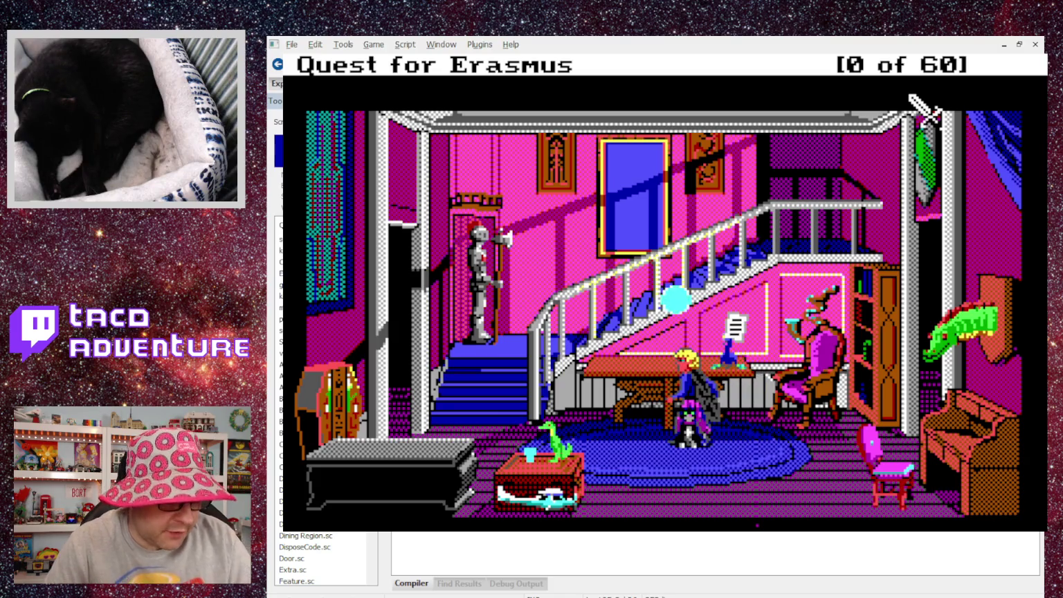
Step: Cast spells at the glowing orb near the stairs six times in a row
key(c)
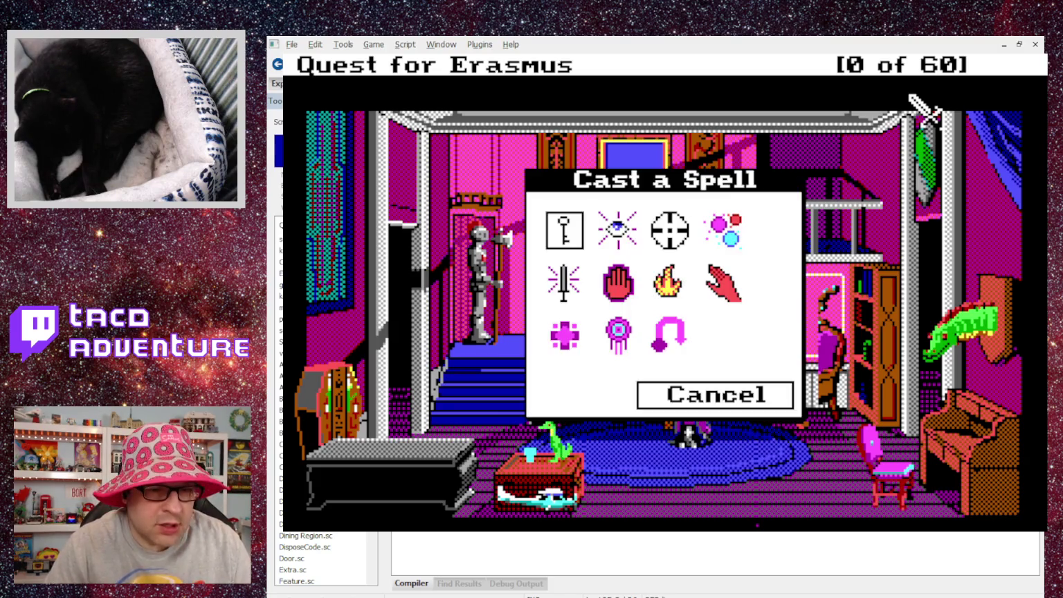
click(568, 342)
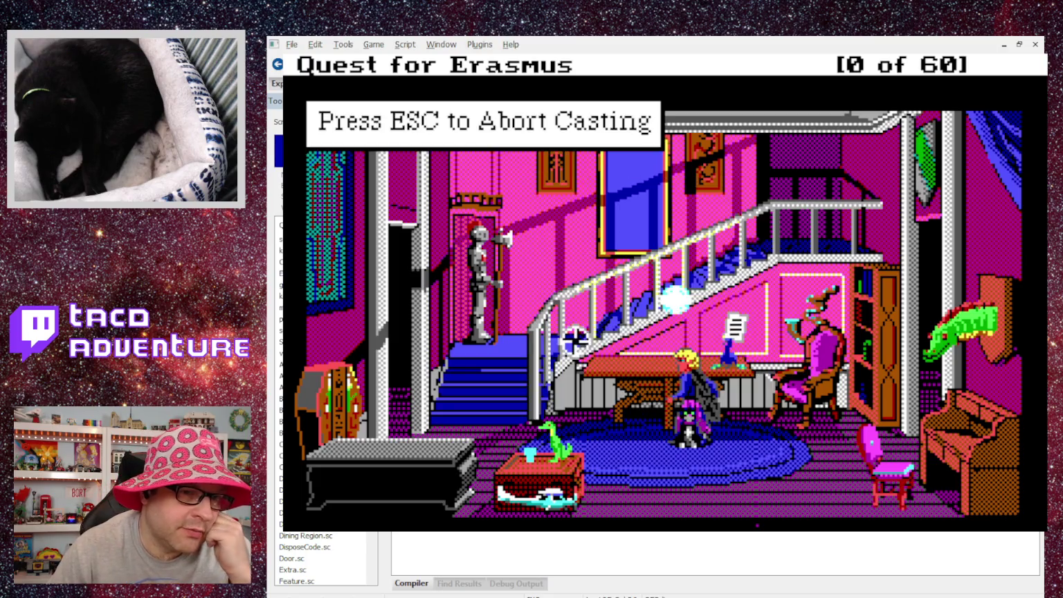
click(678, 299)
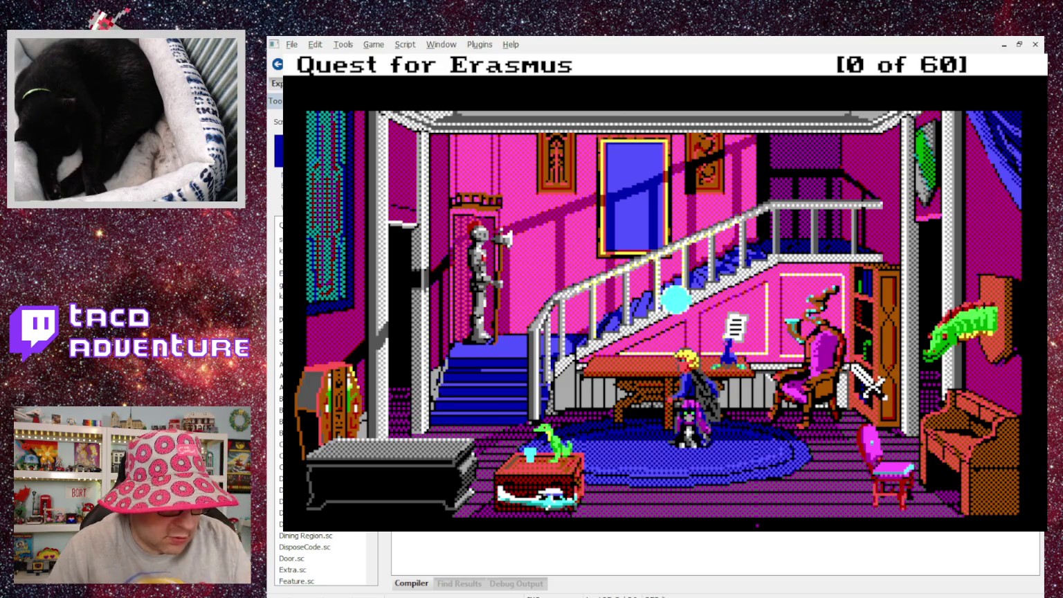
key(c)
click(566, 339)
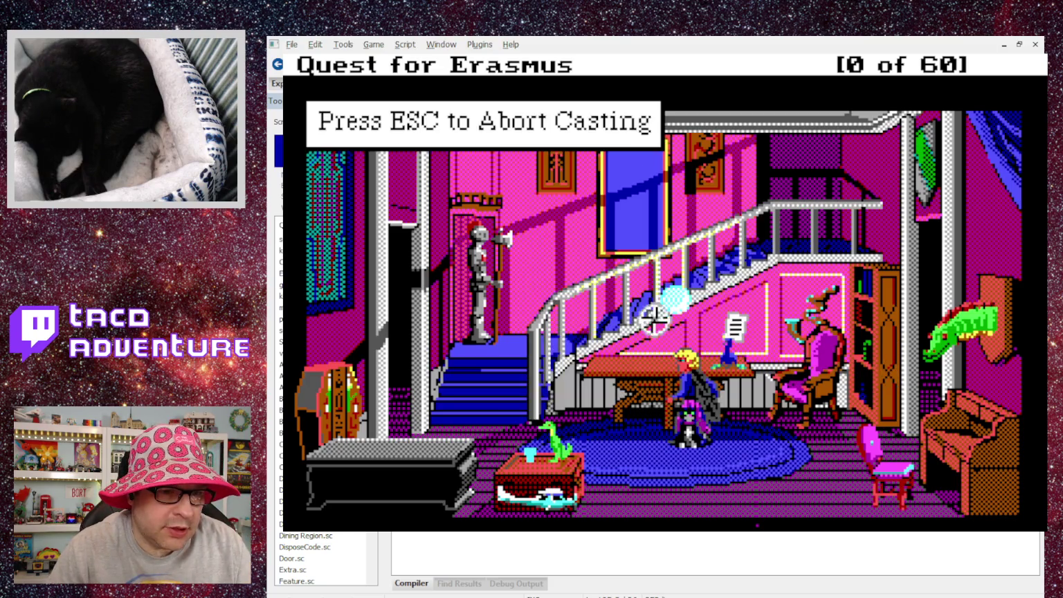
click(677, 296)
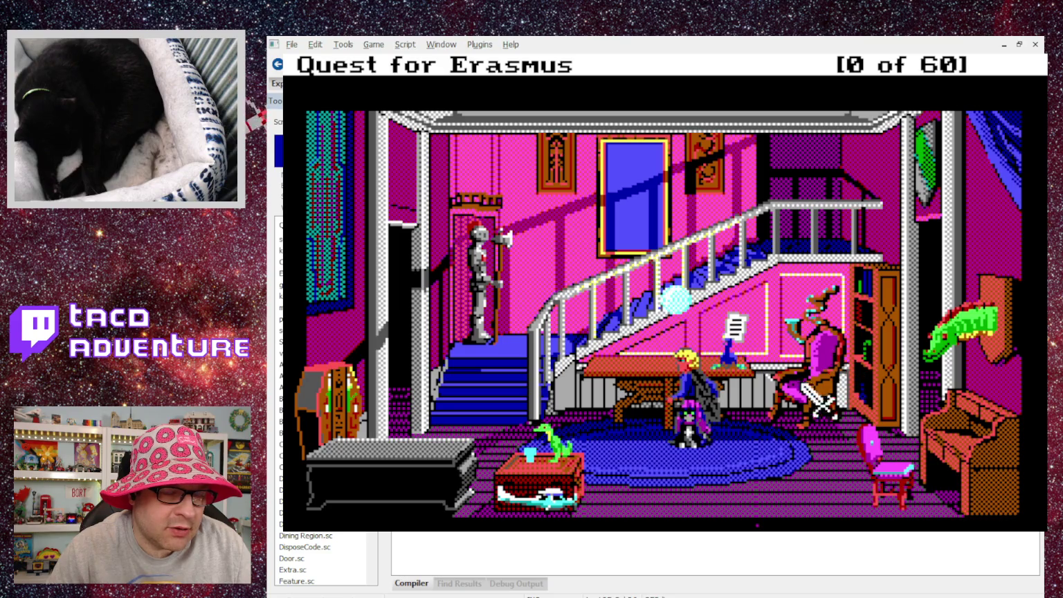
key(c)
click(565, 337)
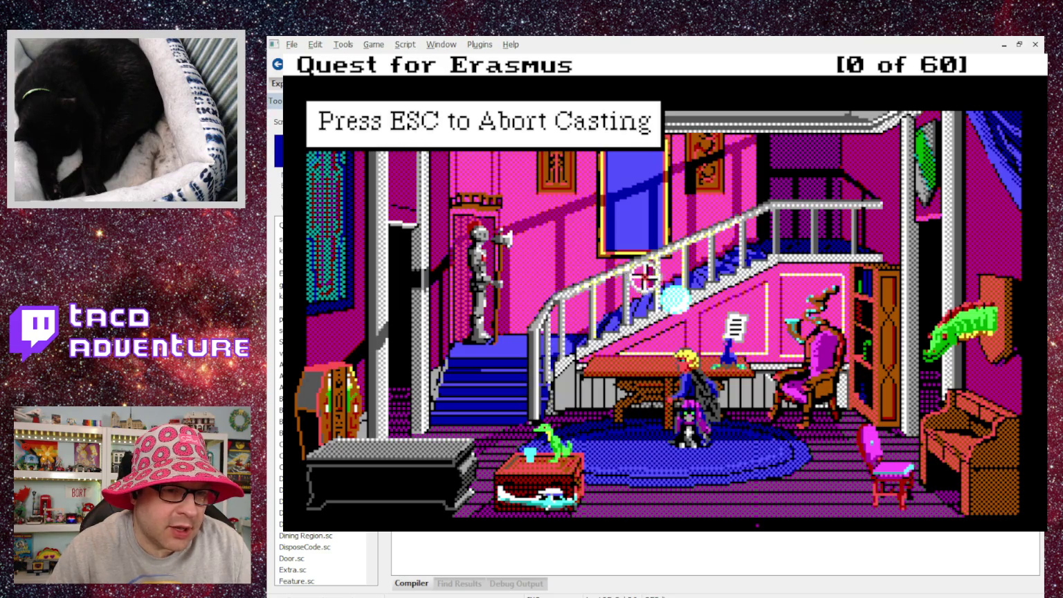
click(670, 287)
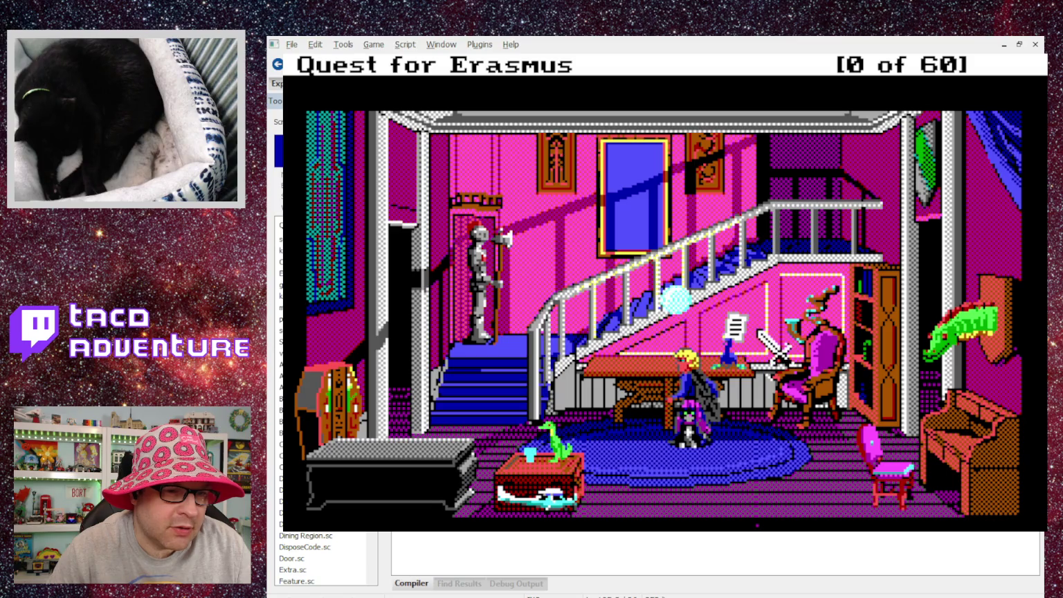
key(c)
click(564, 336)
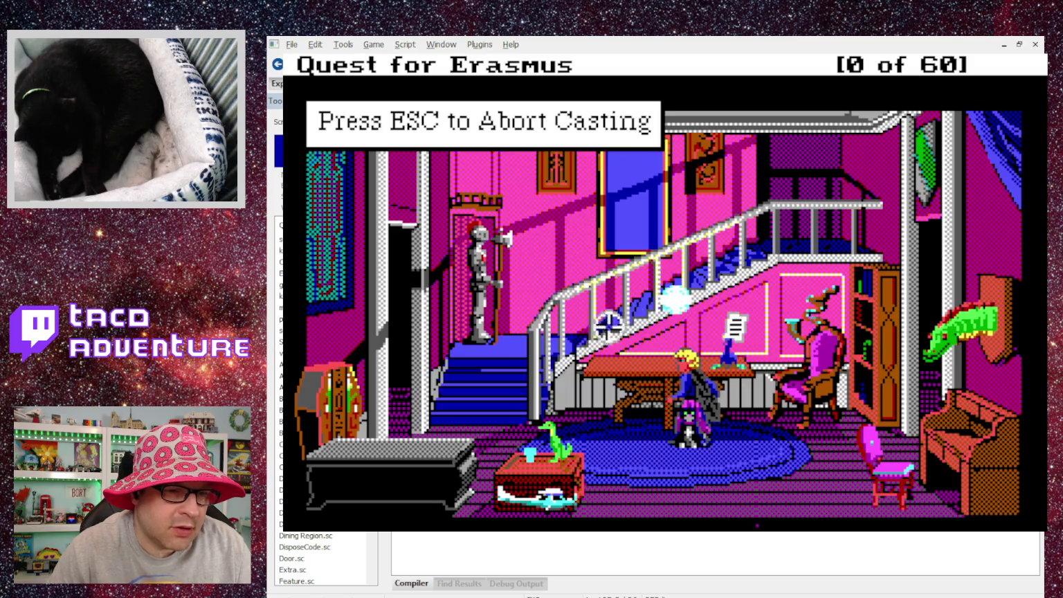
click(675, 278)
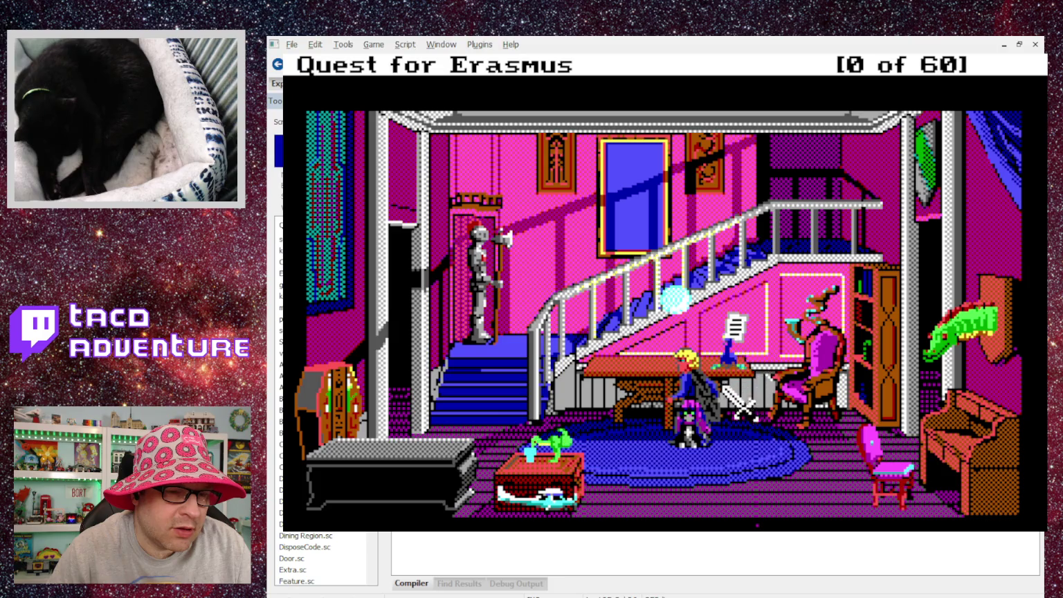
key(c)
click(564, 336)
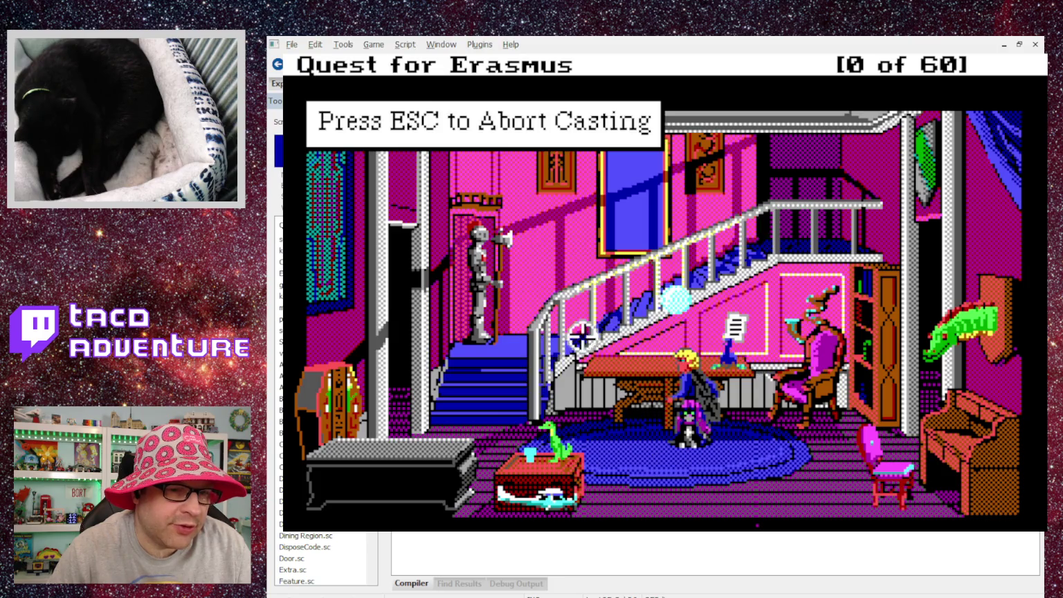
click(678, 305)
key(c)
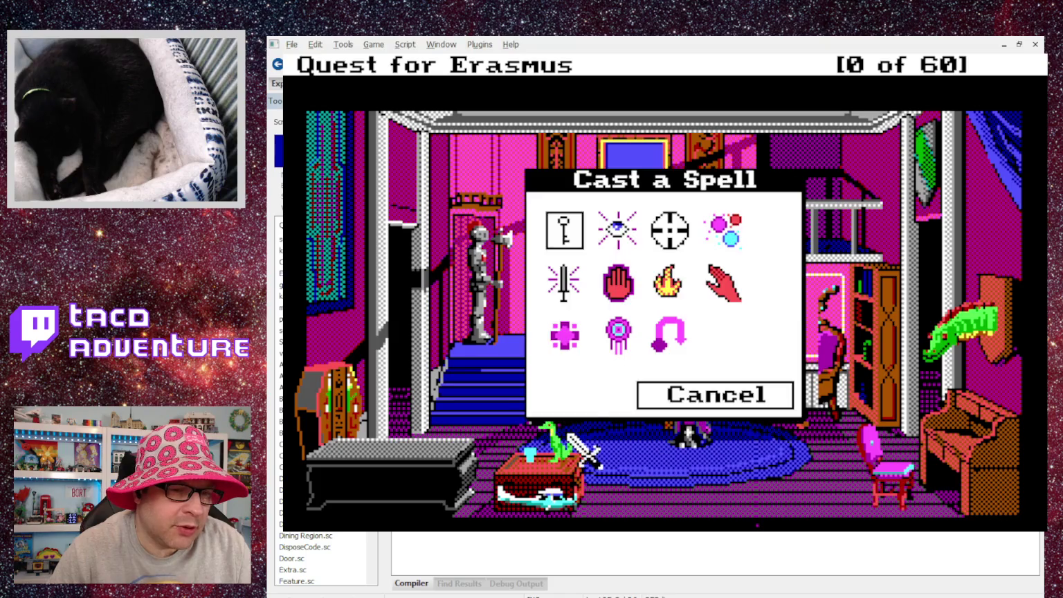
click(556, 346)
click(674, 289)
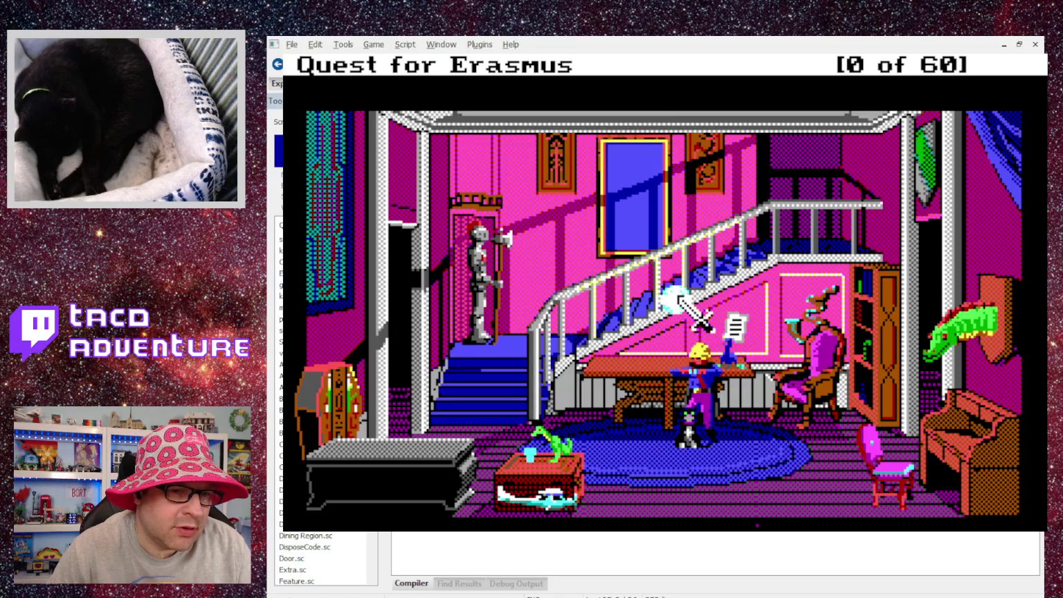
Step: Cast Force Bolt and other spells at the orb on the stairs five more times
key(c)
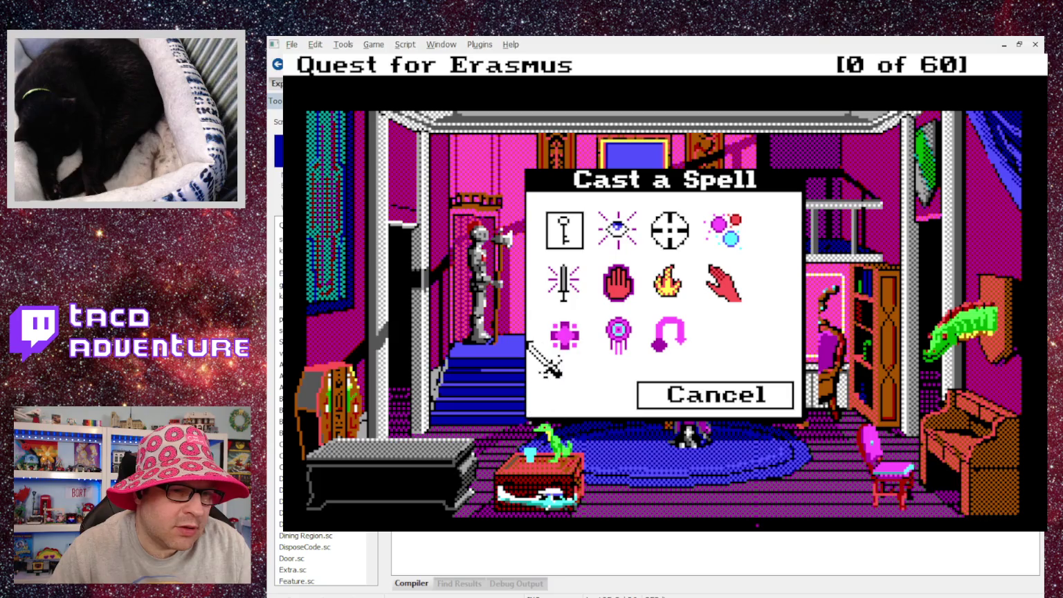
click(557, 339)
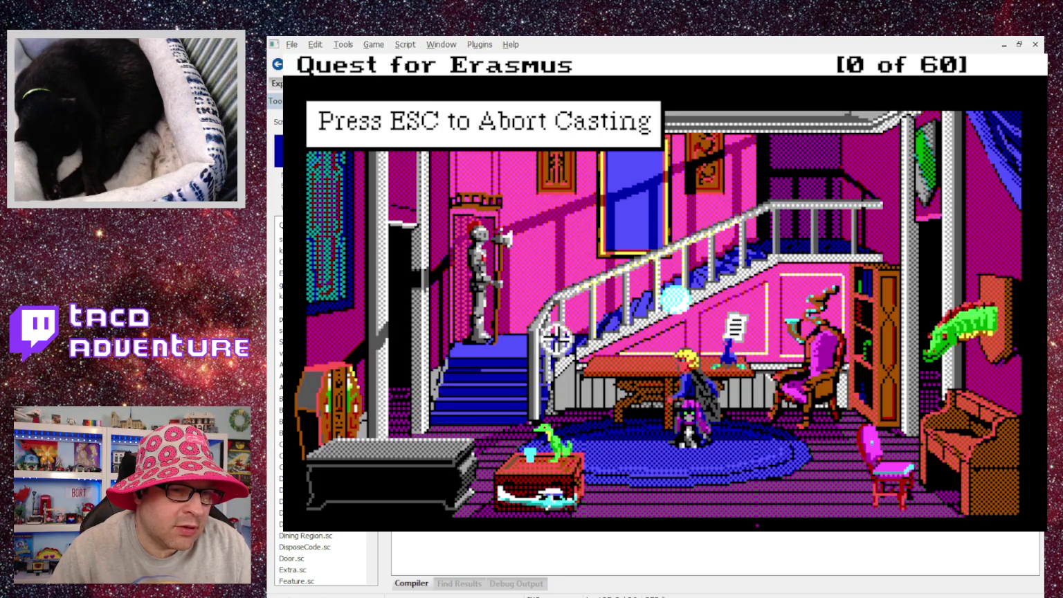
click(677, 288)
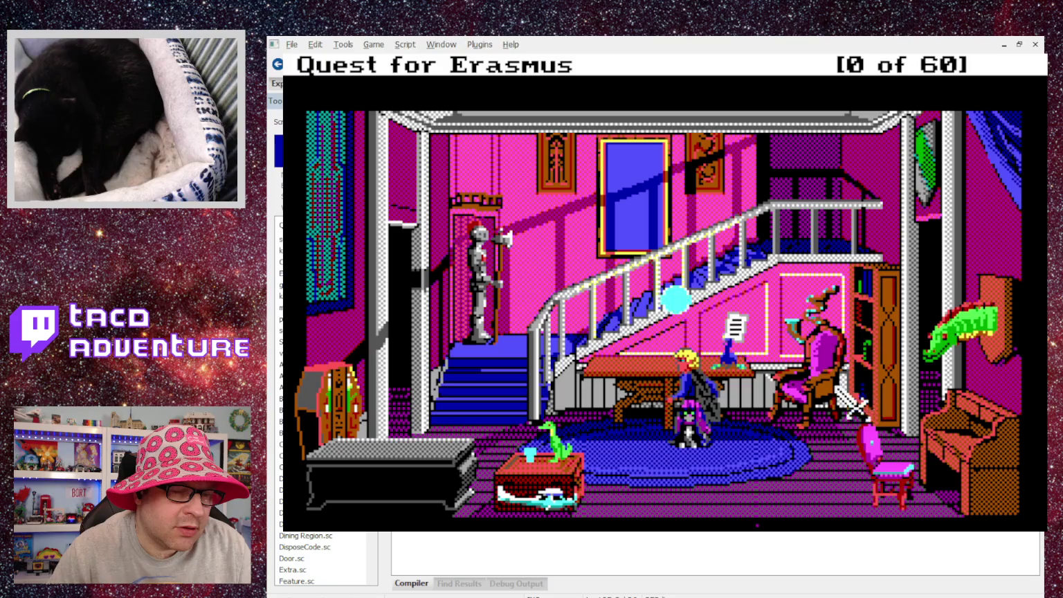
key(c)
click(557, 333)
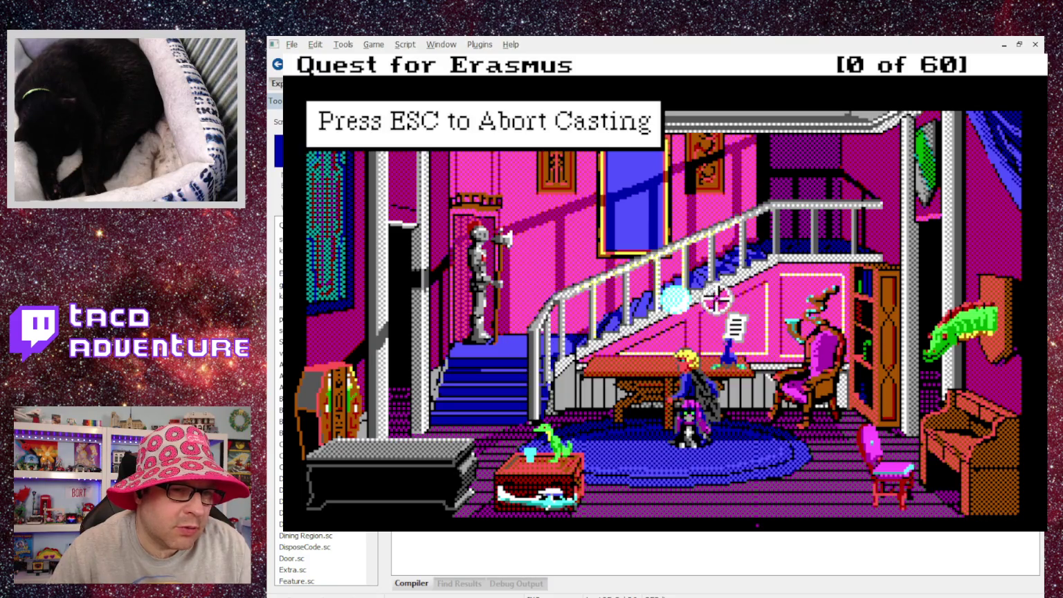
click(670, 296)
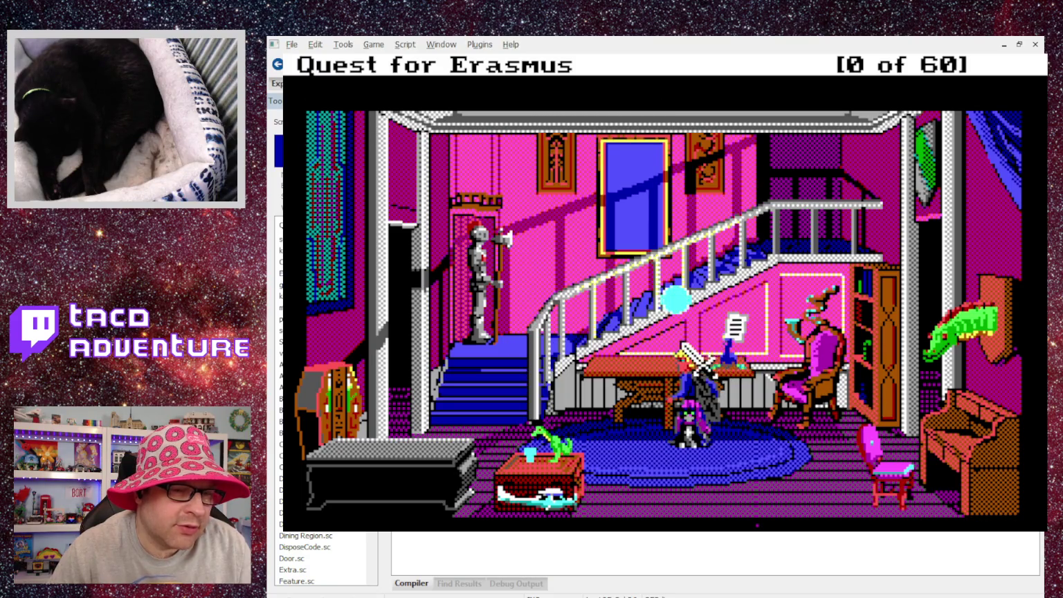
key(c)
click(565, 337)
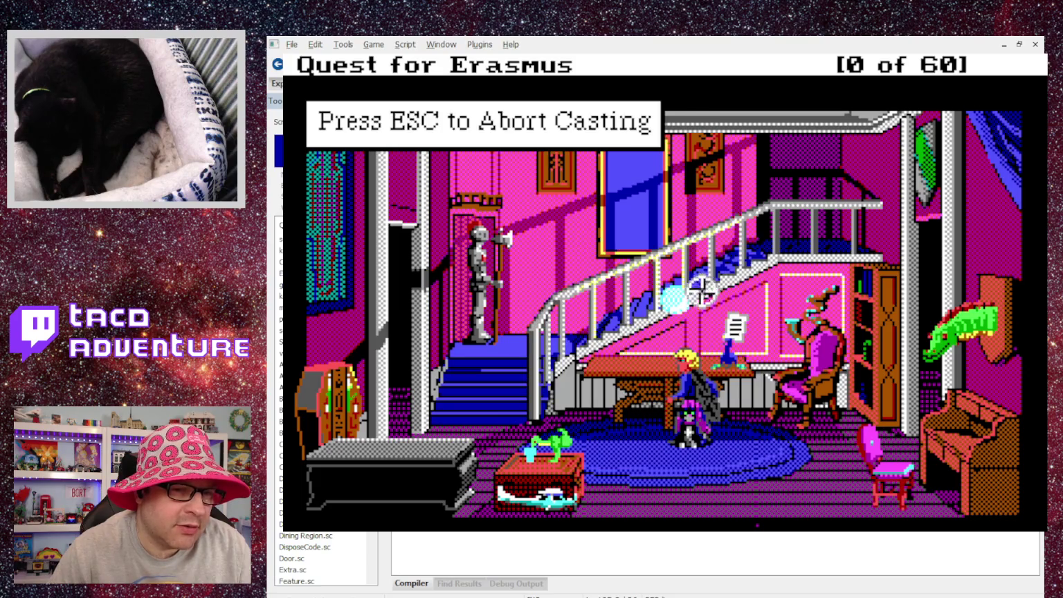
click(681, 266)
key(c)
click(566, 337)
click(669, 251)
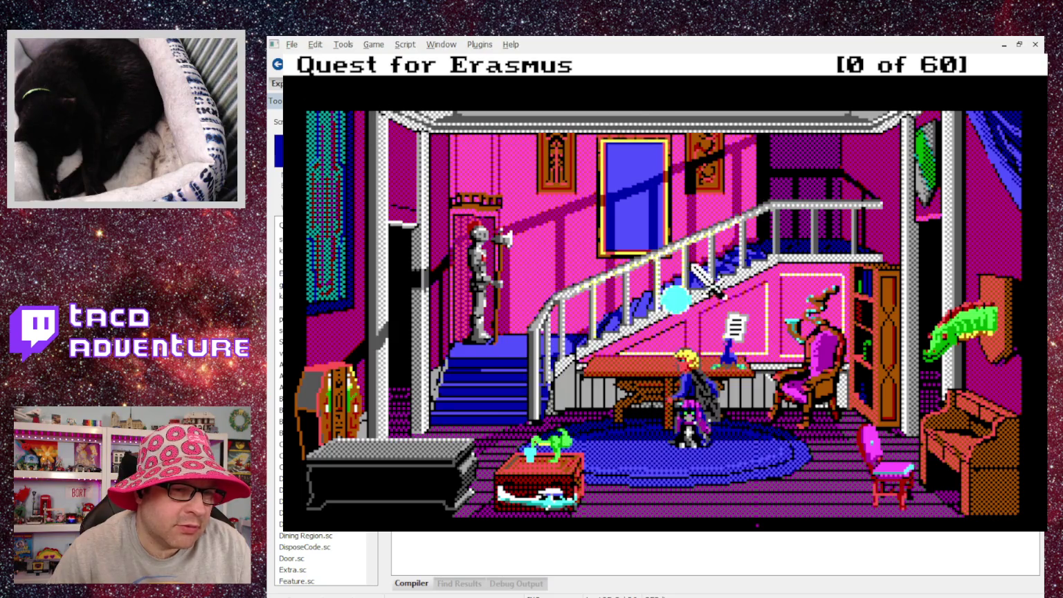
key(c)
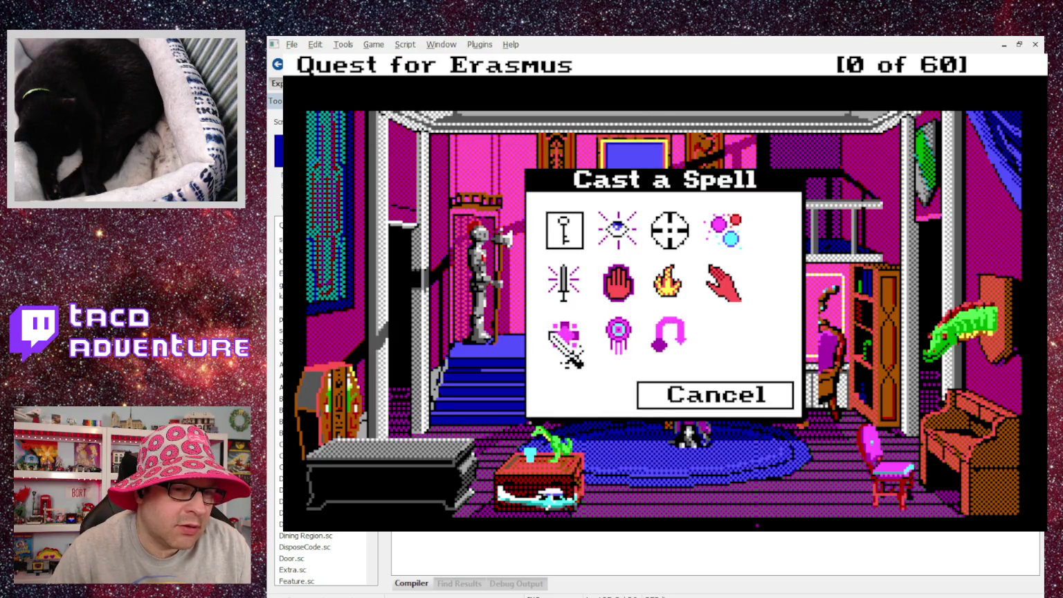
click(667, 283)
click(683, 272)
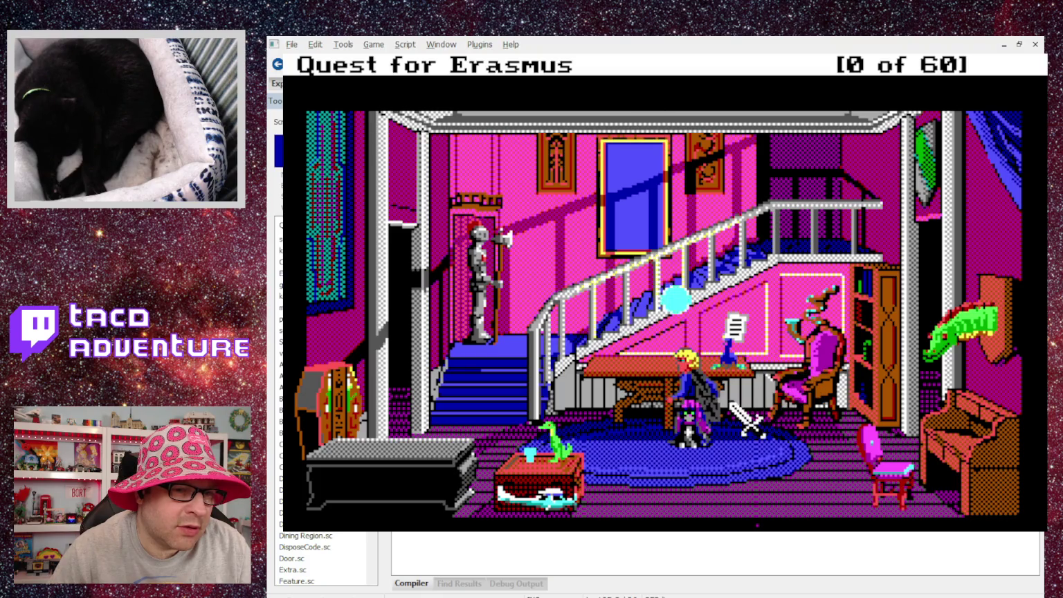
Step: Read the Force Bolt spell's description, then close the spell menu without casting
key(c)
right_click(562, 337)
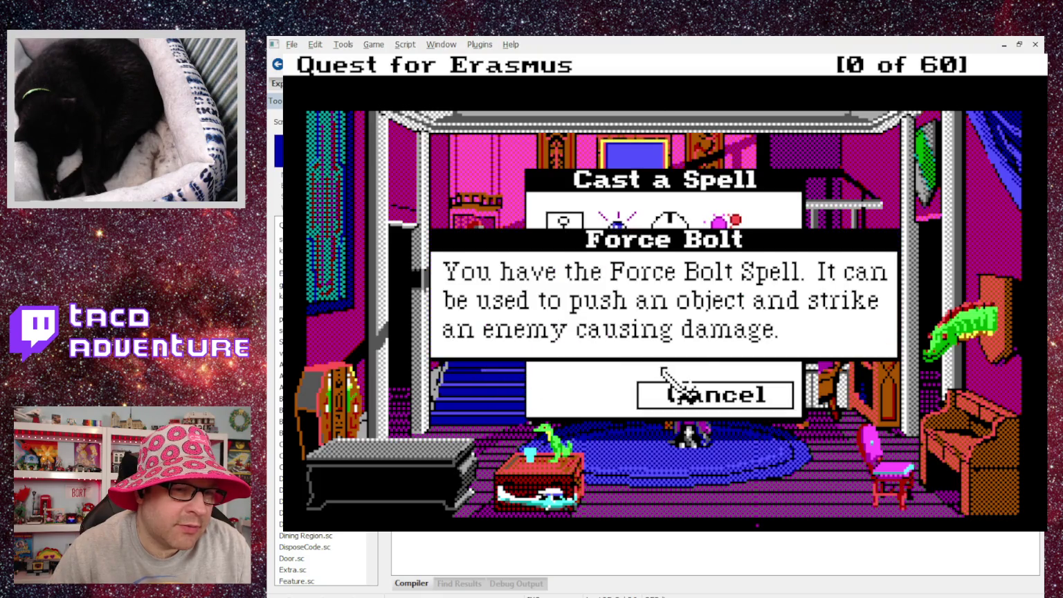
click(678, 333)
click(689, 396)
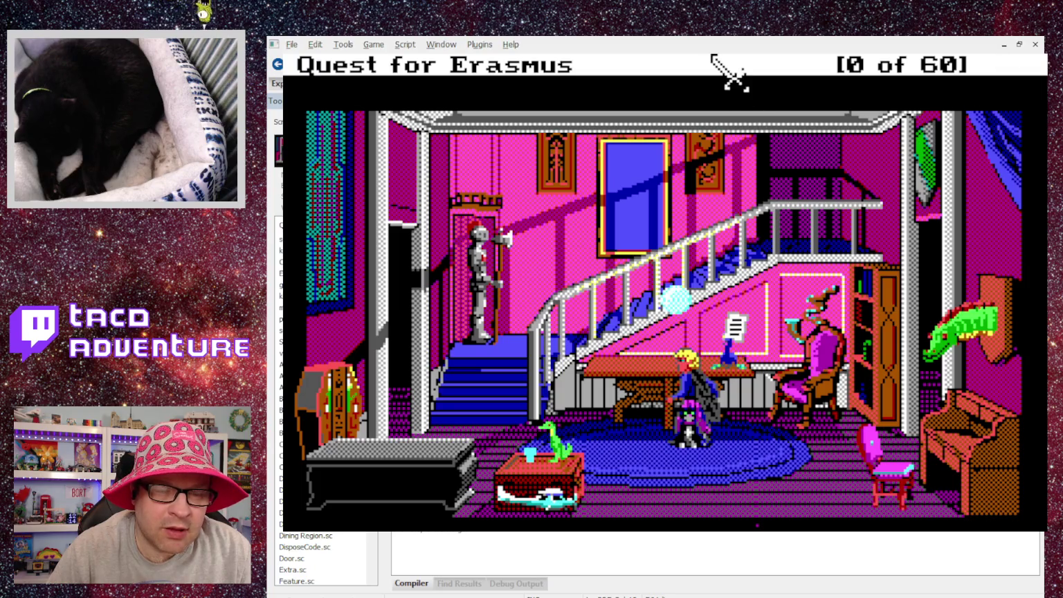
Step: Quit the game with Alt+F4 to return to Foyer.sc
key(alt+F4)
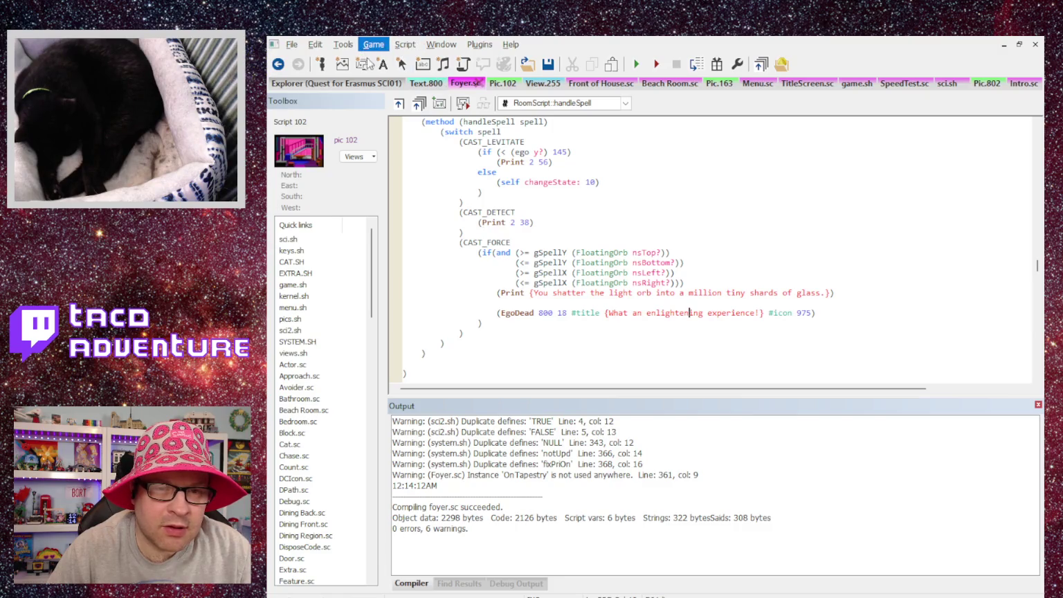
Step: Launch the game and cast a spell at a hall target, dismissing the wrong-situation message
click(636, 64)
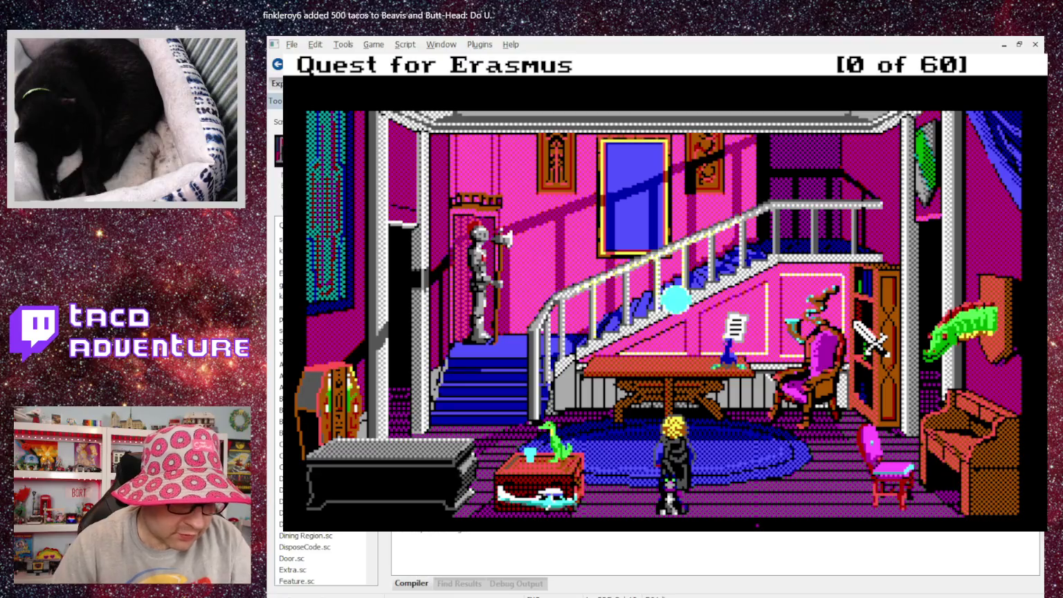
click(569, 368)
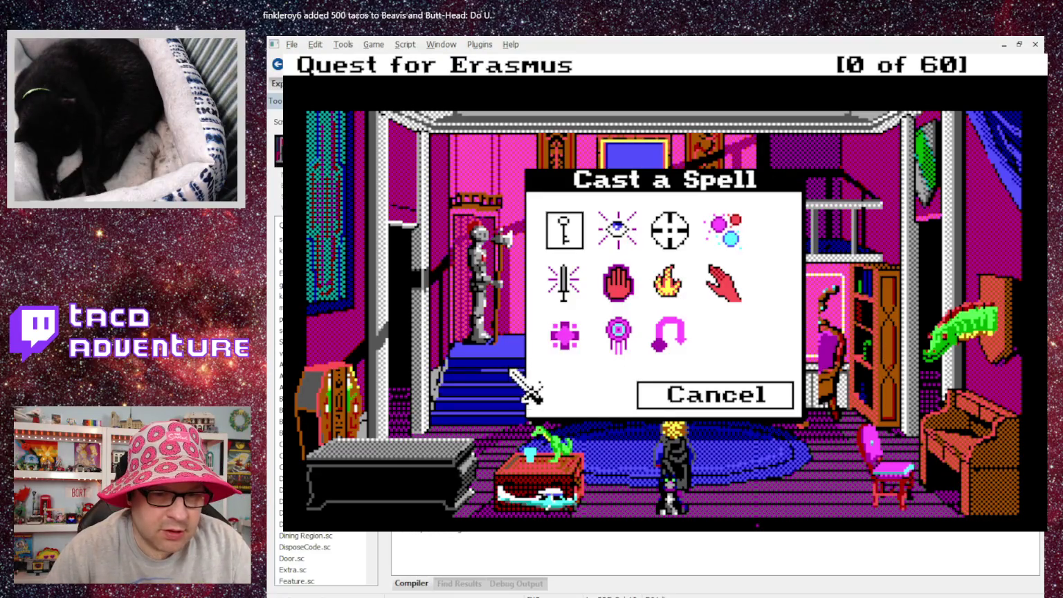
click(563, 336)
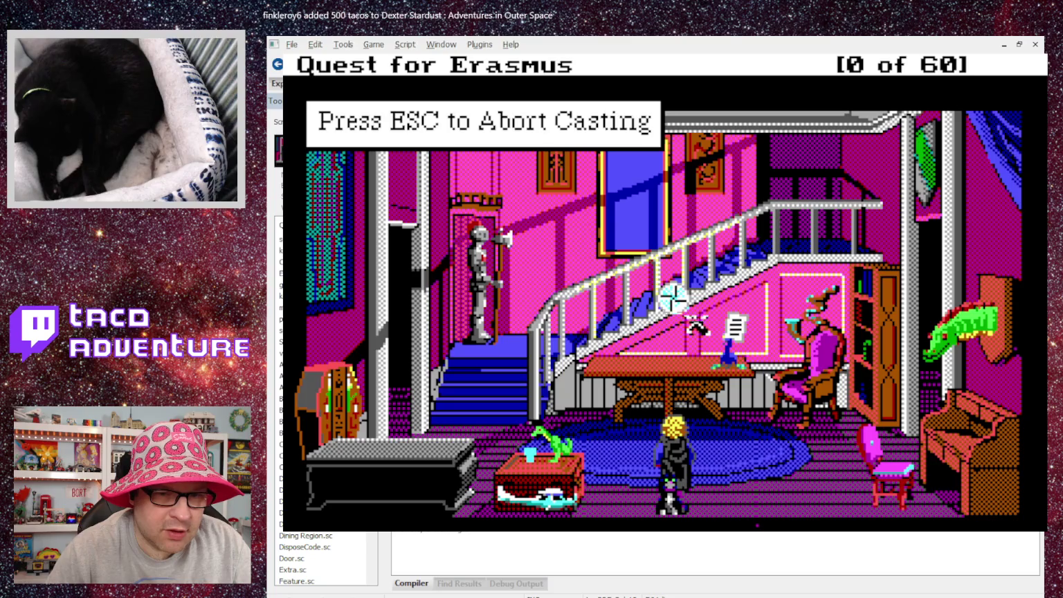
click(823, 373)
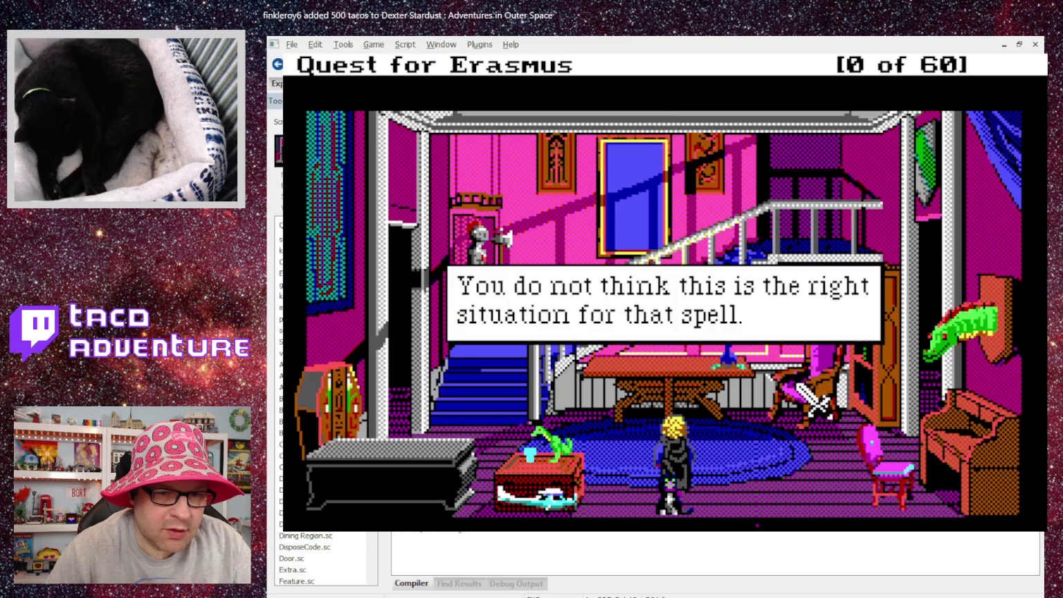
click(849, 340)
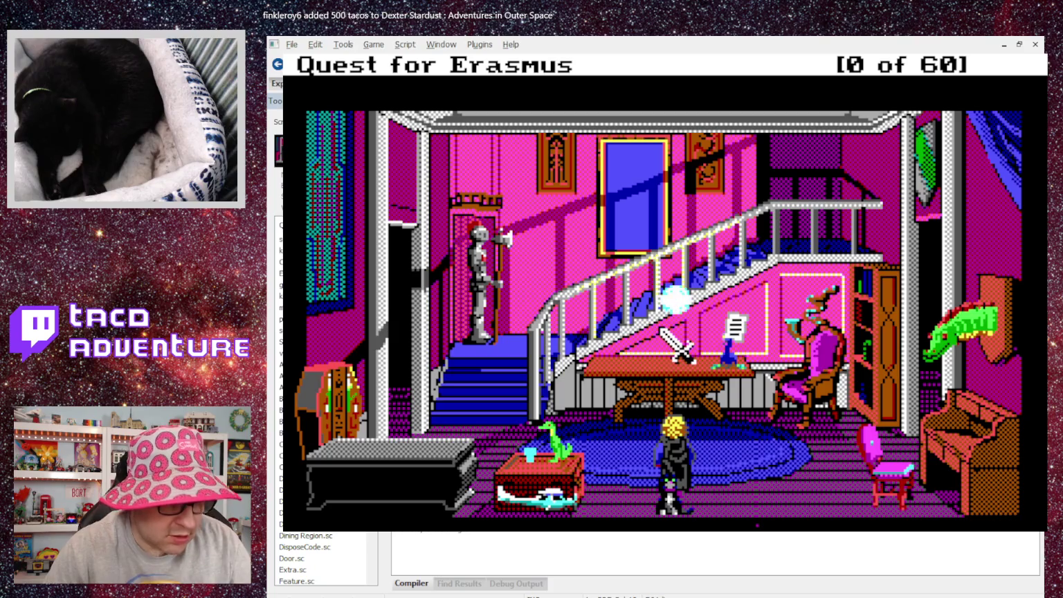
Step: Cast Force Bolt at the light orb, dismiss the shattered-orb death message, and choose Restore
click(662, 332)
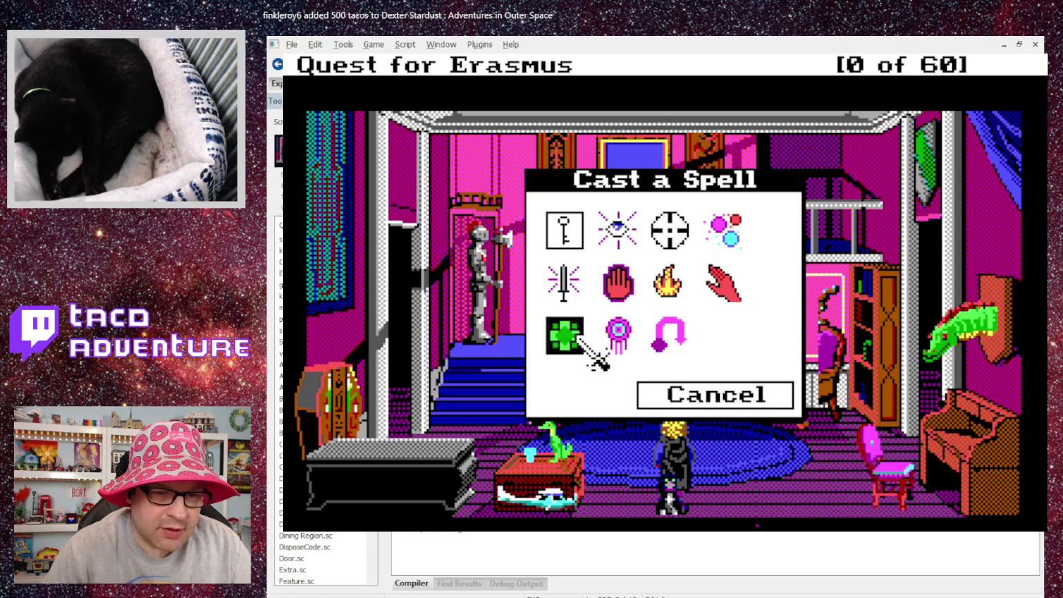
click(564, 336)
click(669, 294)
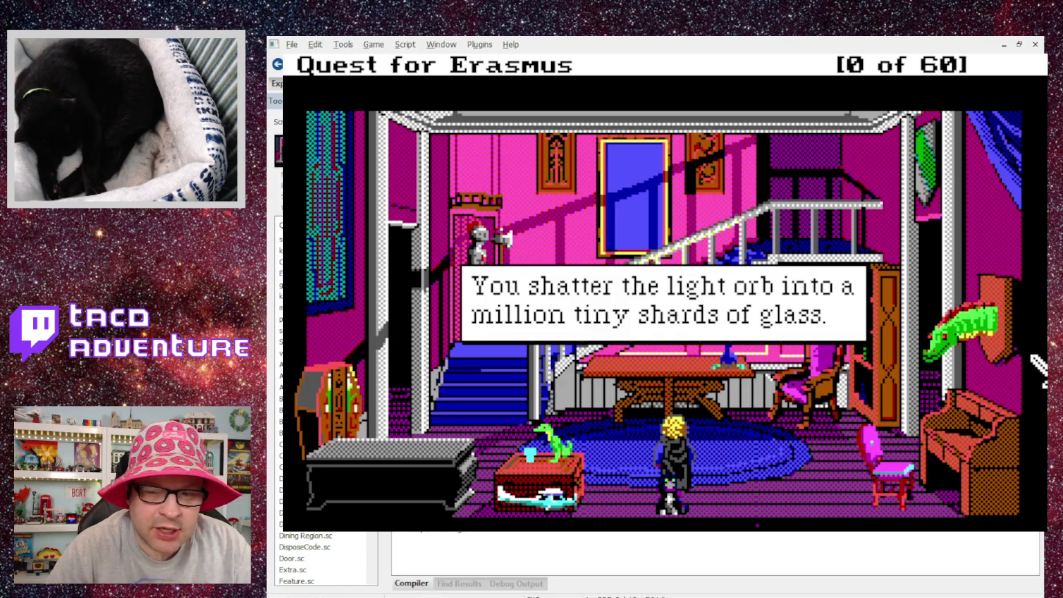
click(1031, 356)
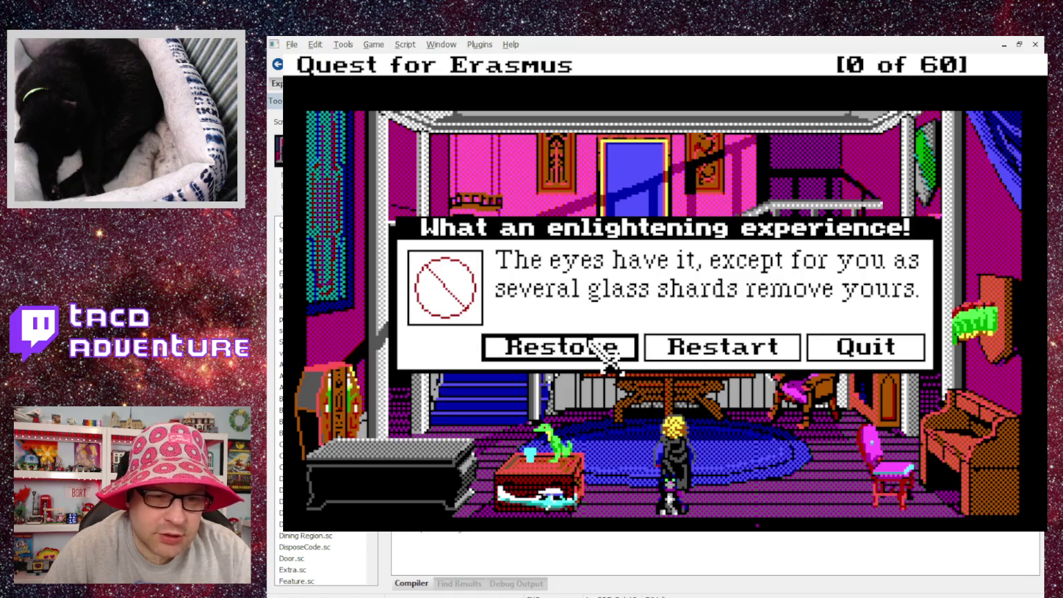
click(593, 346)
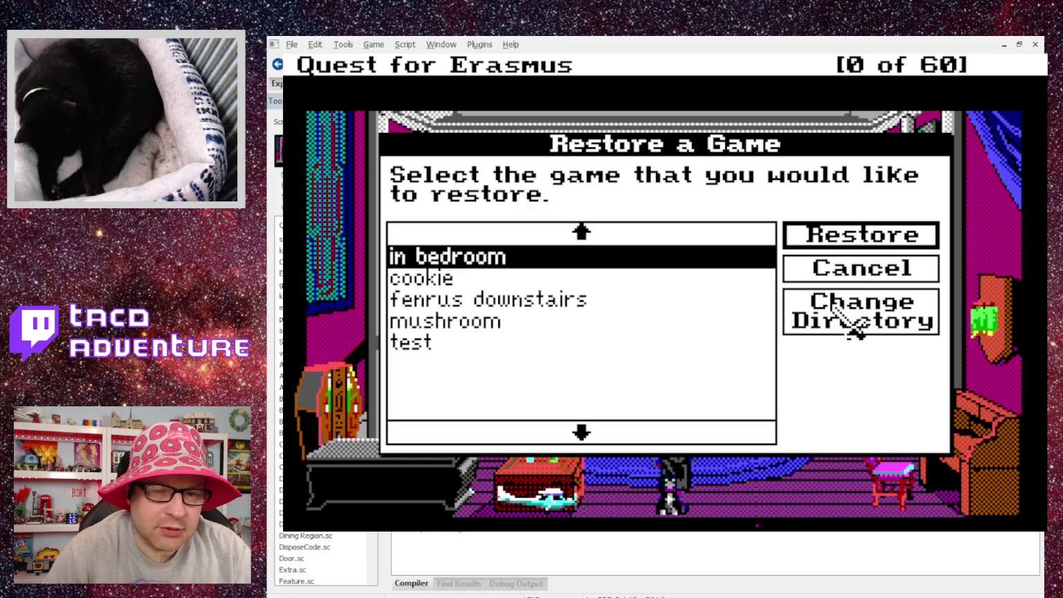
Step: Restart the game and choose Start Quest to reproduce the Oops! error, then close the game
click(865, 273)
click(650, 350)
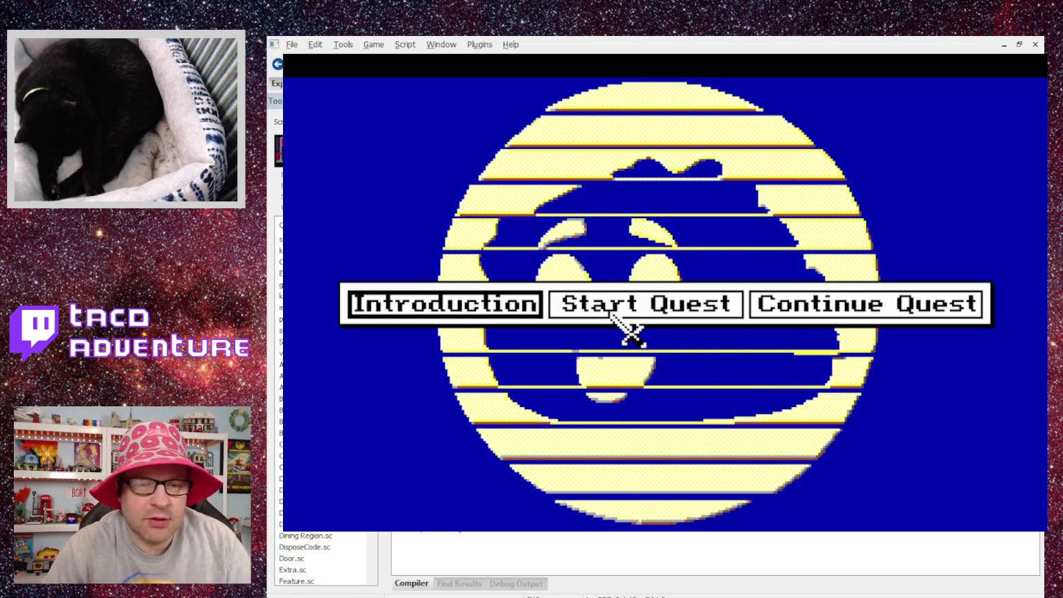
click(640, 311)
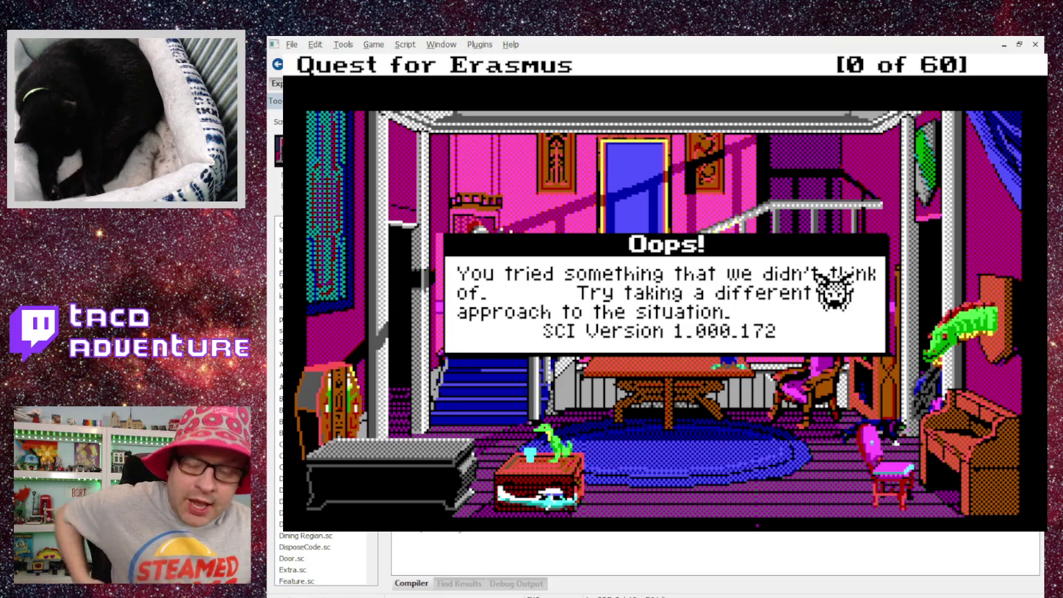
click(494, 234)
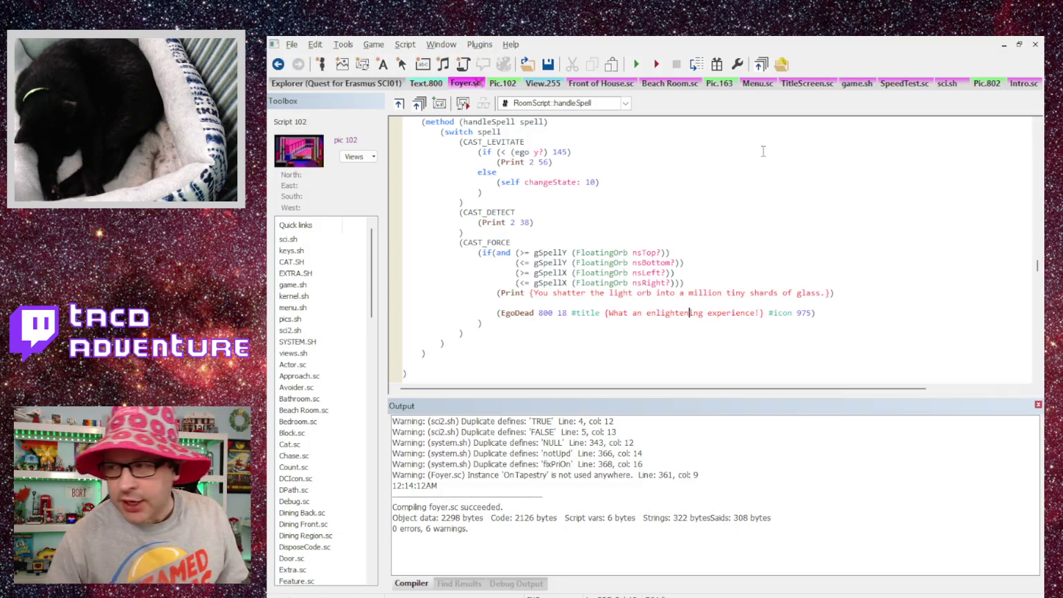
Step: Recompile Foyer.sc with Ctrl+F7, run the game, start a quest, and close it after the error
key(ctrl+F7)
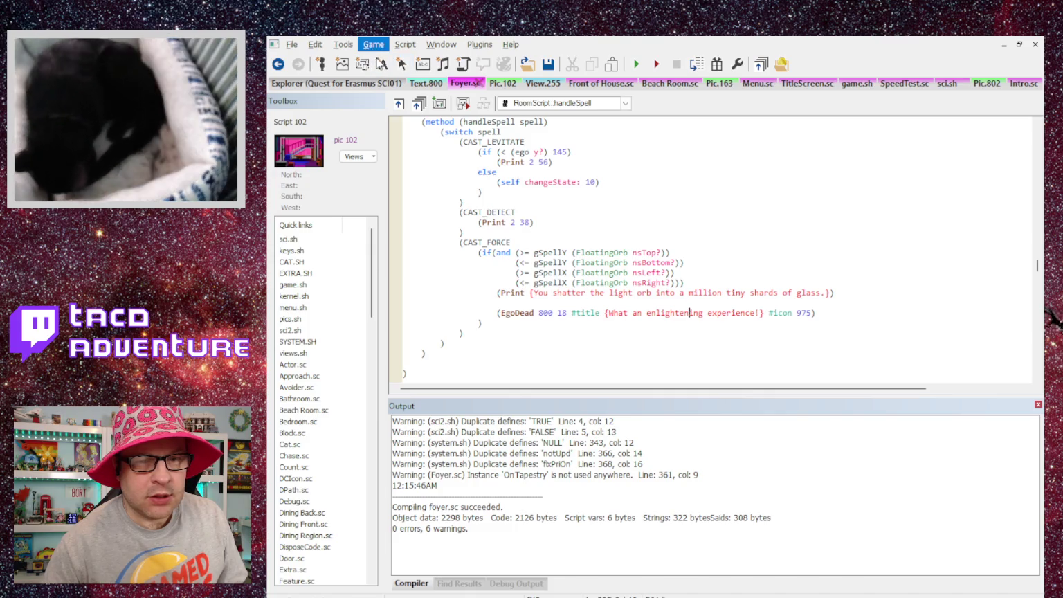
click(636, 63)
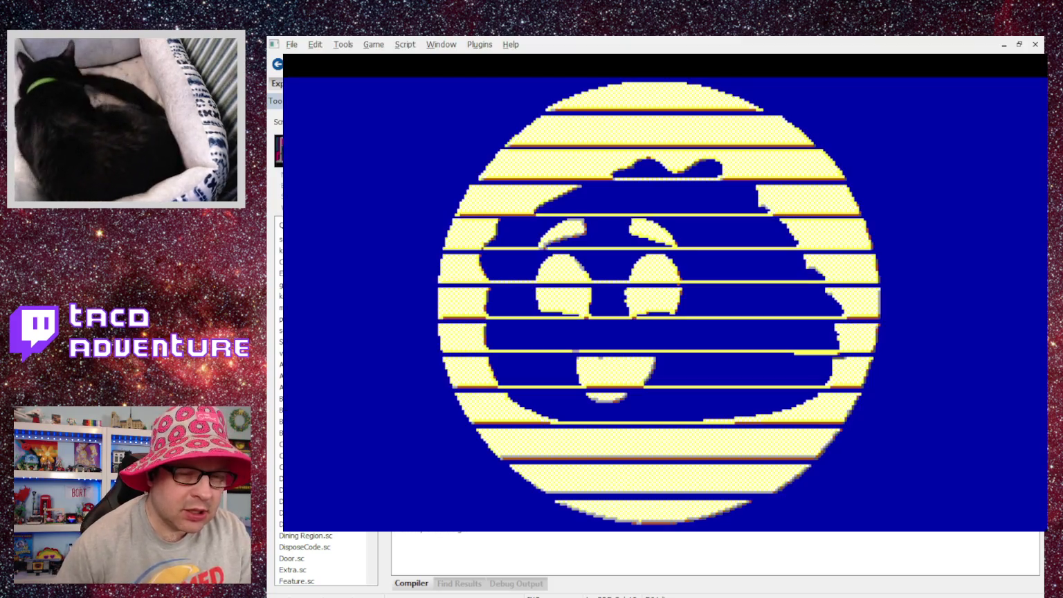
click(650, 310)
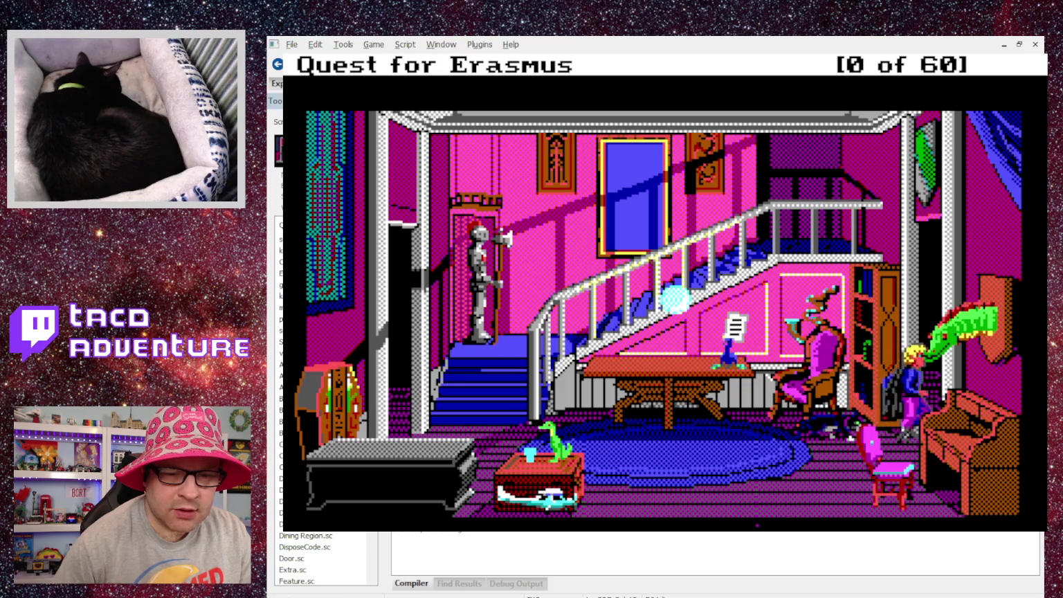
click(630, 292)
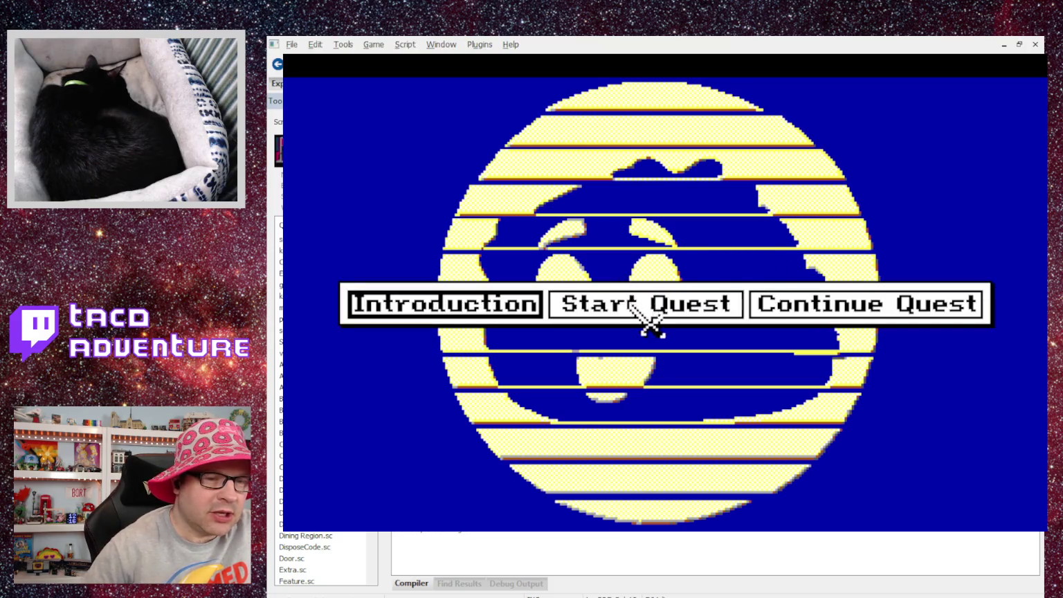
Step: Start a new quest, skip the intro, and walk the hero into the dining room and back to the chair
click(640, 310)
key(space)
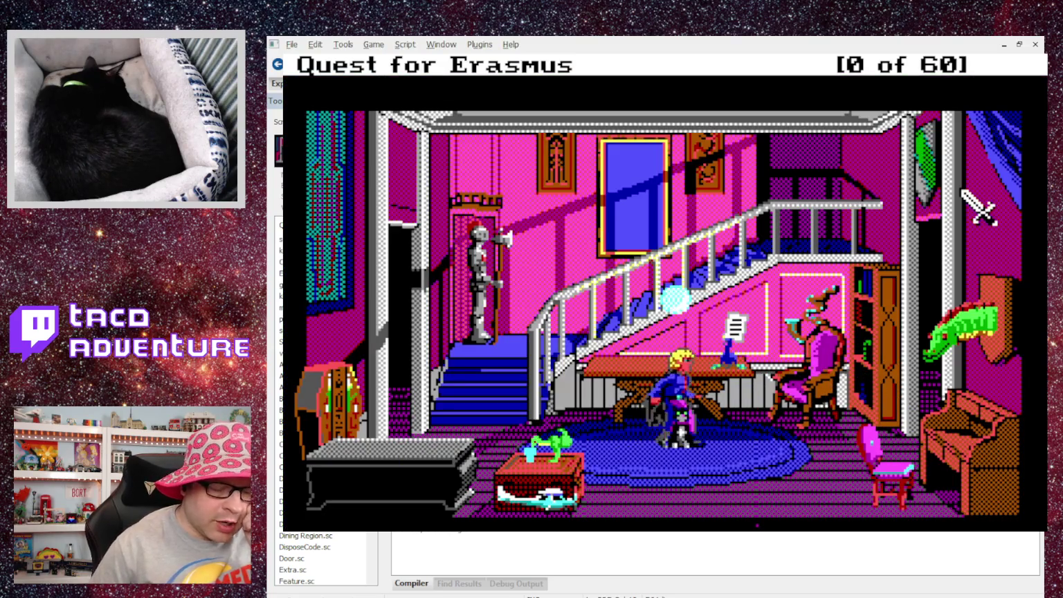
click(977, 208)
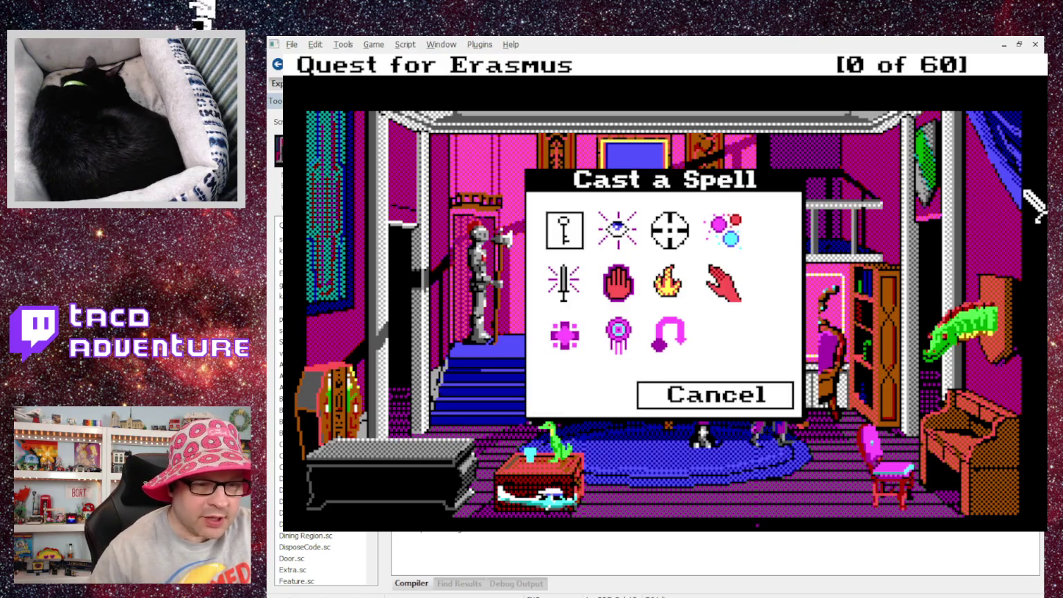
click(748, 405)
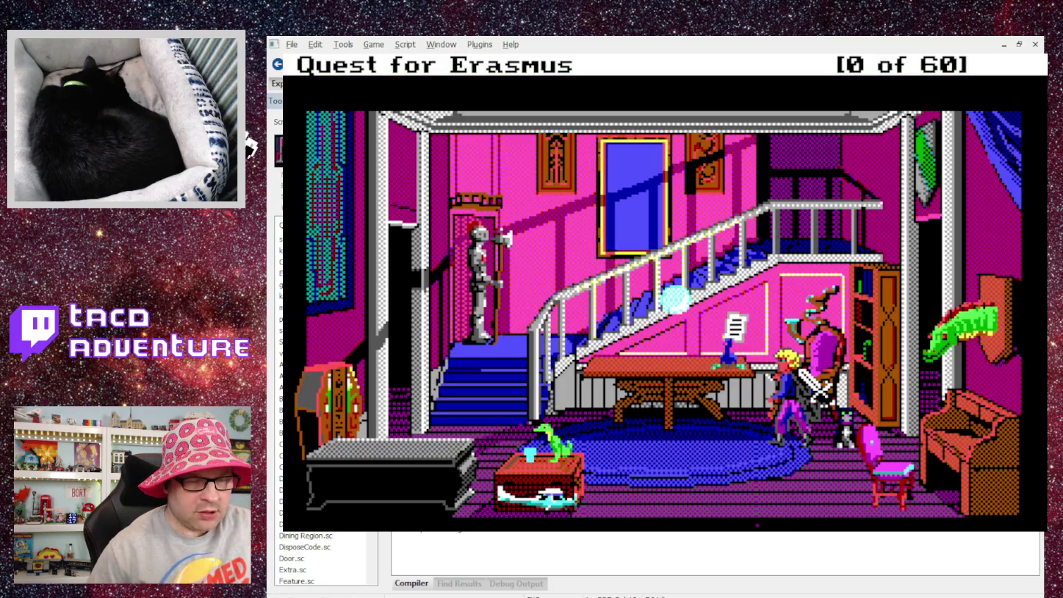
click(803, 374)
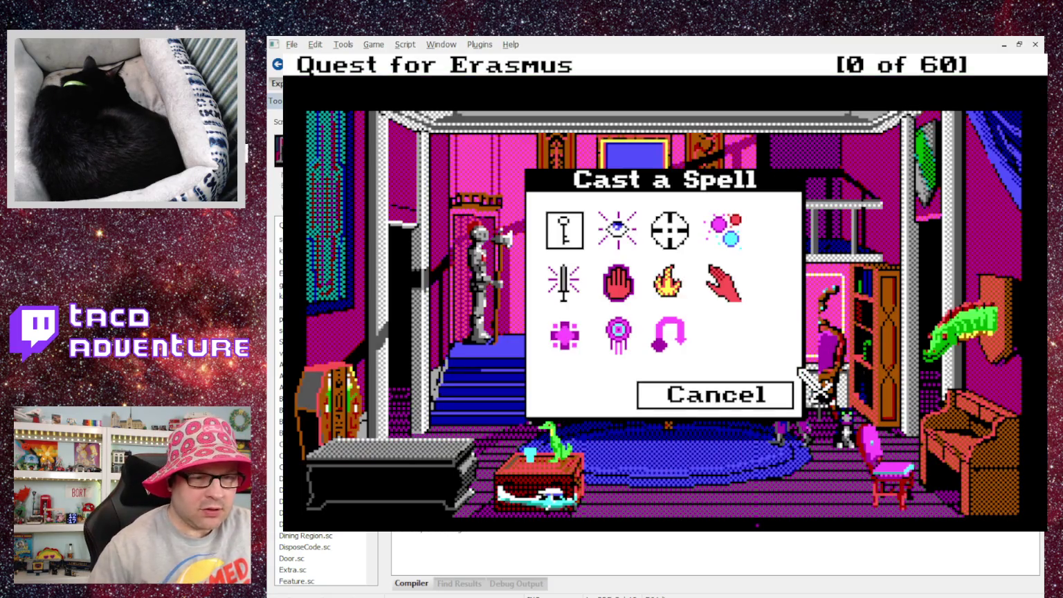
click(739, 405)
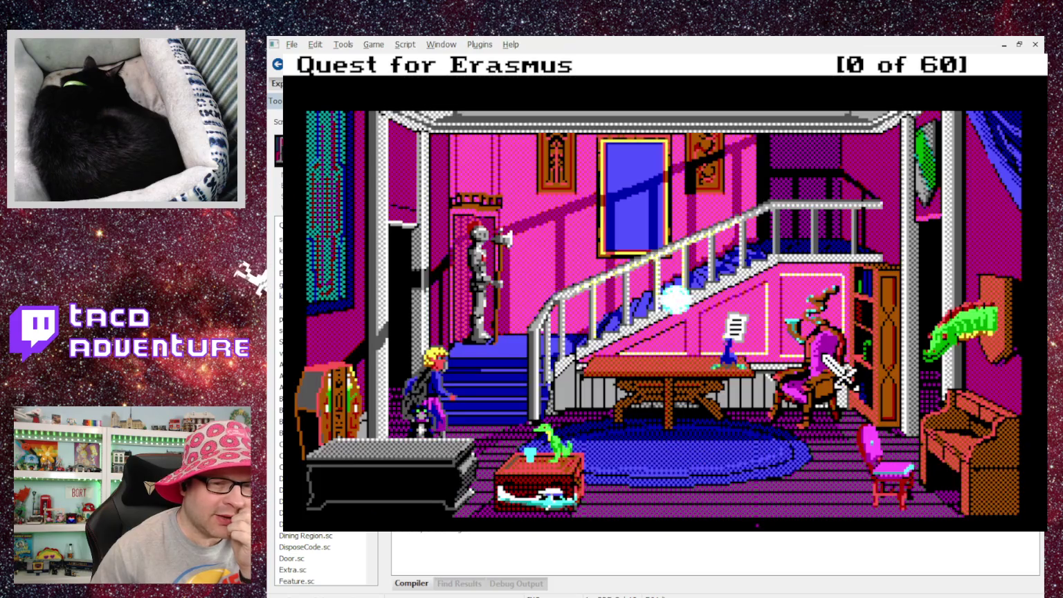
click(838, 374)
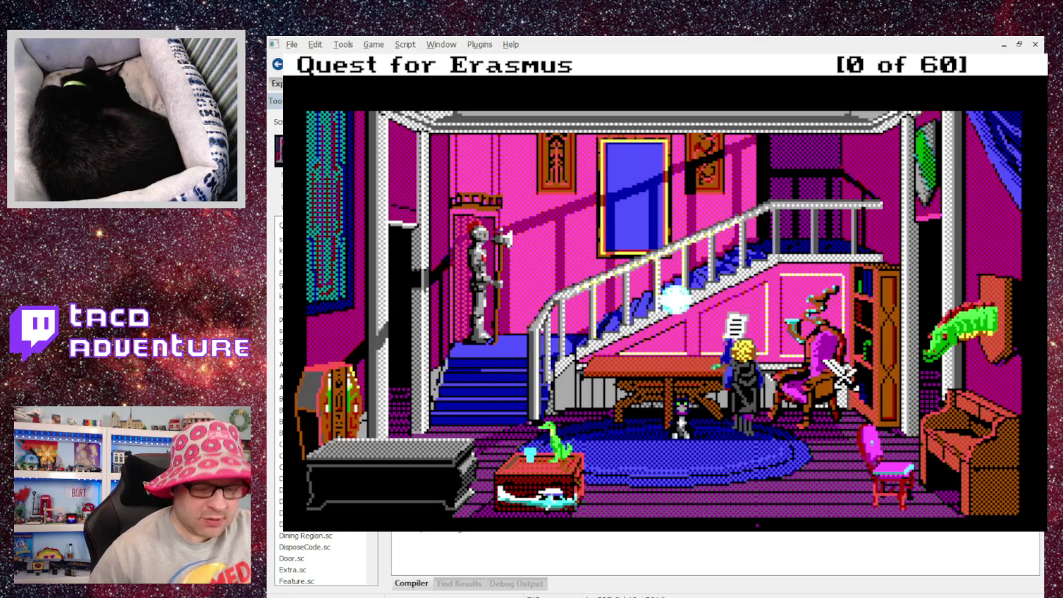
Step: Enter 'take note' to pick up the note and dismiss its message
text(take)
text(te)
key(Return)
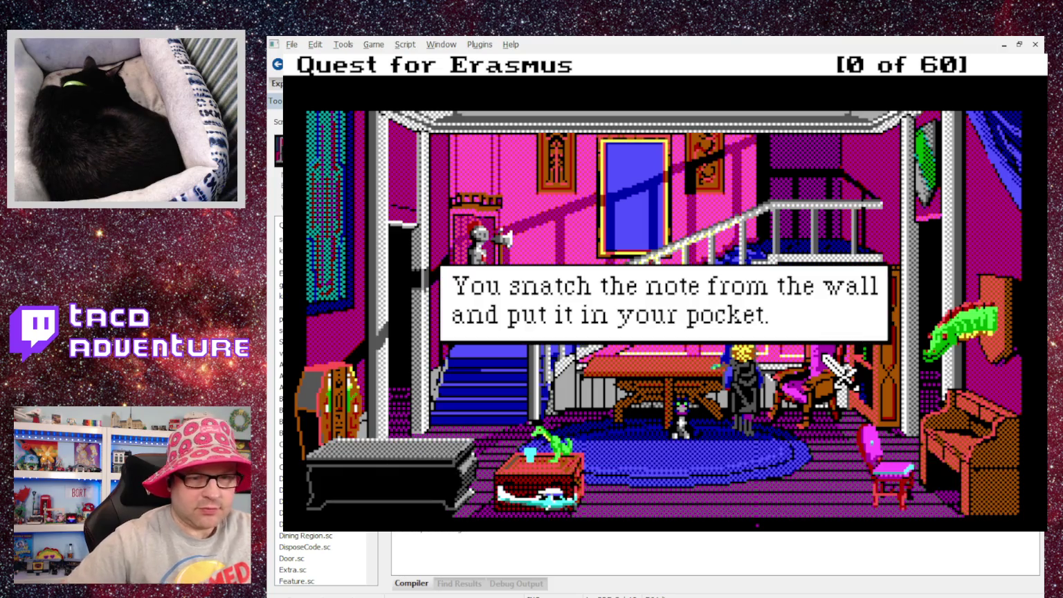
key(Return)
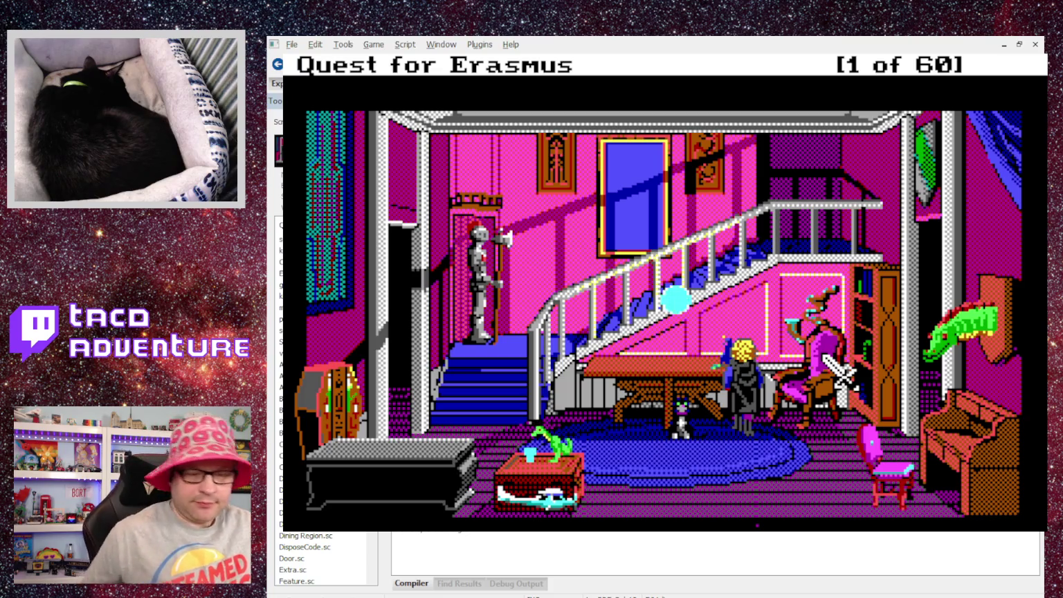
Step: Review the Dagger and Cryptic note descriptions in inventory, then quit the game
key(Tab)
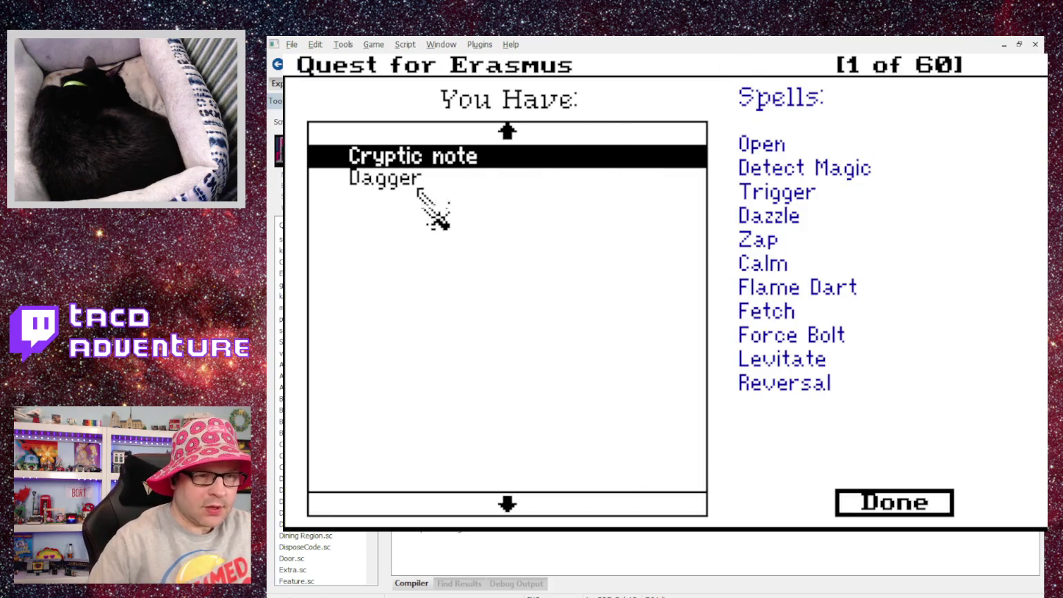
click(418, 182)
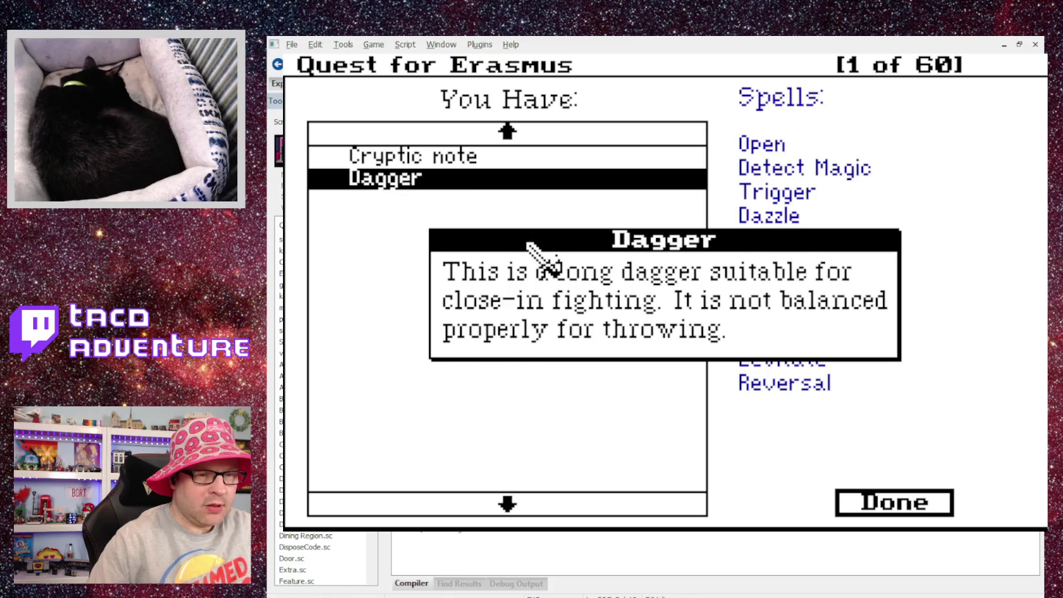
click(453, 154)
click(453, 153)
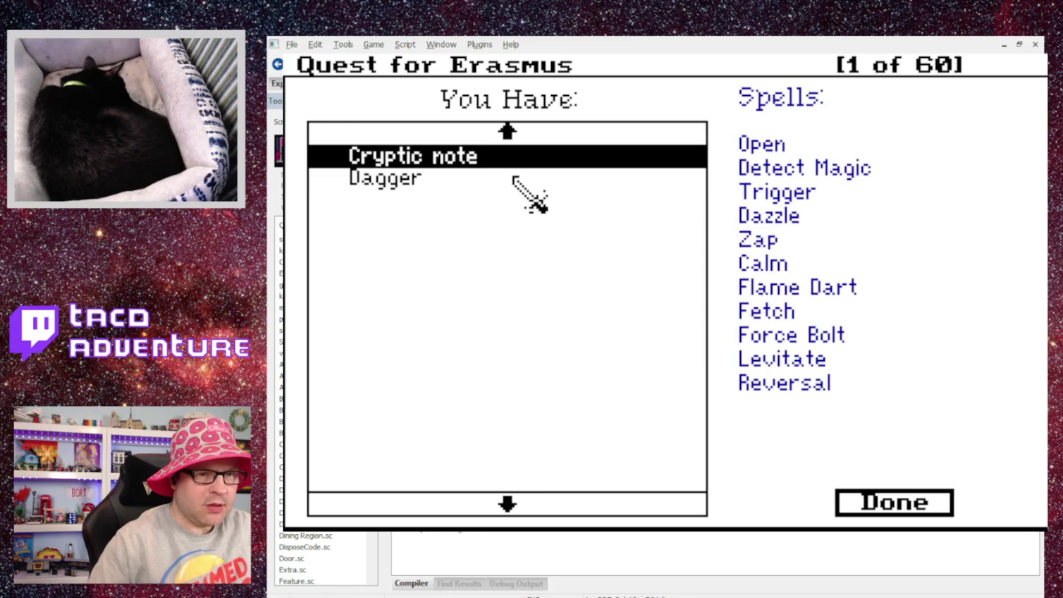
click(519, 161)
click(918, 516)
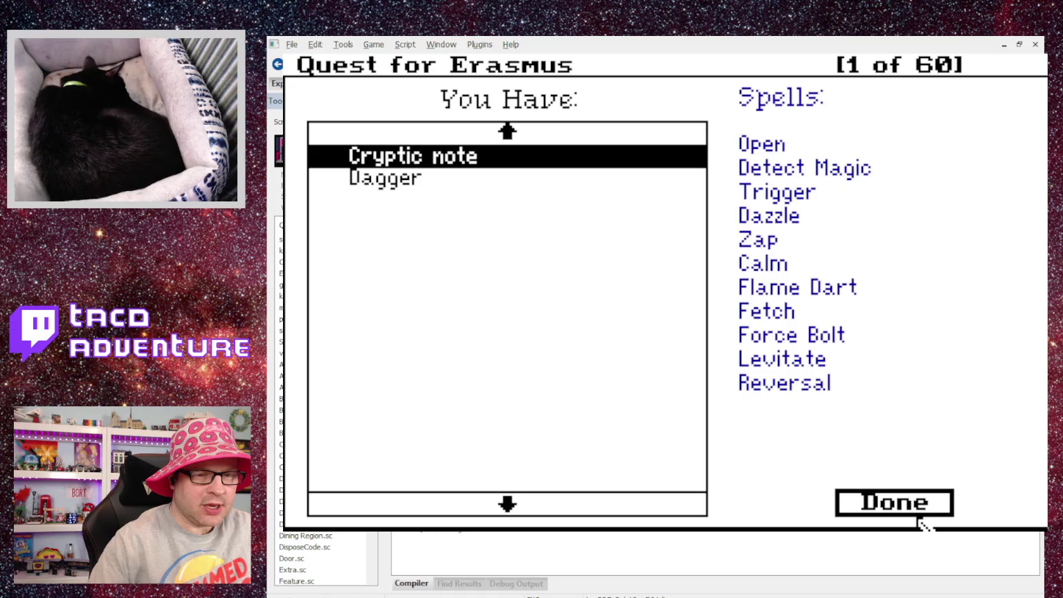
click(915, 515)
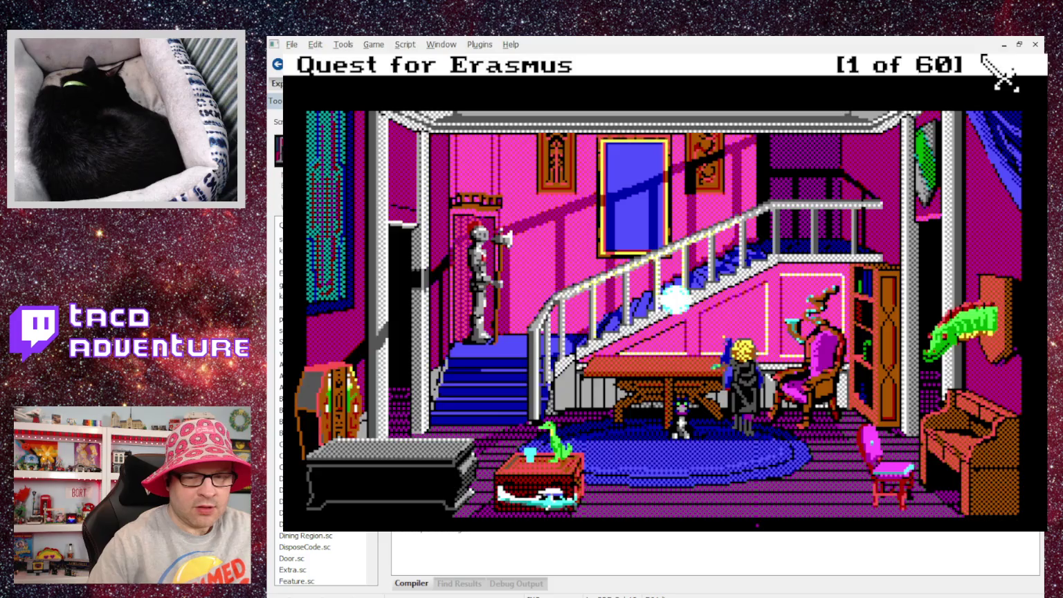
key(alt+F4)
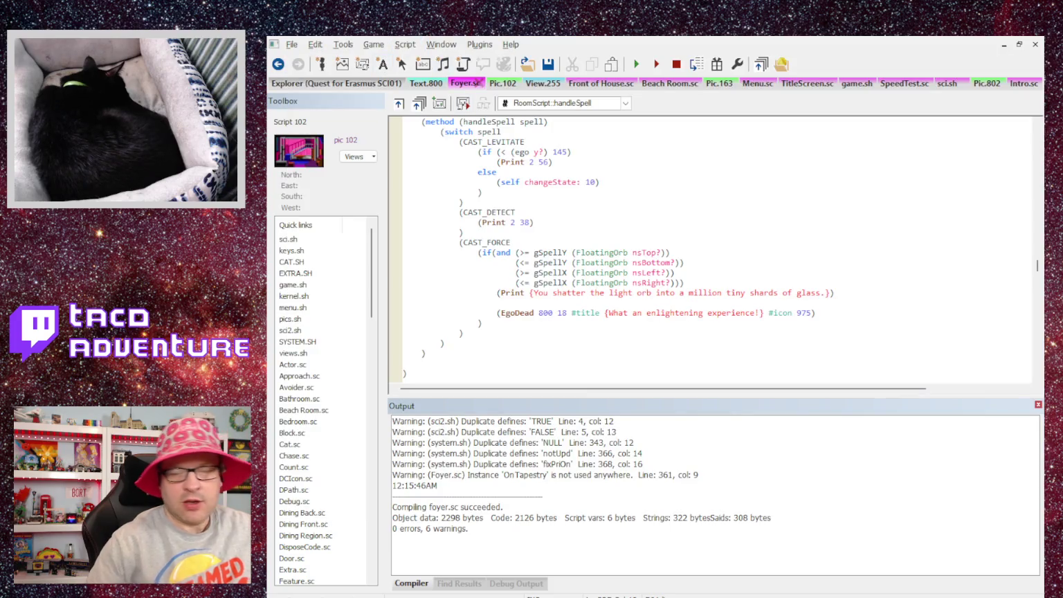
key(F5)
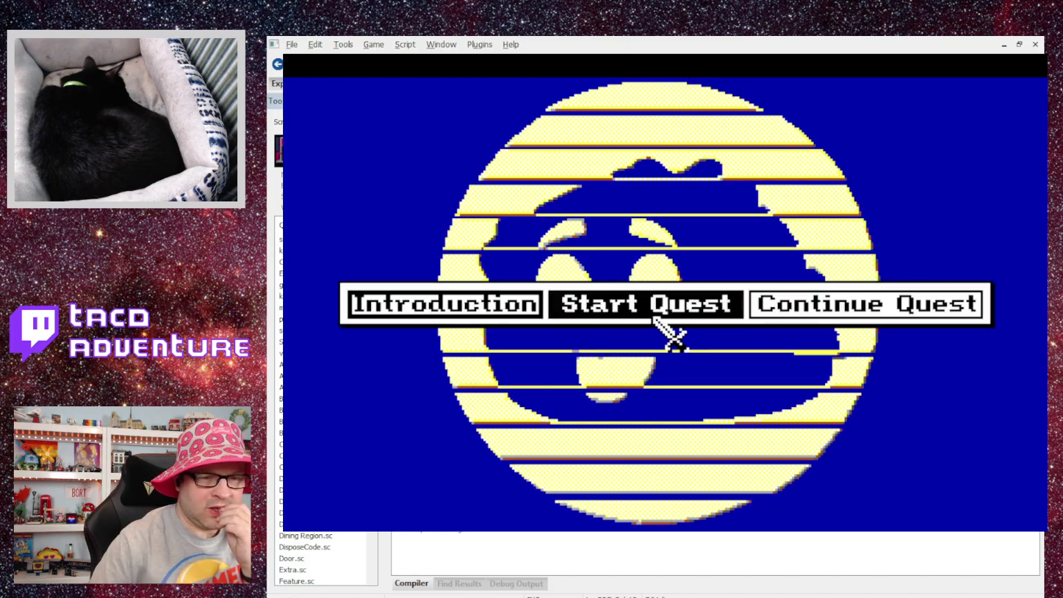
click(657, 312)
key(space)
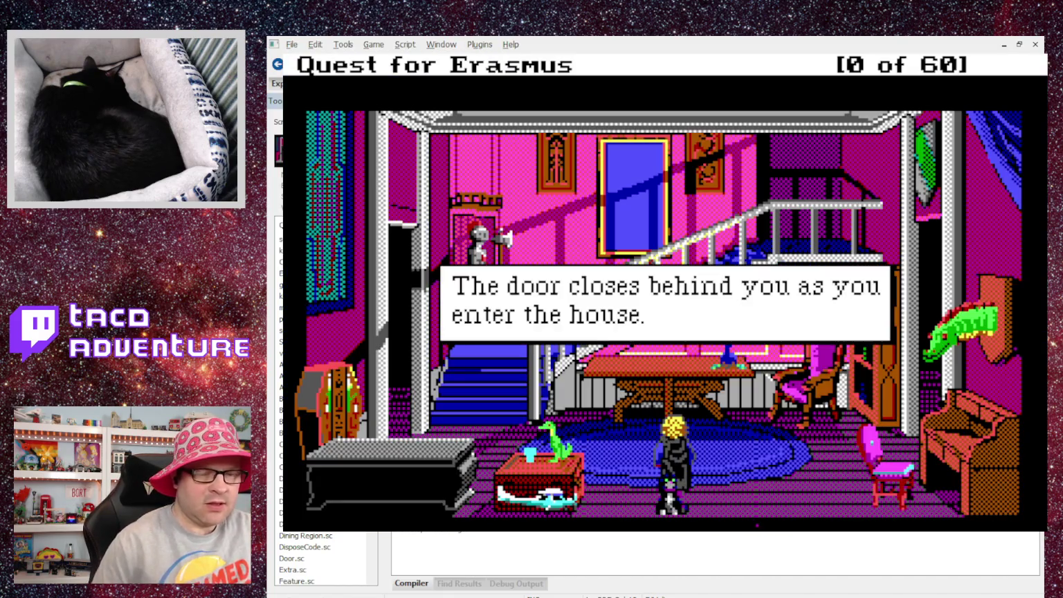
key(Return)
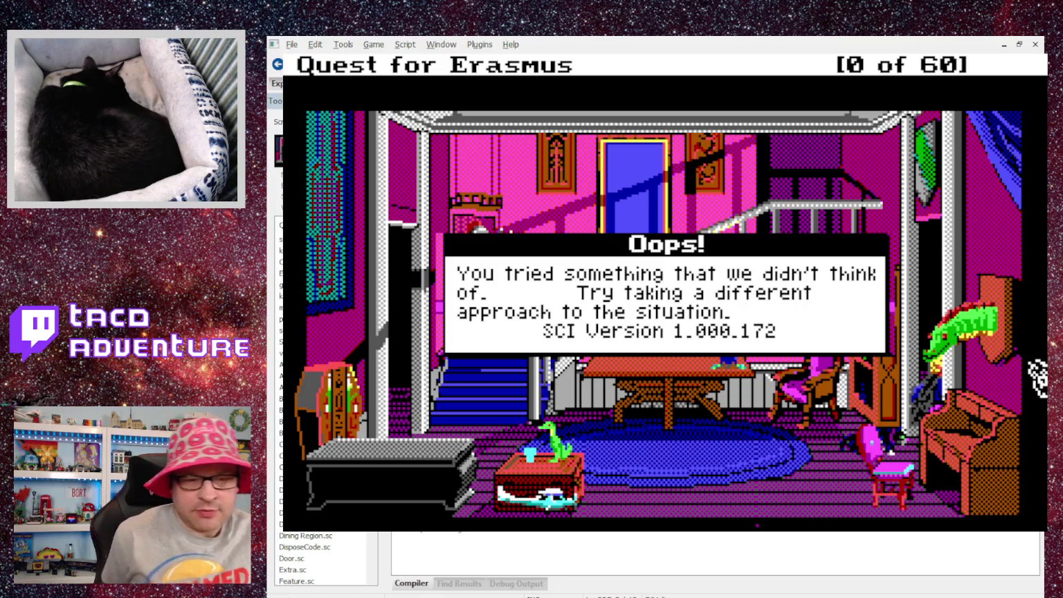
click(713, 256)
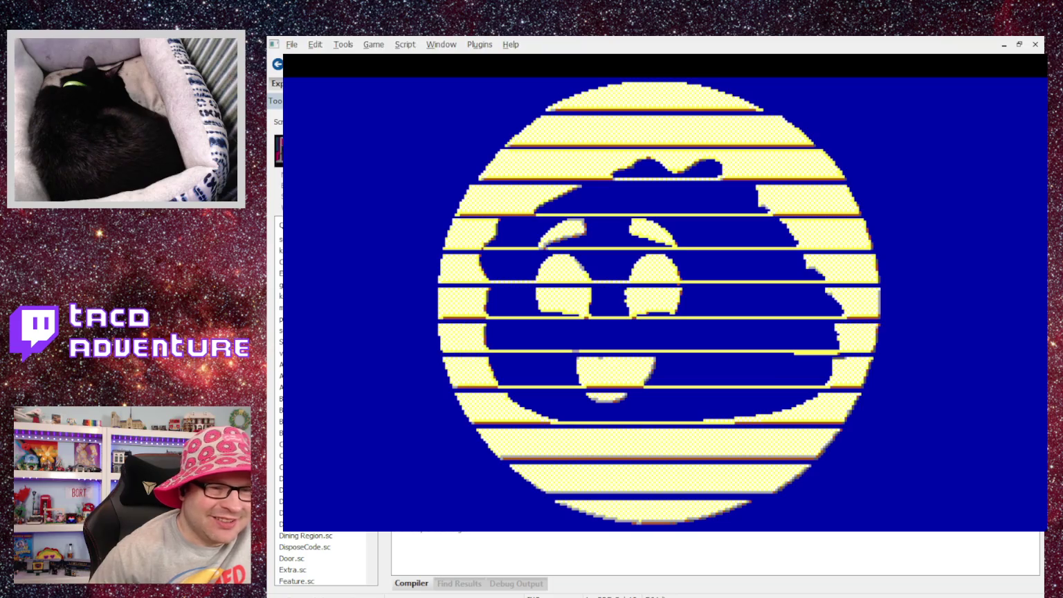
click(650, 308)
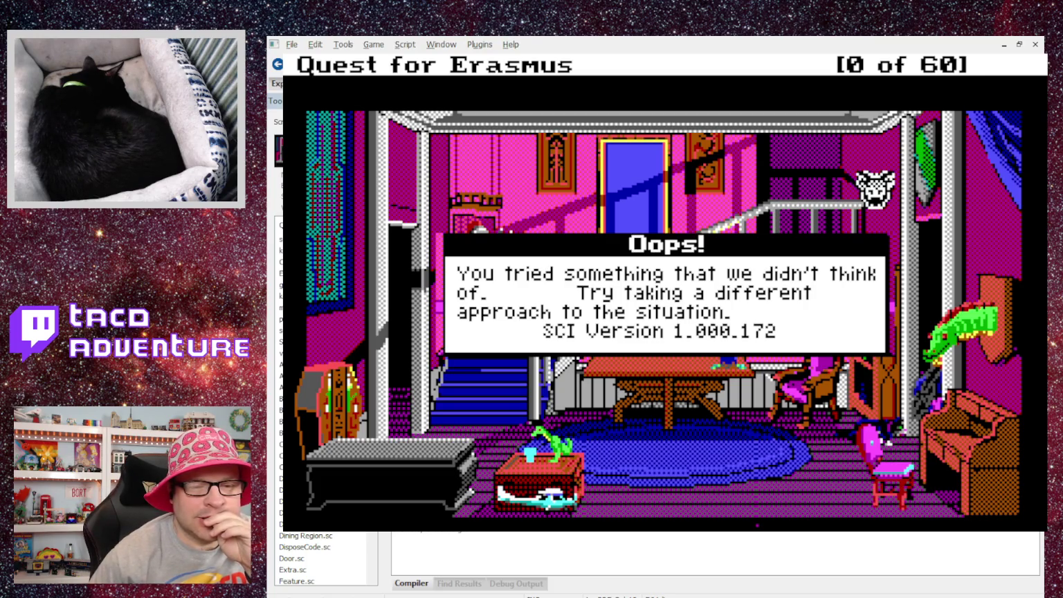
click(579, 228)
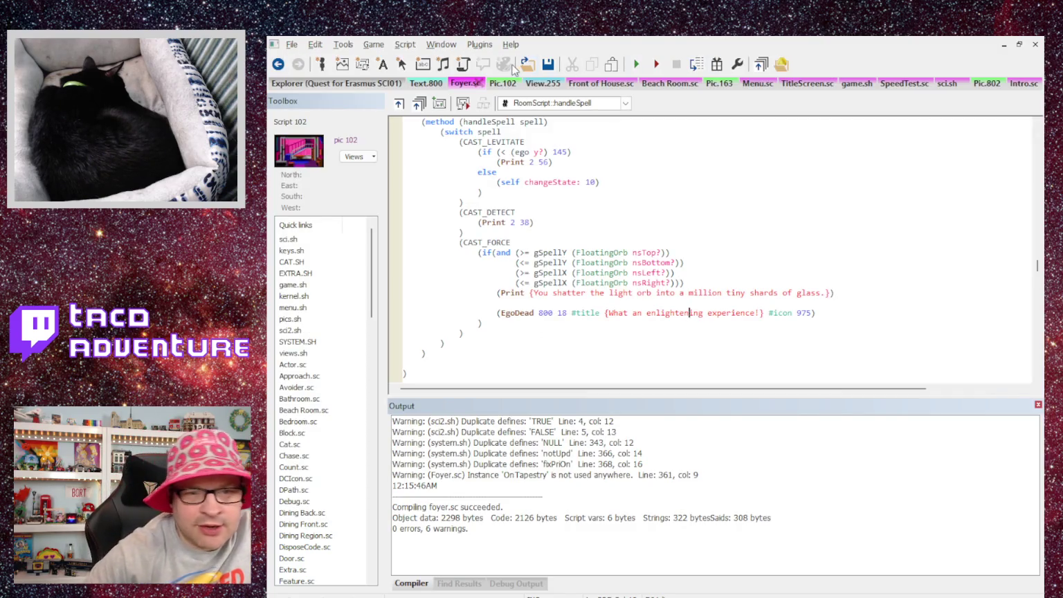
scroll(555, 197, up, 2)
scroll(554, 198, down, 2)
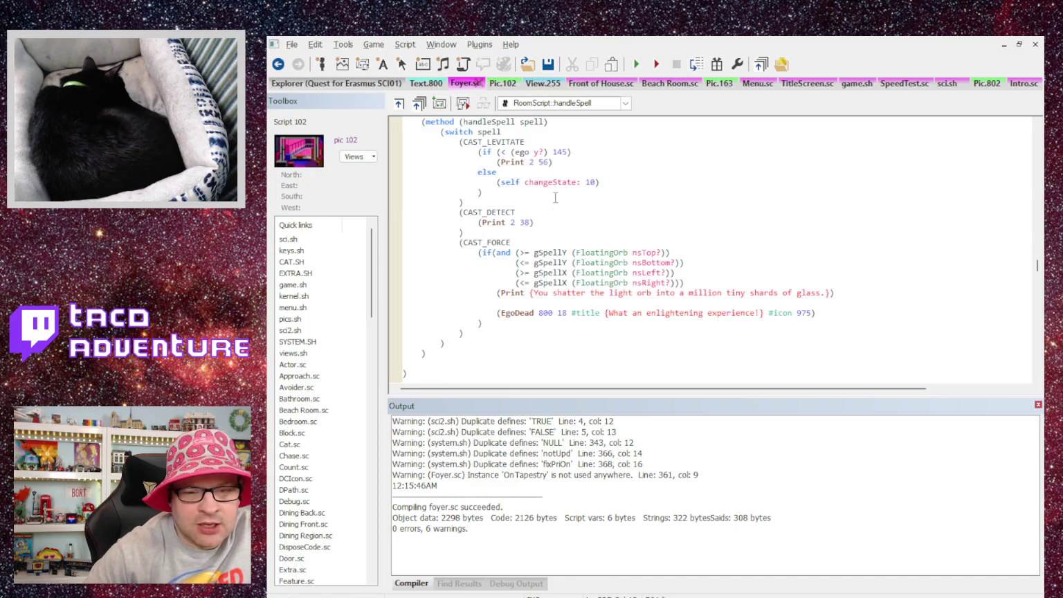
scroll(554, 197, up, 1)
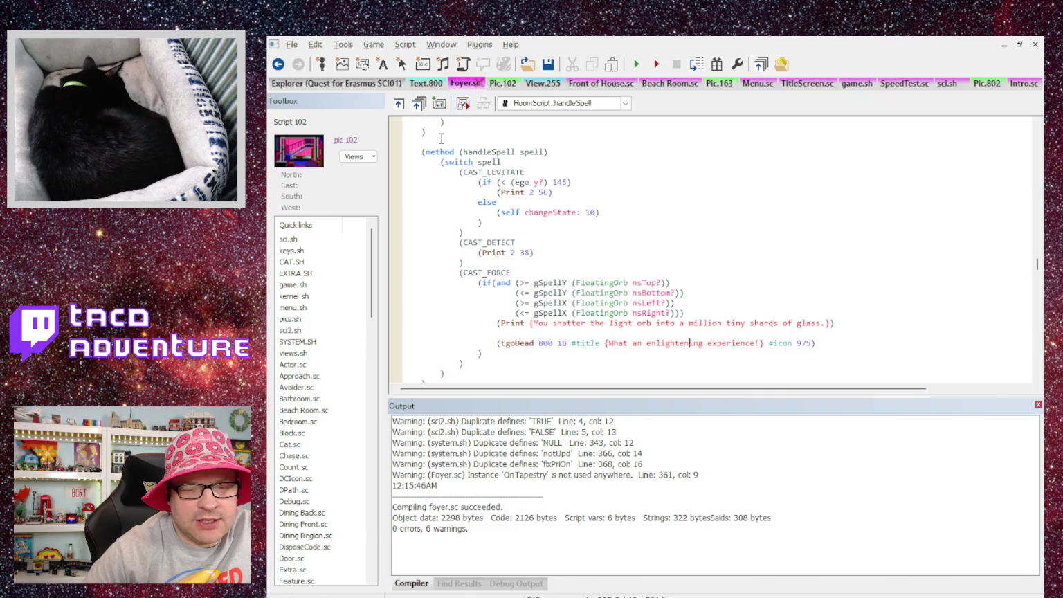
scroll(606, 168, down, 5)
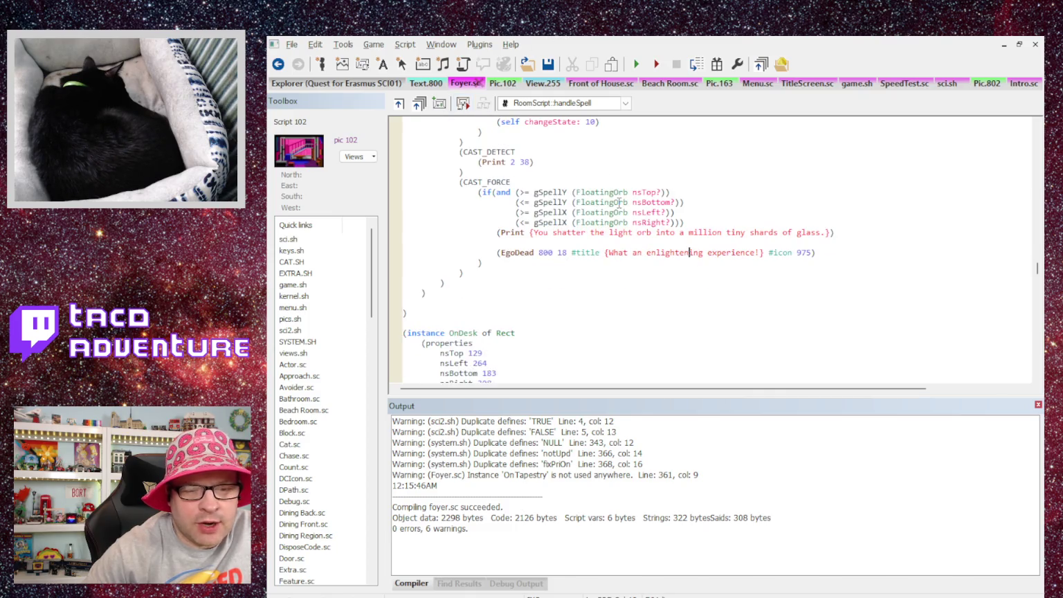
scroll(623, 203, up, 6)
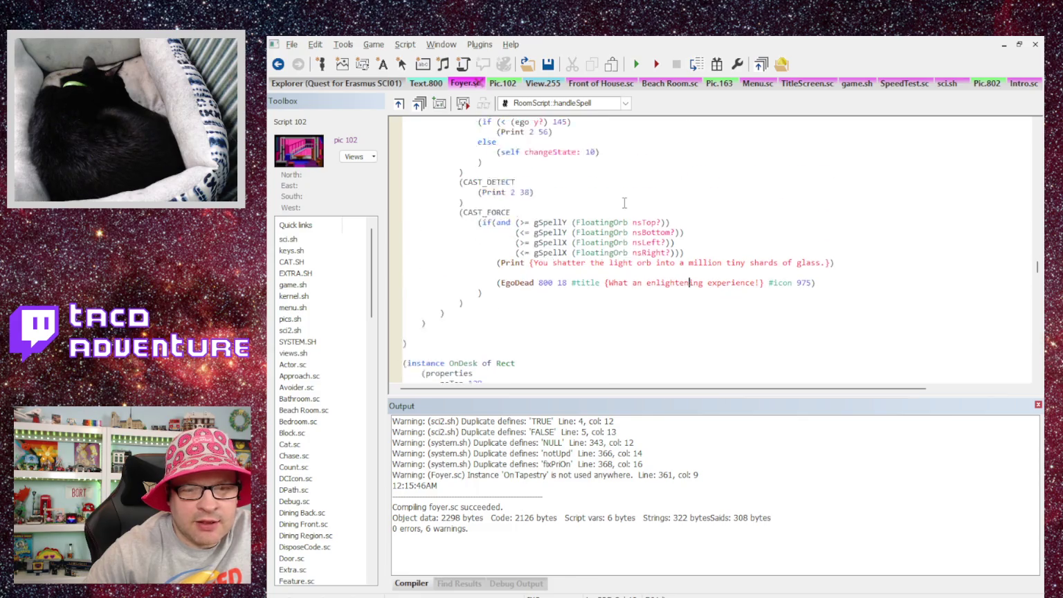
scroll(624, 203, down, 3)
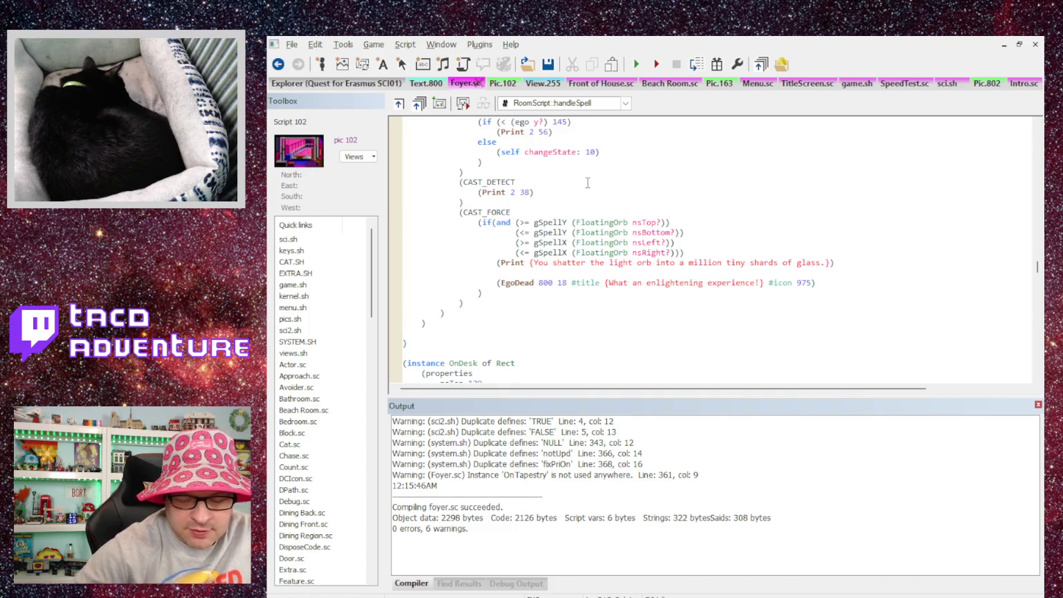
text(;)
key(Down)
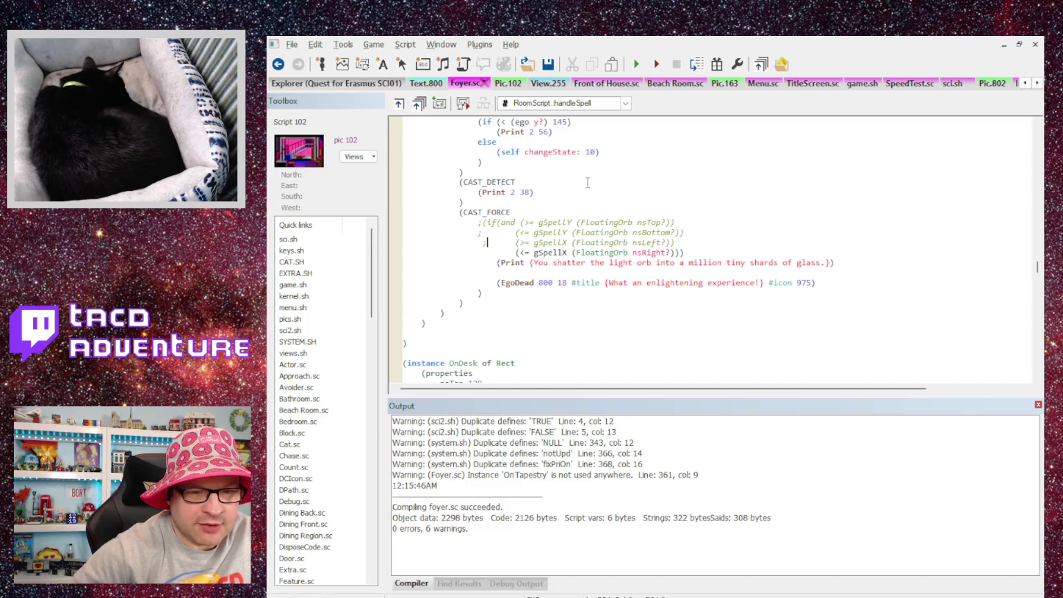
key(Up)
key(Delete)
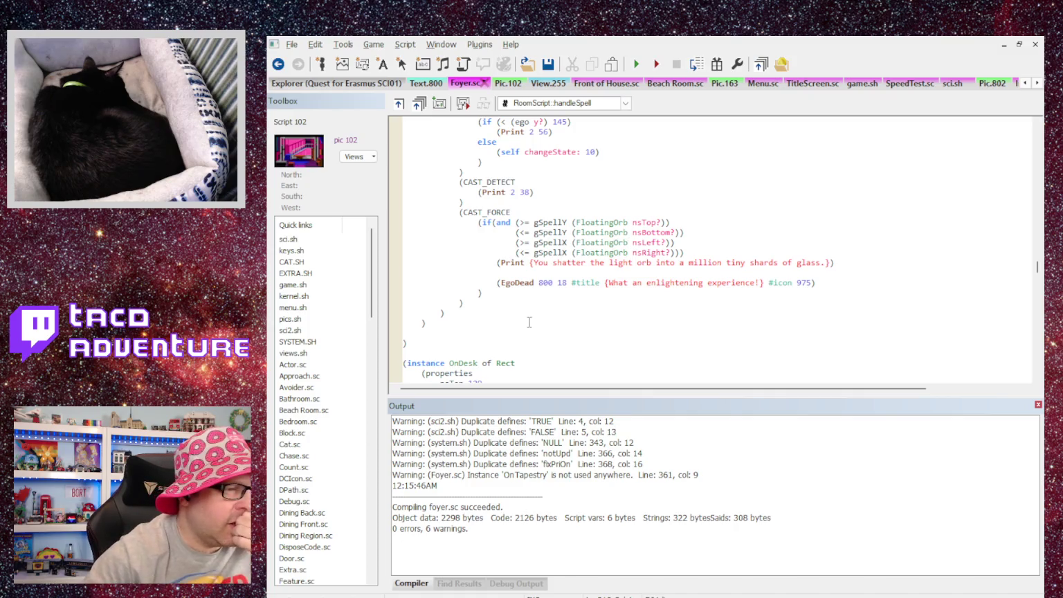
scroll(425, 288, down, 1)
scroll(428, 250, down, 2)
scroll(430, 205, up, 2)
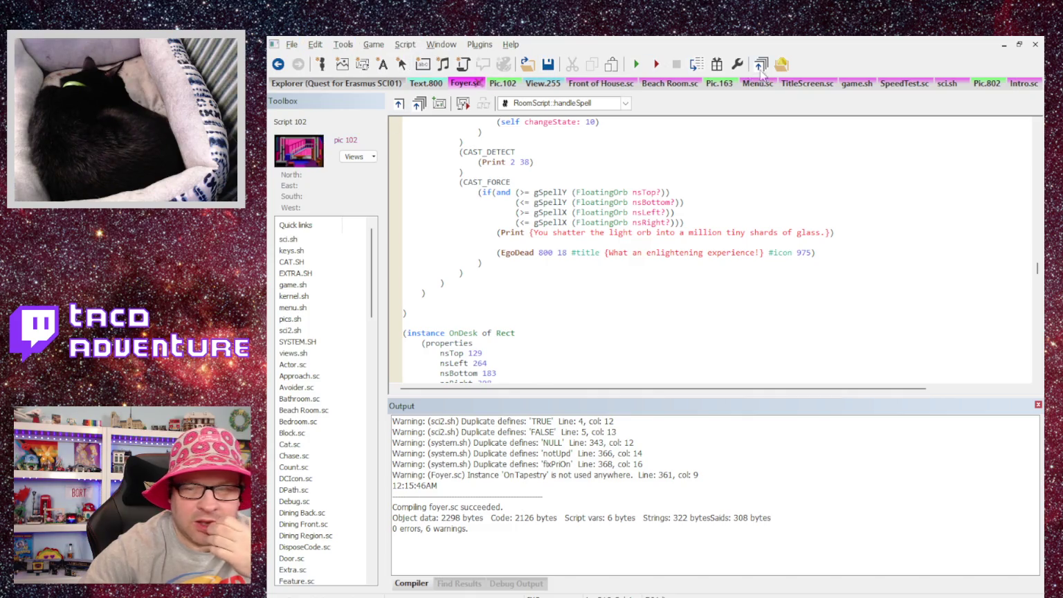
Step: Close the Beach Room.sc, Menu.sc, TitleScreen.sc, game.sh and SpeedTest.sc tabs
click(670, 84)
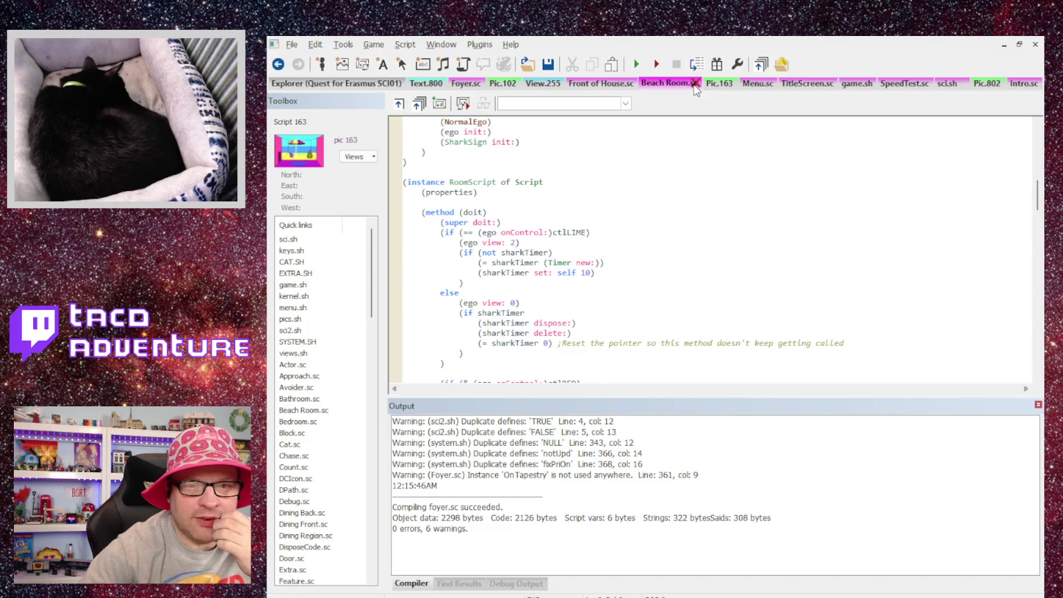
click(695, 84)
click(706, 83)
click(707, 83)
click(727, 83)
click(704, 83)
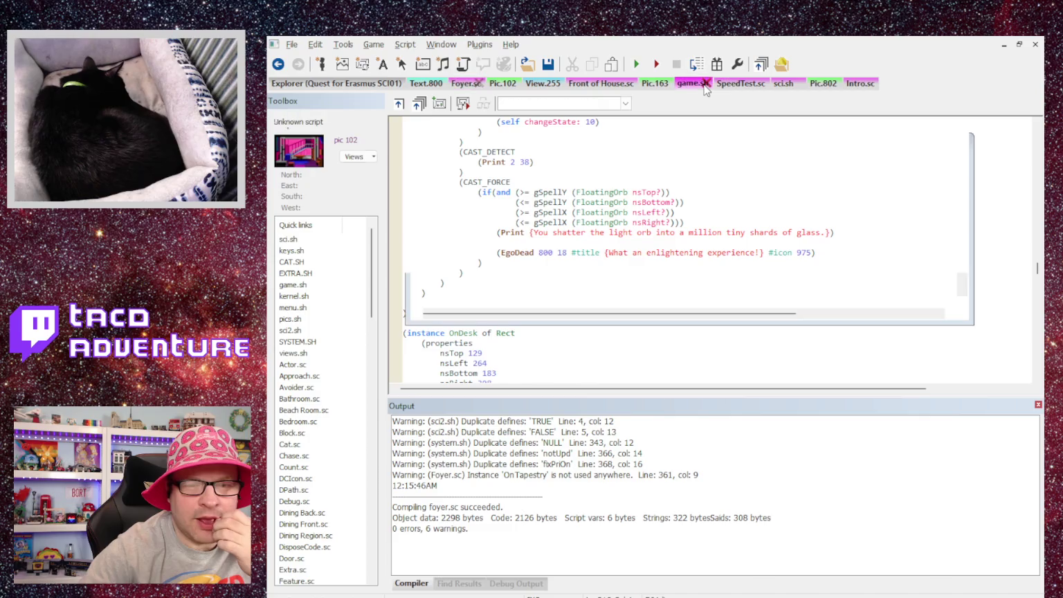
click(704, 84)
click(724, 84)
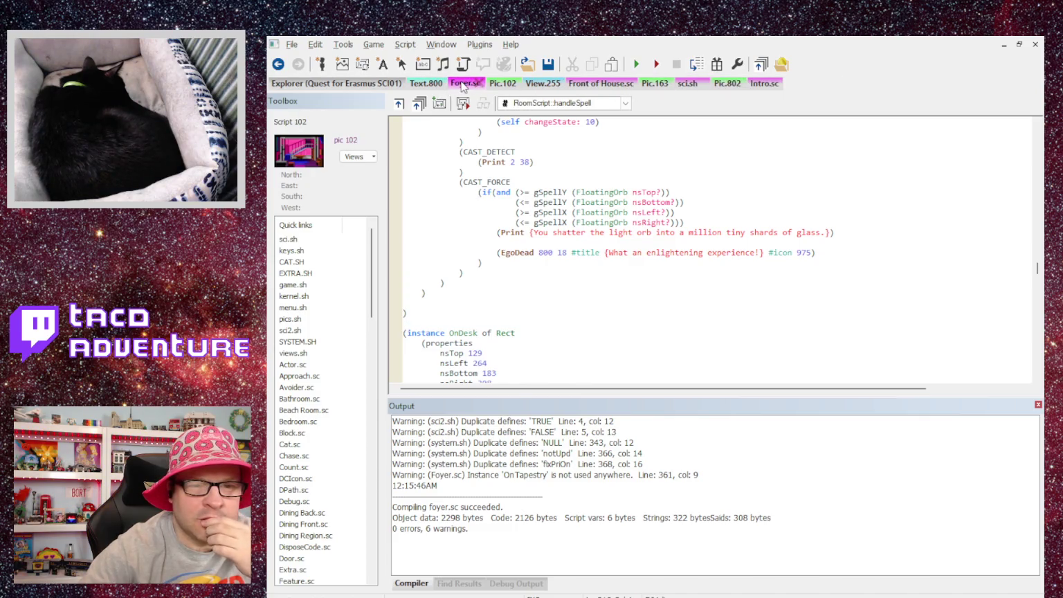
Step: Show the project's Texts list in the Explorer
scroll(830, 197, down, 6)
scroll(811, 192, up, 10)
scroll(804, 187, up, 10)
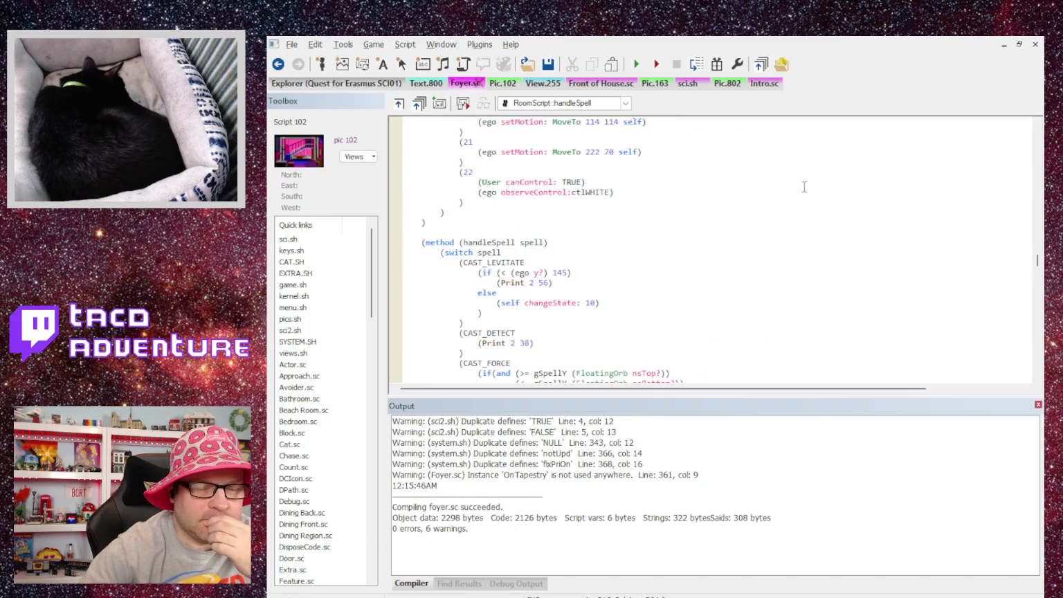
scroll(803, 186, up, 10)
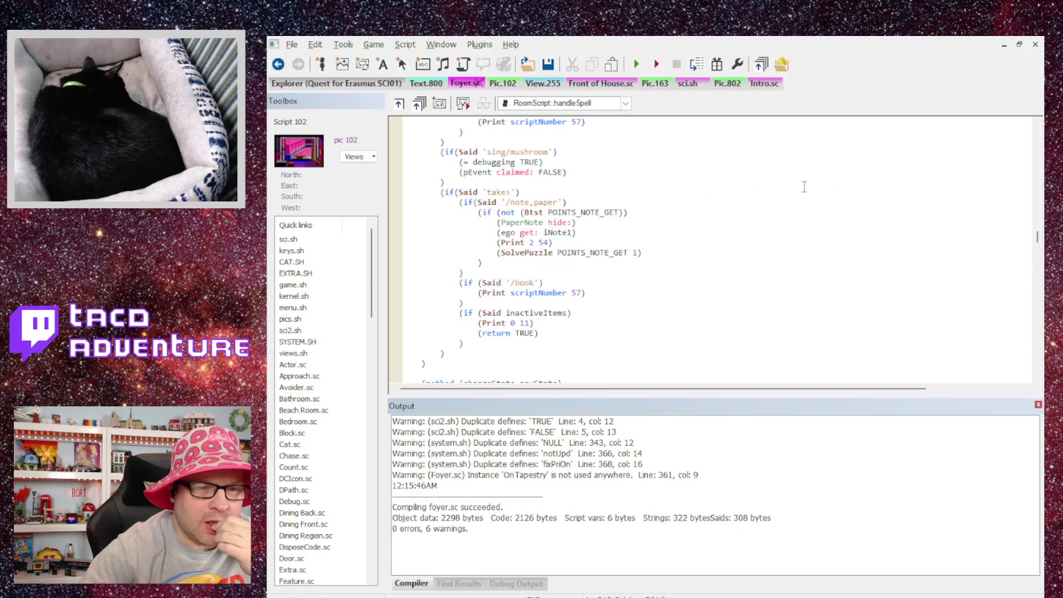
scroll(801, 185, up, 10)
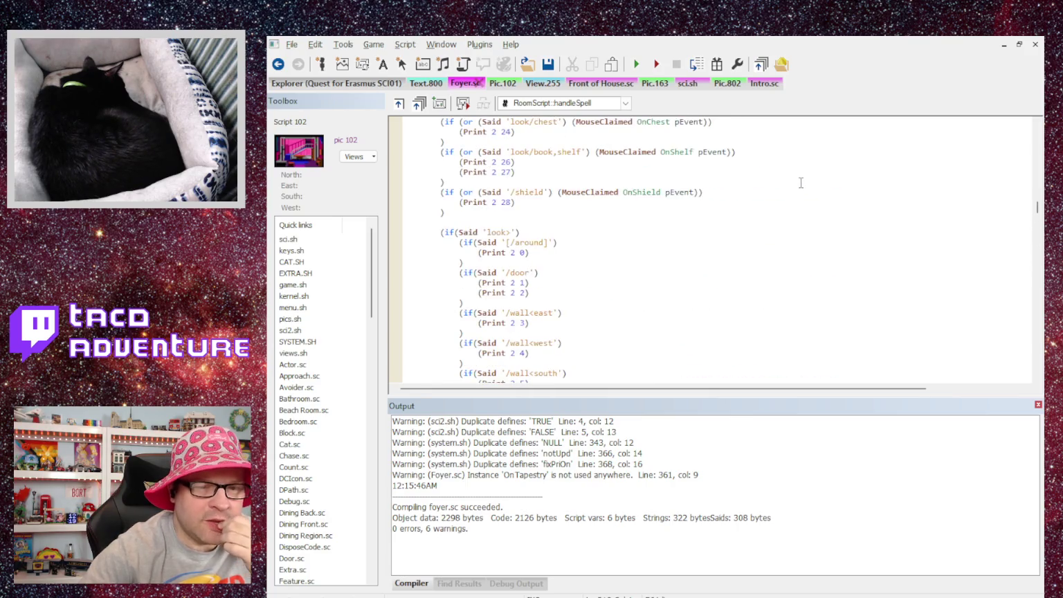
scroll(801, 182, up, 11)
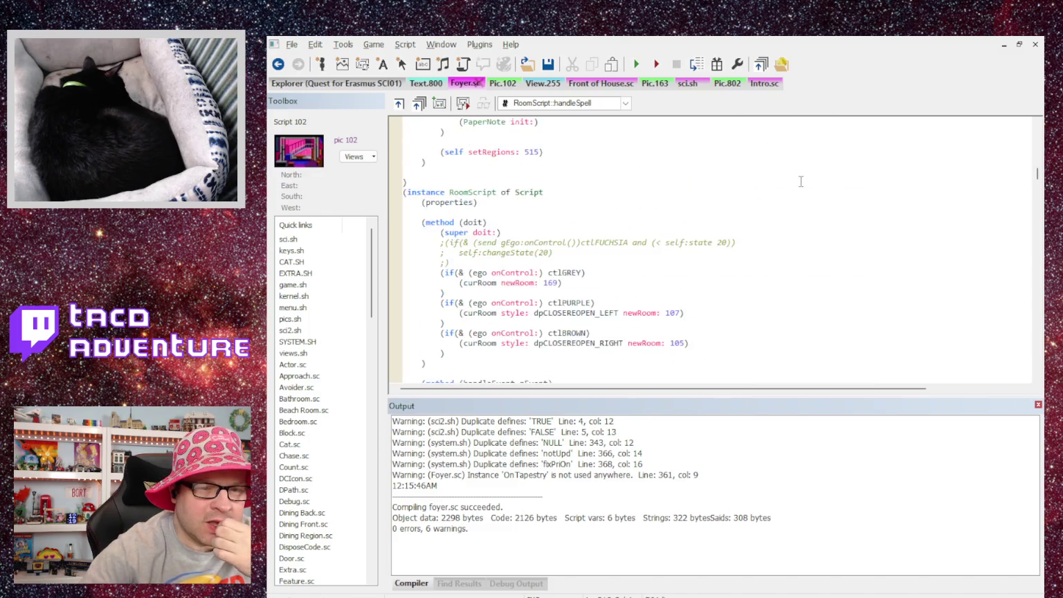
scroll(796, 176, down, 7)
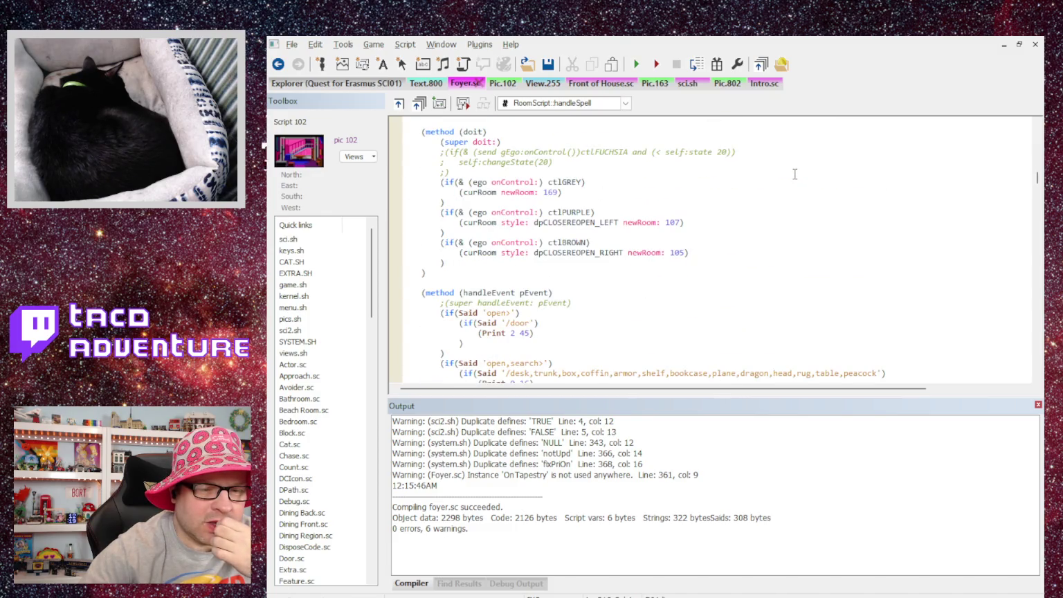
scroll(794, 174, down, 2)
scroll(794, 174, up, 7)
scroll(795, 173, up, 10)
scroll(794, 174, up, 3)
scroll(794, 174, down, 3)
scroll(794, 174, up, 6)
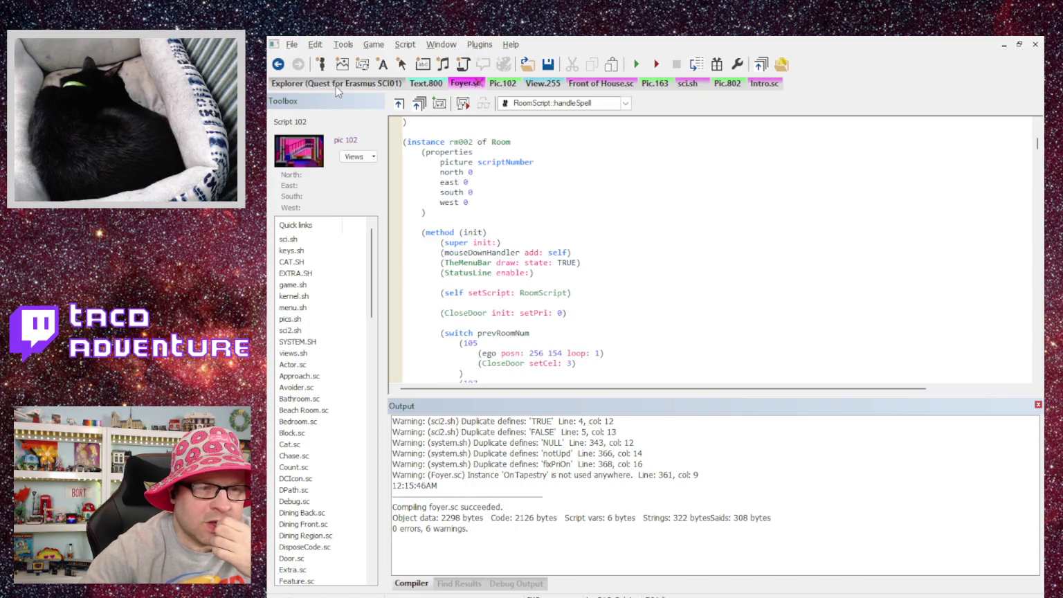
click(336, 86)
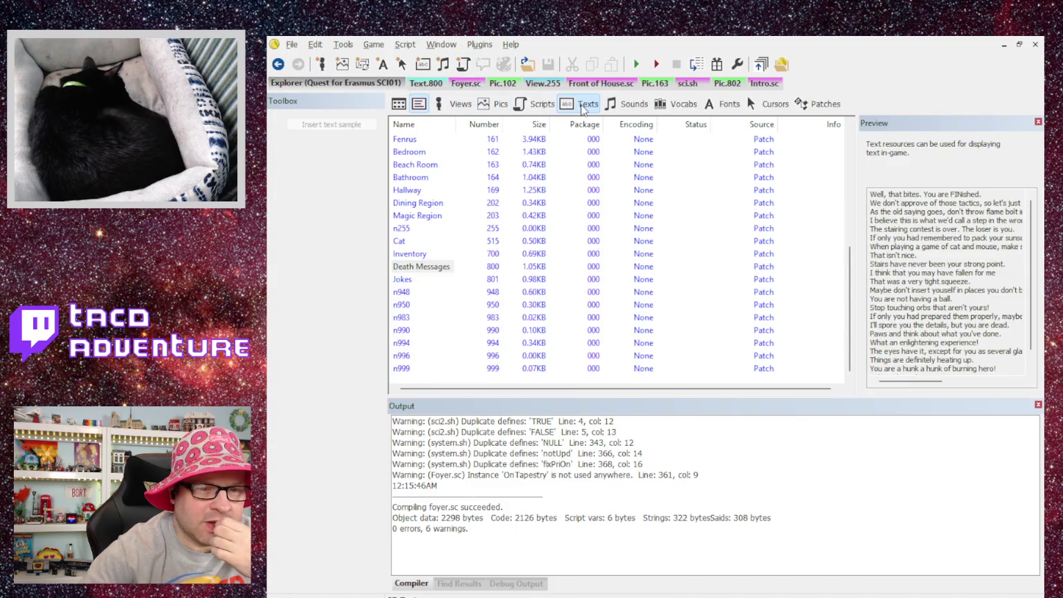
Step: Open text resources 002 and 102 for review, closing each afterward
scroll(473, 190, up, 6)
double_click(414, 166)
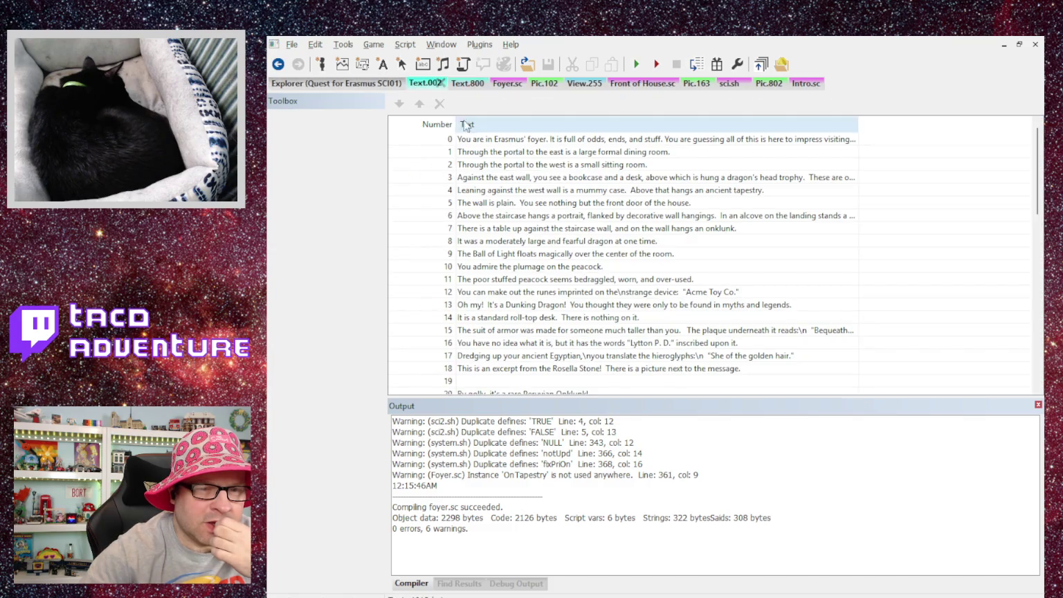
click(440, 83)
double_click(403, 254)
scroll(440, 147, down, 12)
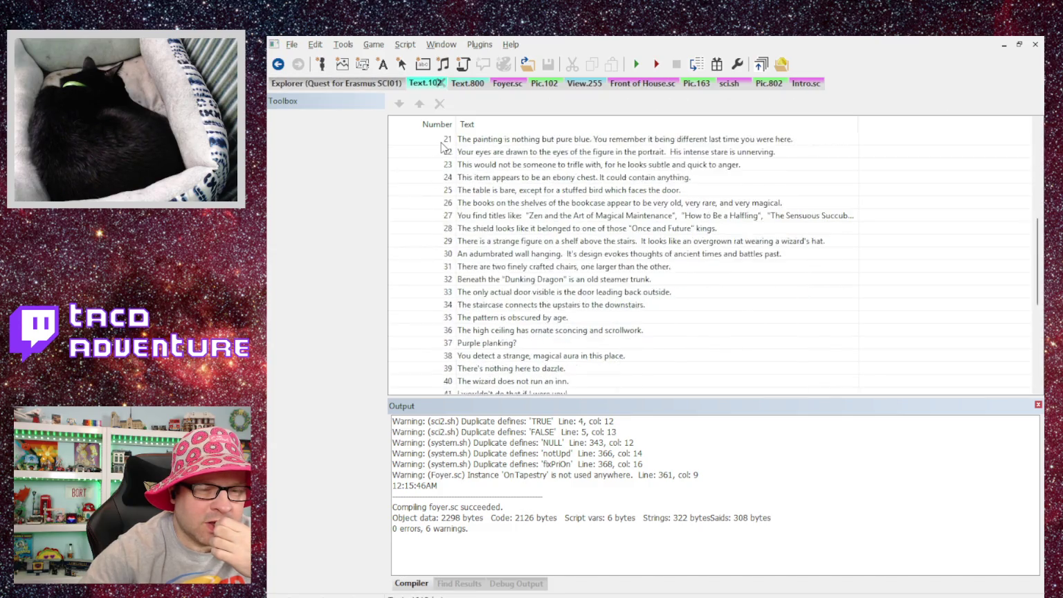
click(440, 83)
Step: Reopen text resource 002, then return to the Foyer.sc script
double_click(406, 164)
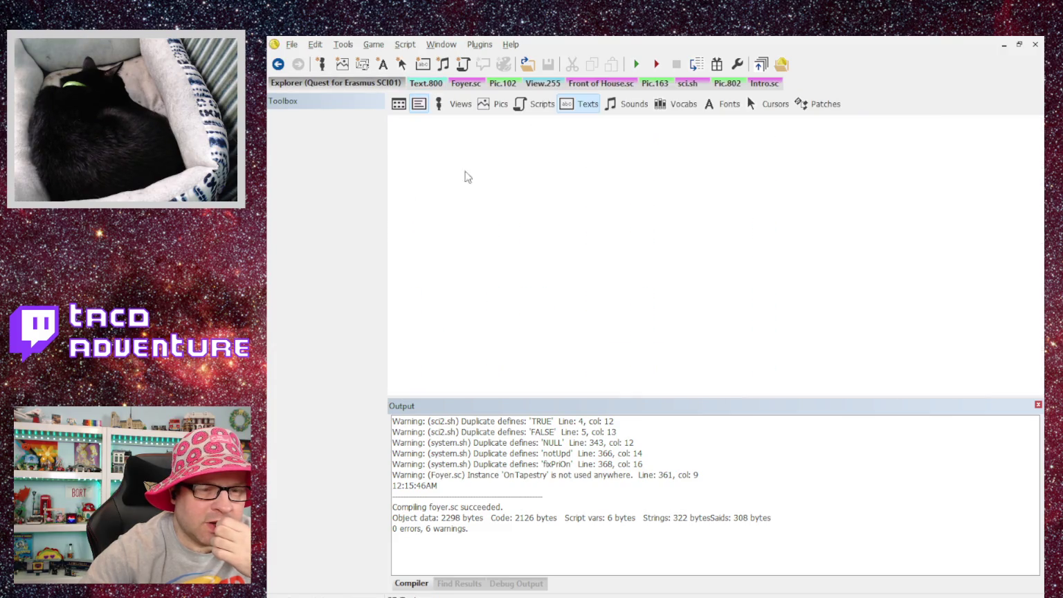
scroll(522, 183, down, 12)
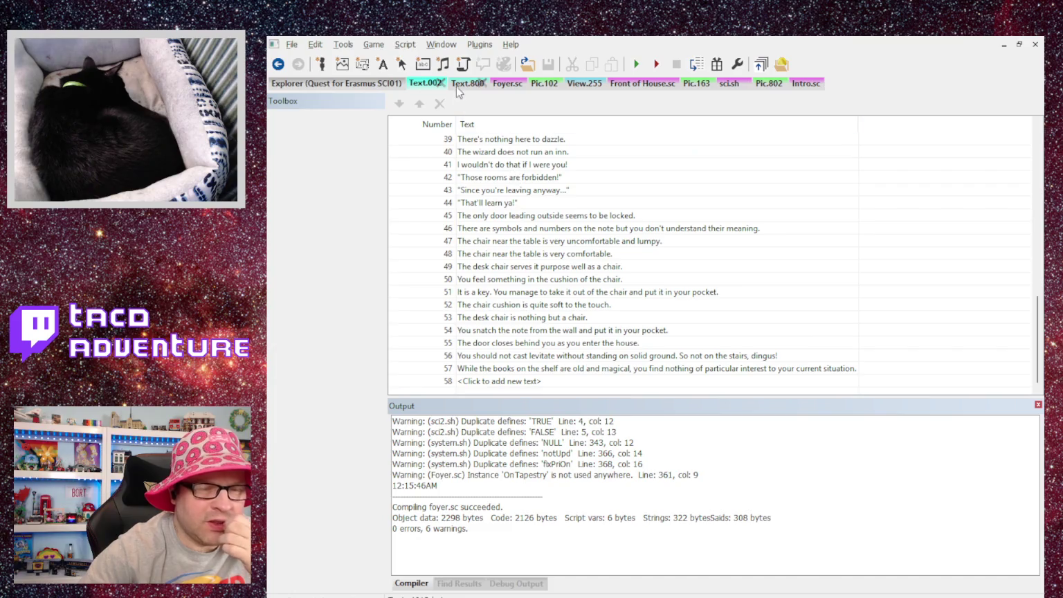
click(505, 83)
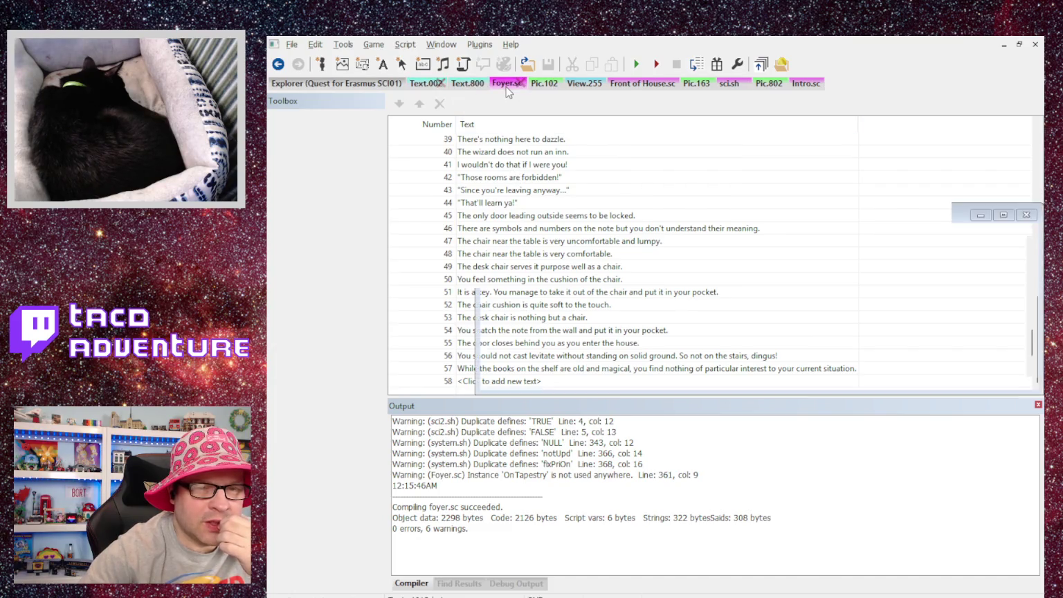
scroll(515, 198, down, 10)
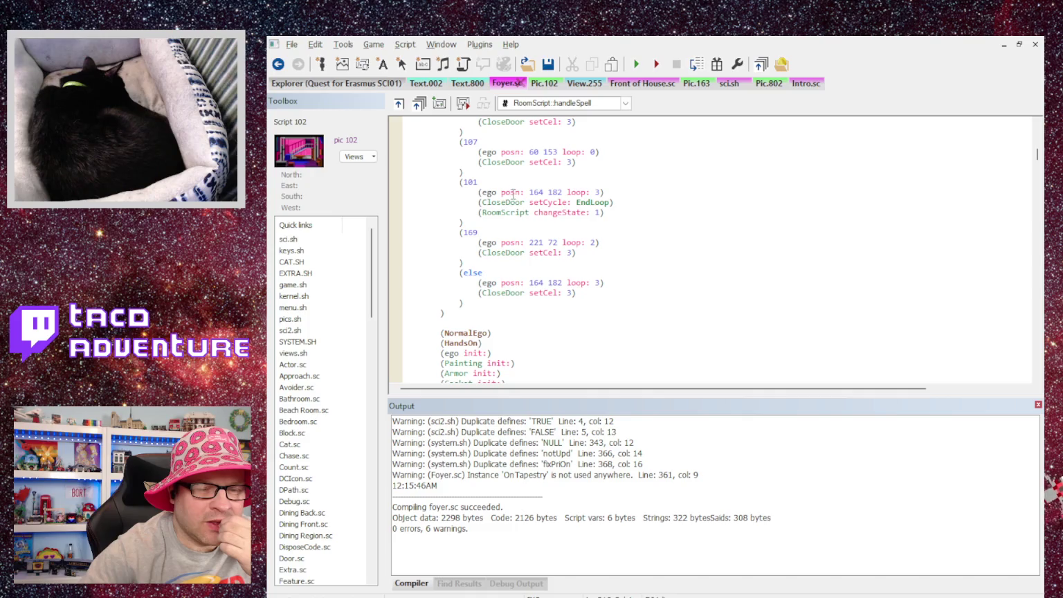
Step: Look through the Front of House script (script 101) code
scroll(516, 199, up, 10)
scroll(513, 189, up, 4)
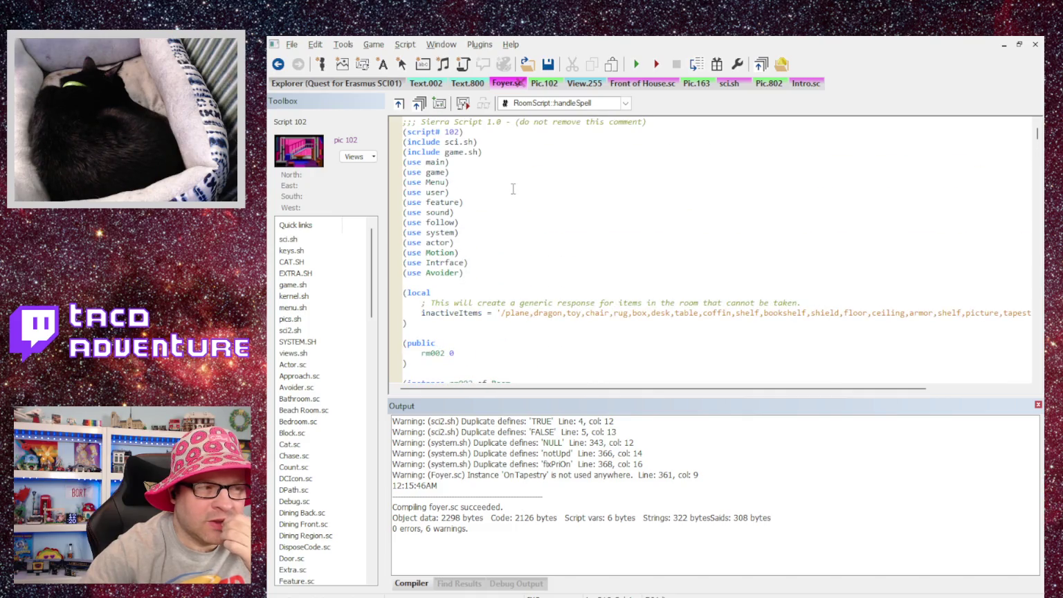
scroll(512, 183, down, 6)
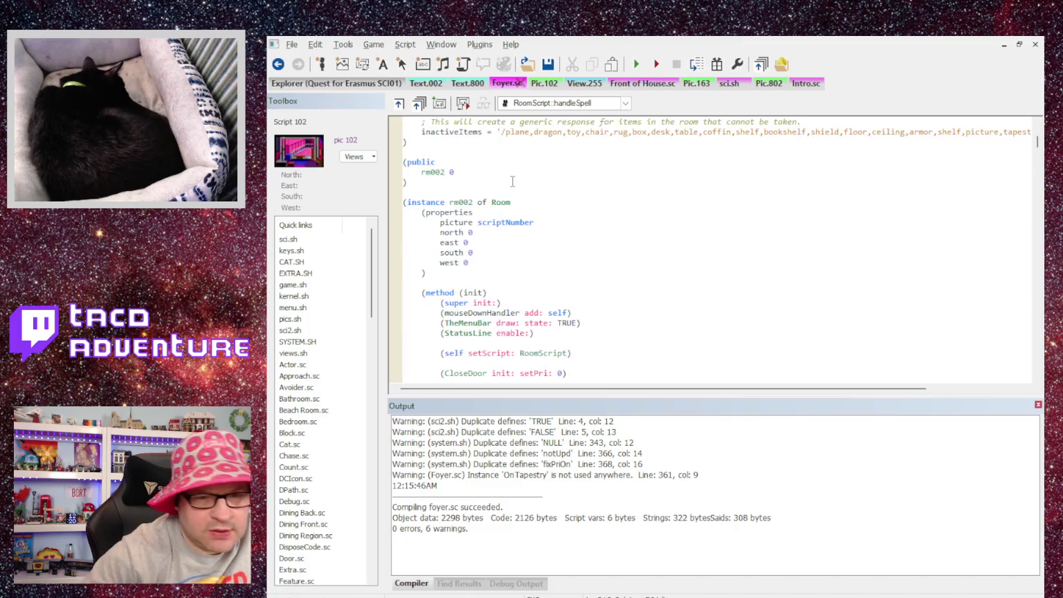
scroll(551, 162, up, 2)
click(624, 83)
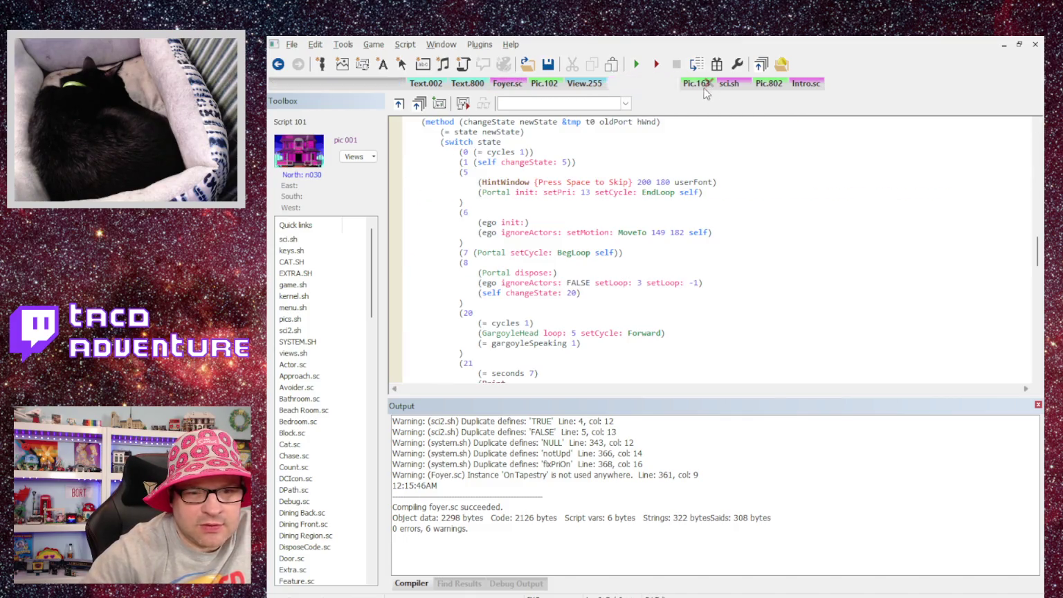
scroll(656, 162, down, 2)
scroll(656, 161, down, 1)
scroll(657, 161, up, 2)
scroll(657, 158, down, 4)
scroll(657, 158, up, 15)
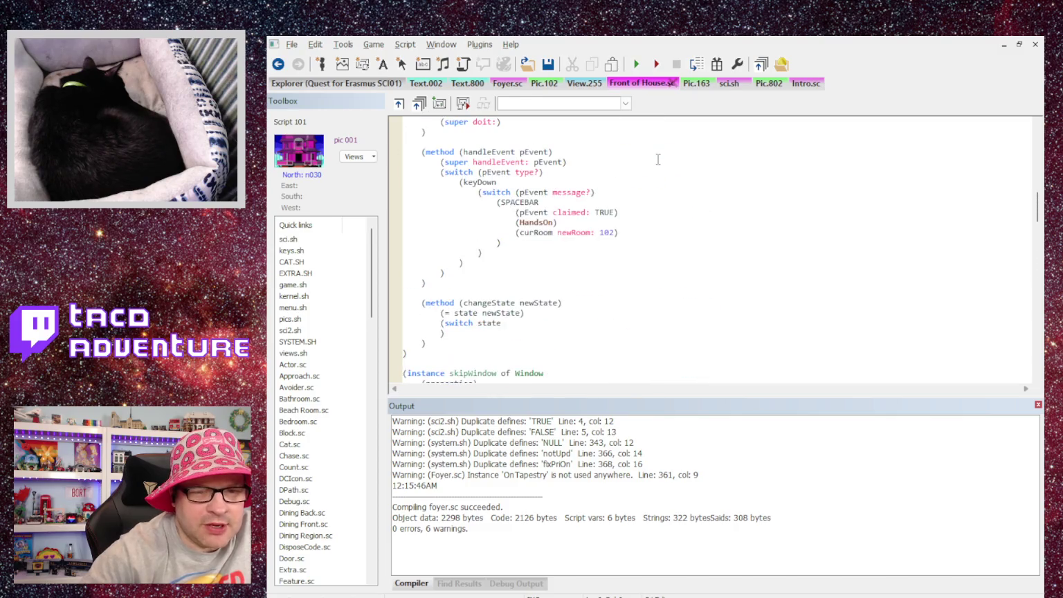
scroll(657, 159, up, 15)
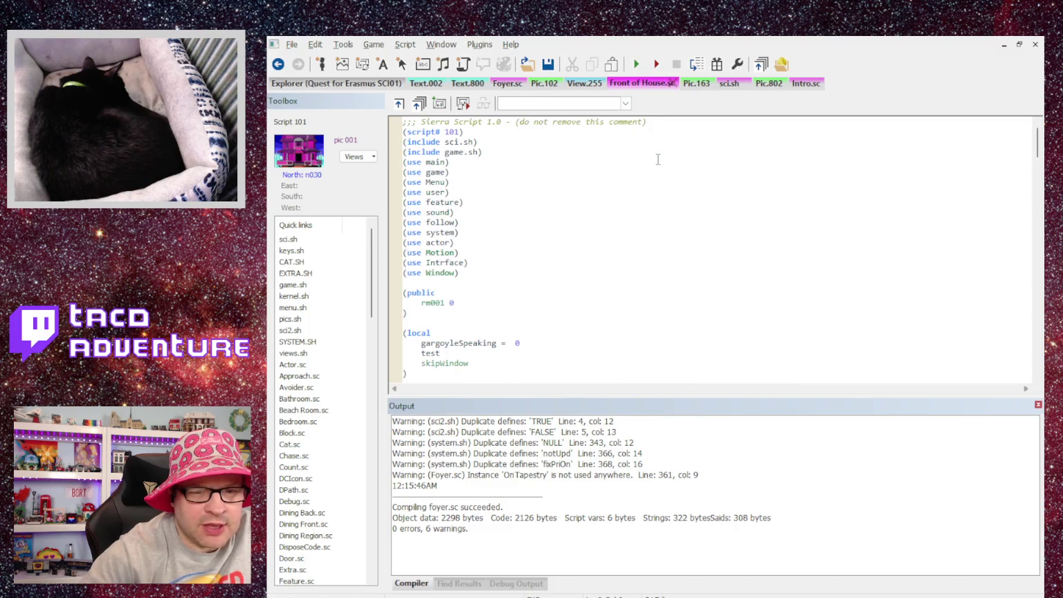
scroll(657, 159, down, 8)
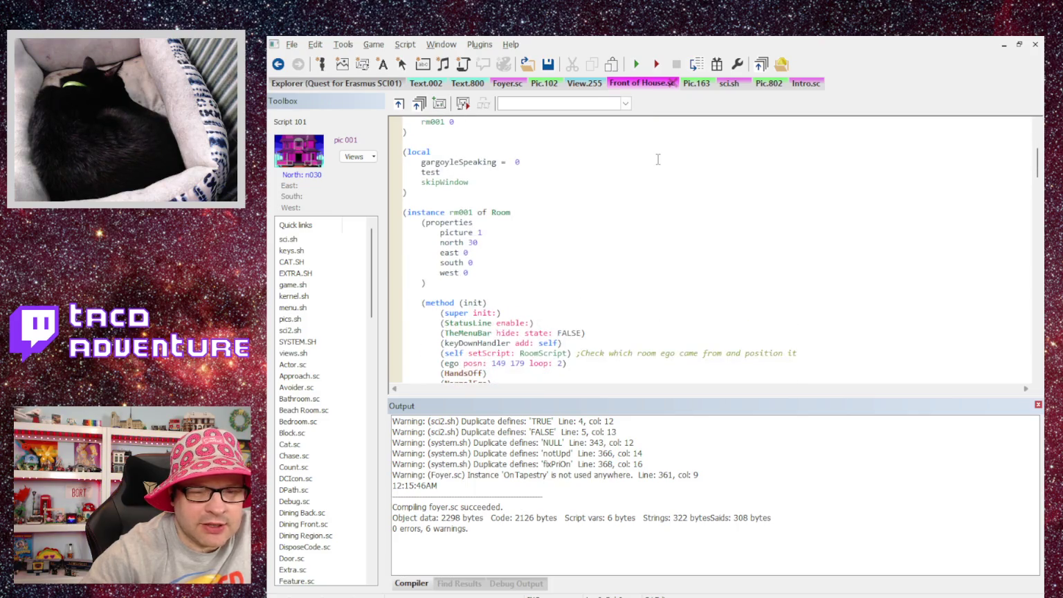
scroll(658, 159, down, 4)
scroll(658, 159, down, 20)
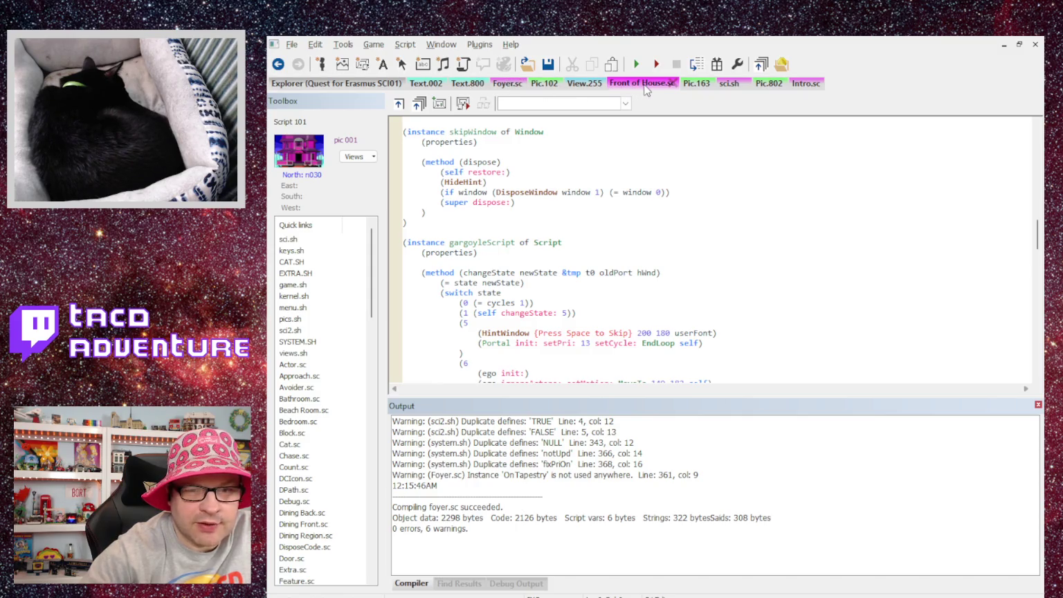
scroll(608, 132, down, 5)
scroll(604, 167, up, 5)
scroll(604, 167, up, 3)
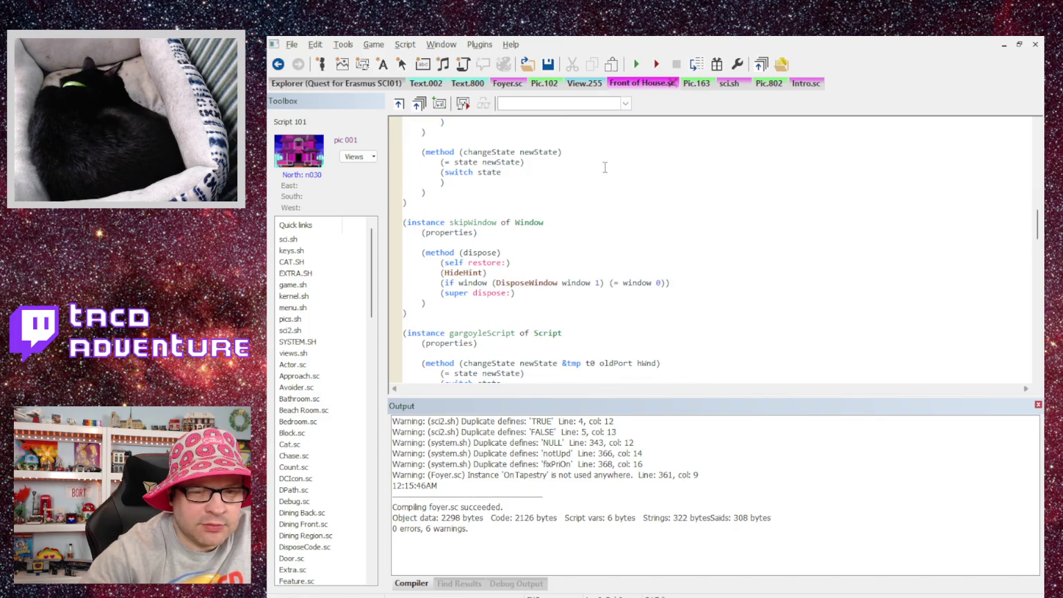
scroll(604, 167, up, 1)
scroll(605, 166, down, 1)
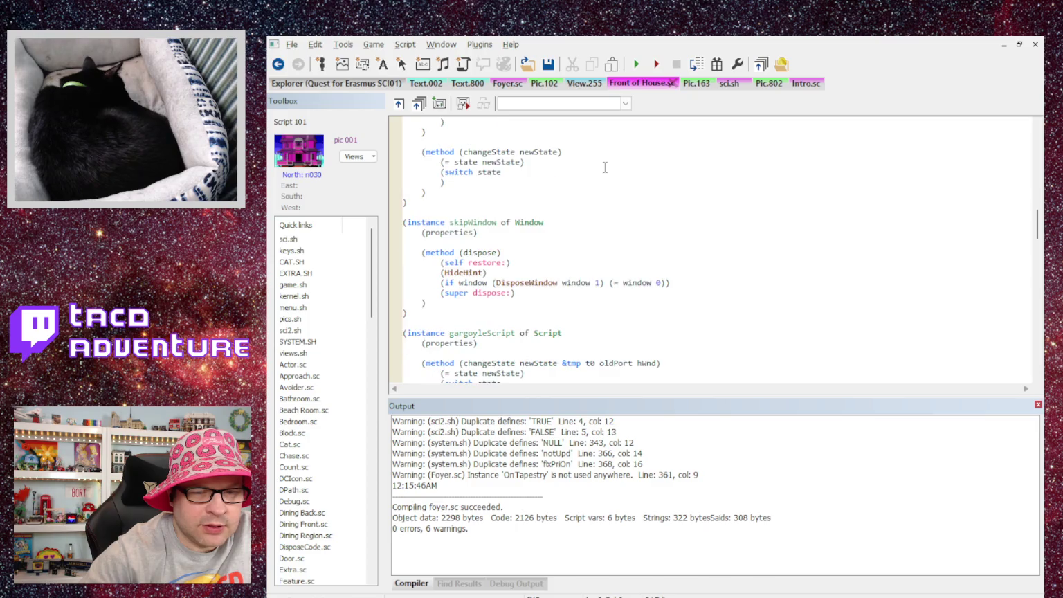
scroll(511, 265, down, 1)
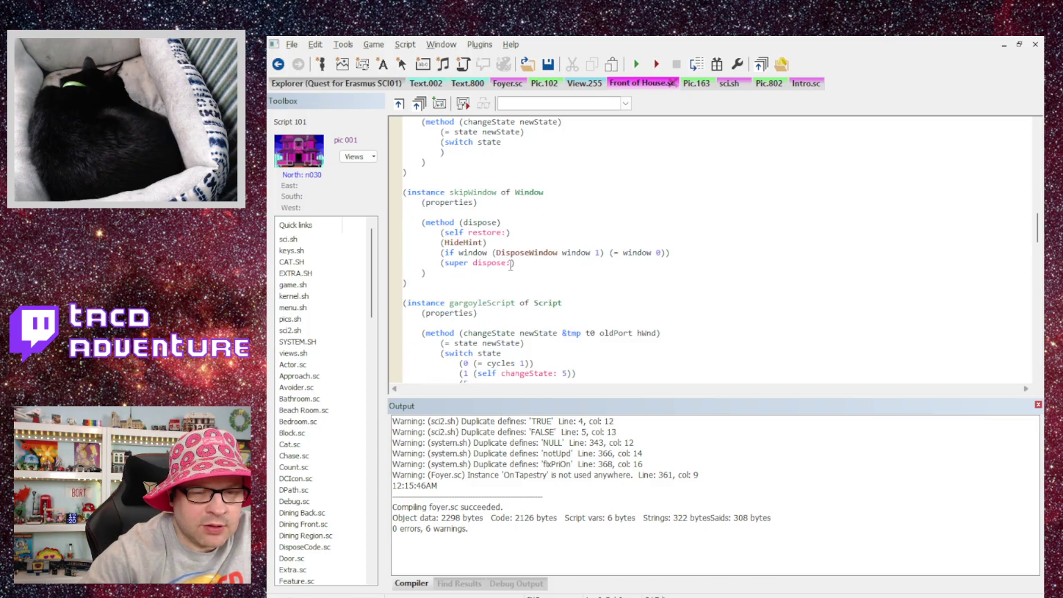
Step: Back in Foyer.sc, scroll to the rm002 instance and its init method
click(510, 84)
scroll(508, 134, down, 15)
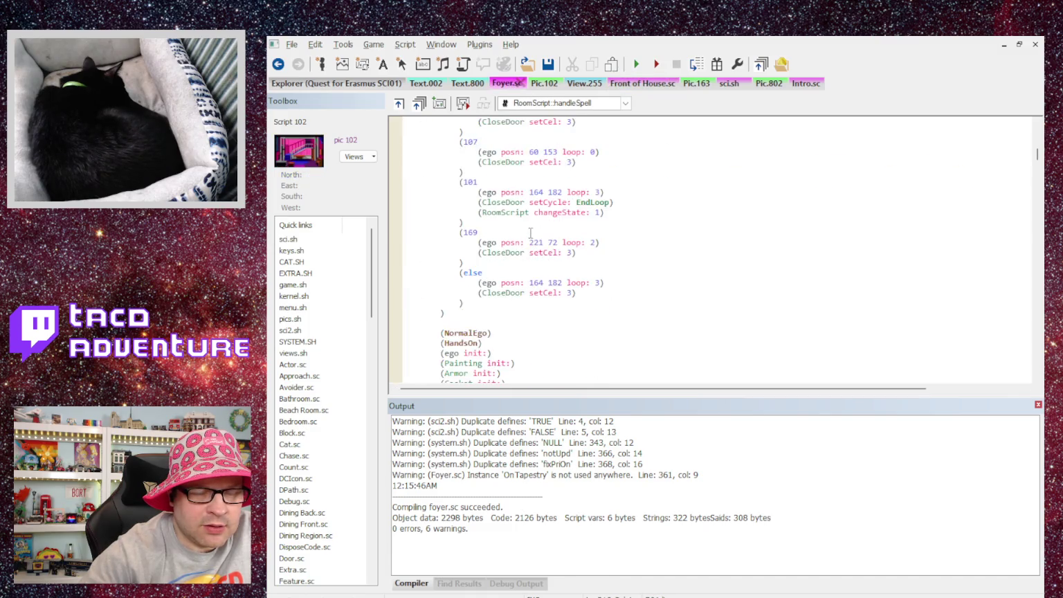
scroll(531, 228, down, 13)
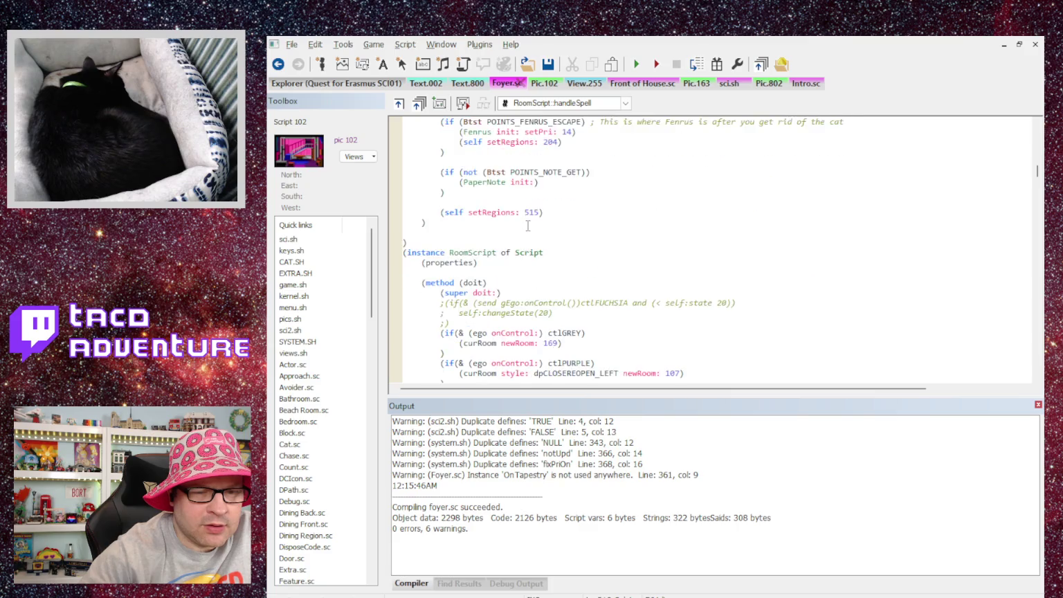
scroll(528, 225, up, 12)
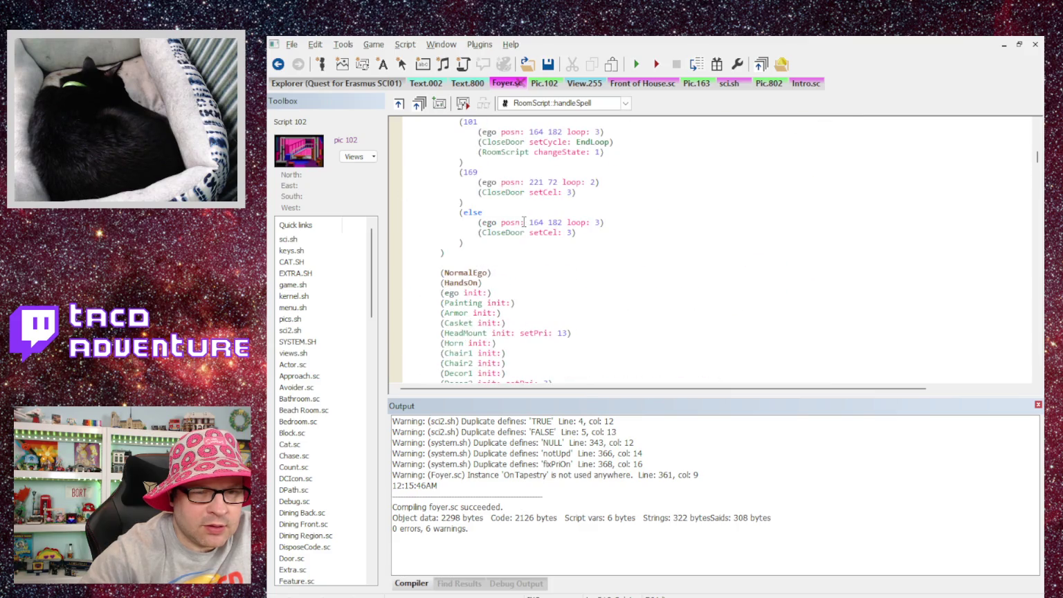
scroll(523, 222, up, 3)
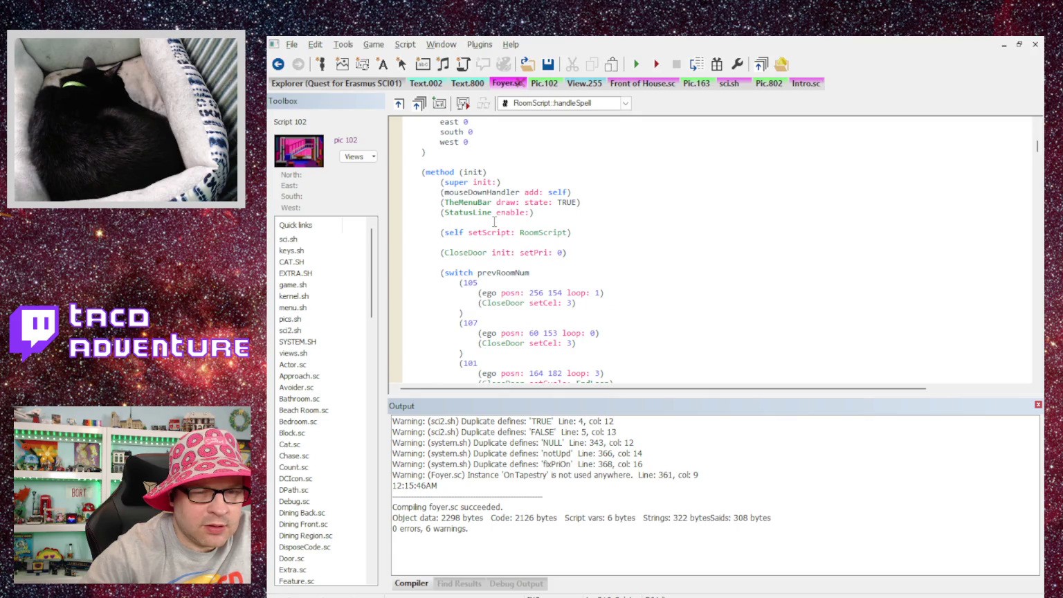
scroll(493, 221, up, 2)
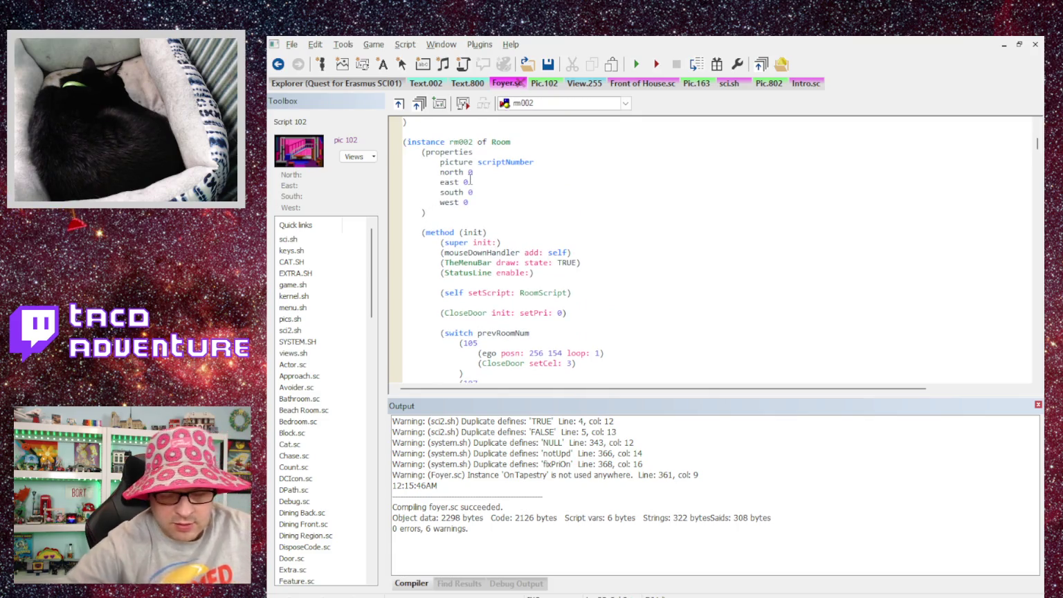
Step: Add a dispose method to rm002 that does (Print {Dispose!}) and then (super dispose:)
key(Return)
key(Return)
text((method d)
key(BackSpace)
key(BackSpace)
text((dispose)
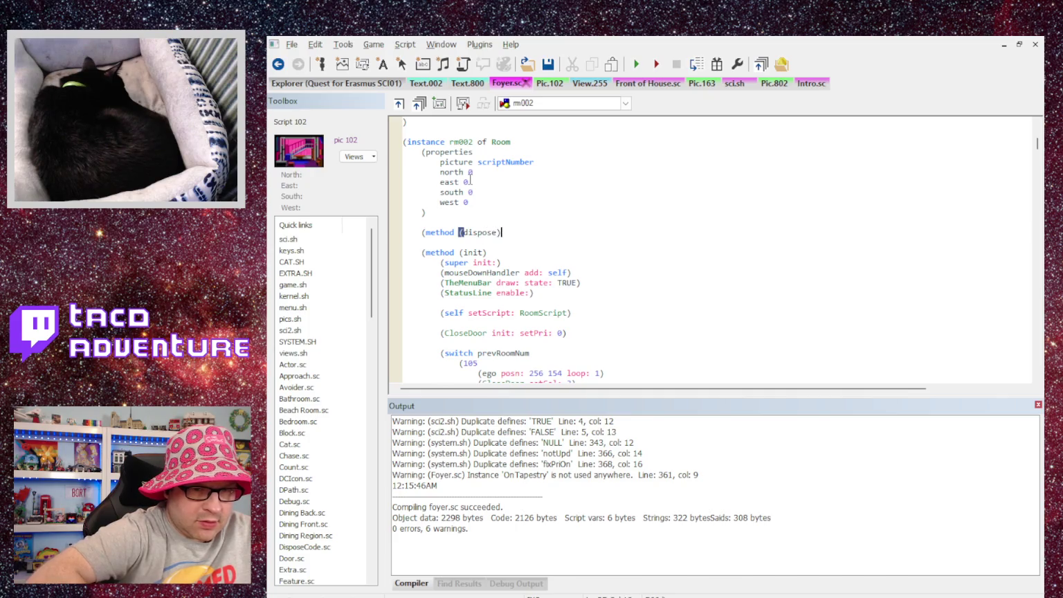
key(Return)
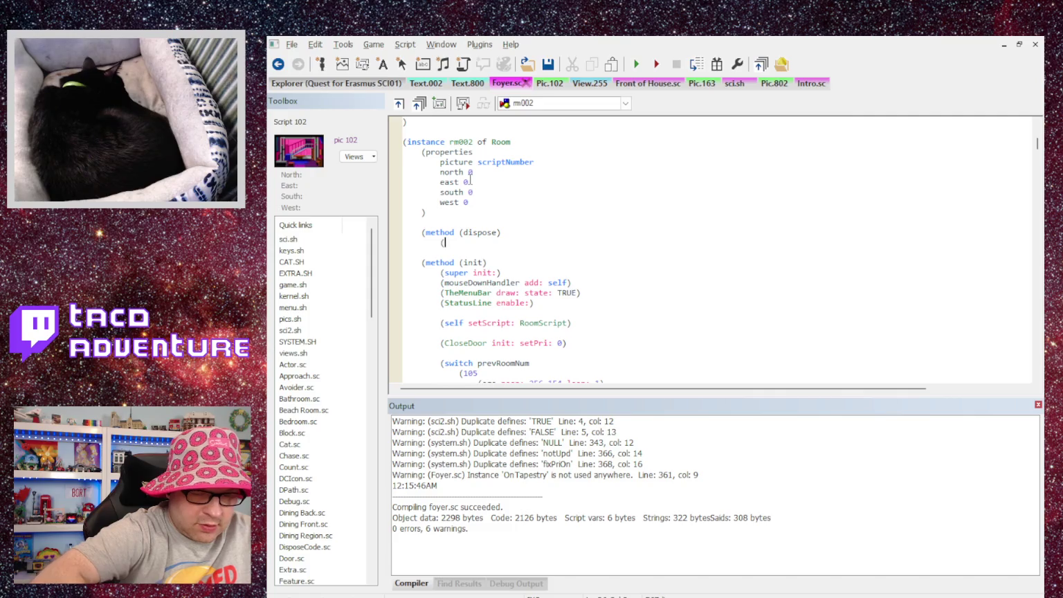
text((D)
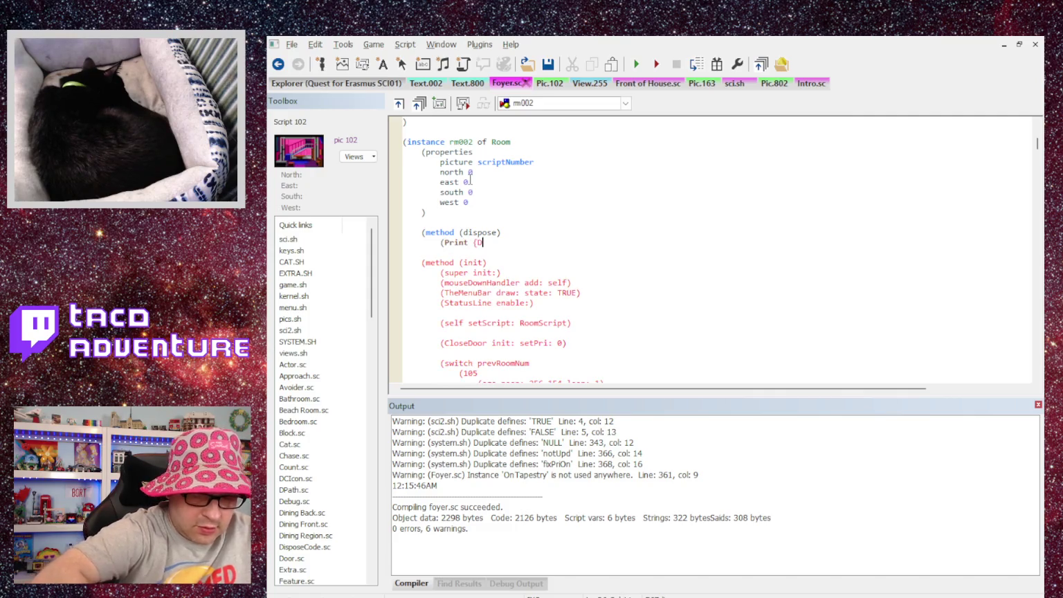
text(!}))
key(Return)
text((super dispose:)
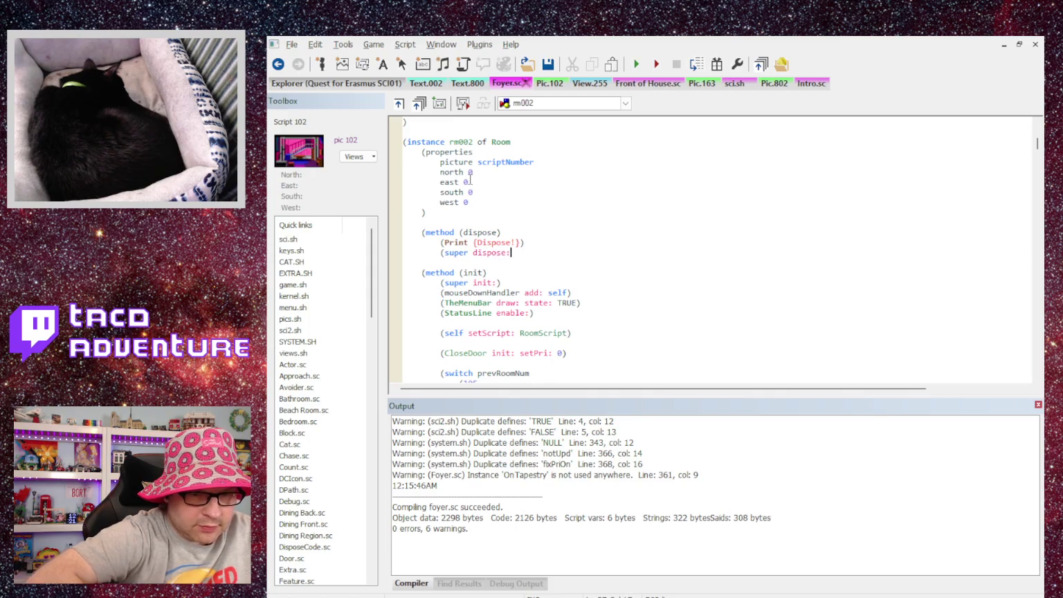
text())
key(Return)
text())
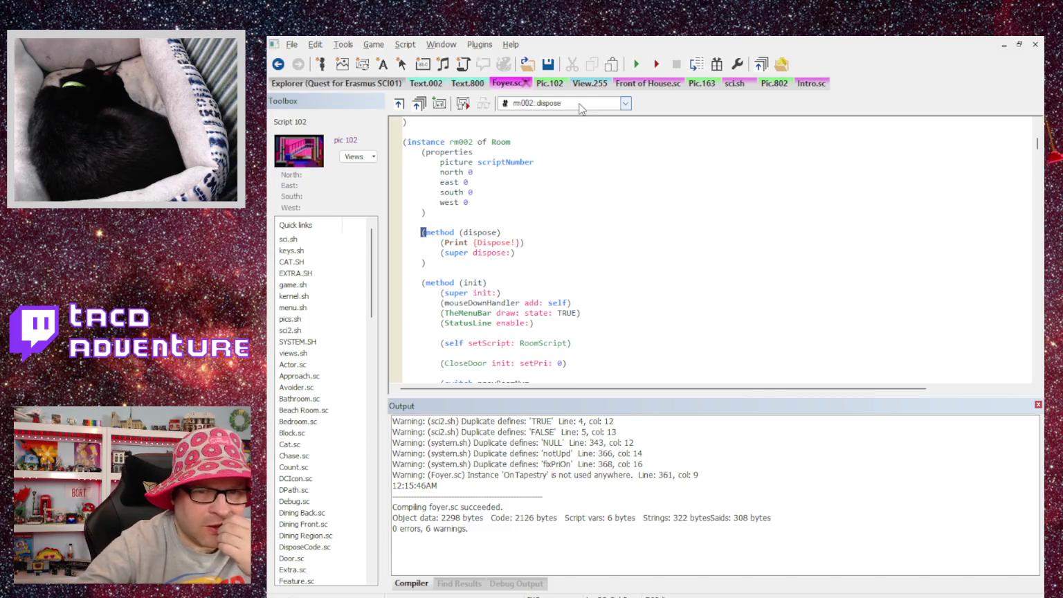
click(629, 84)
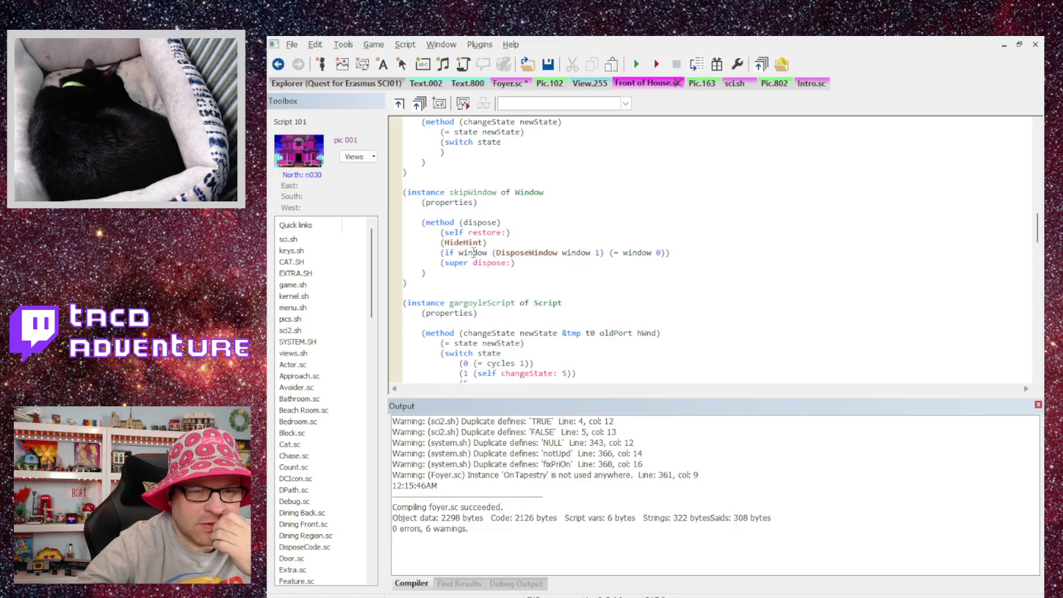
click(497, 85)
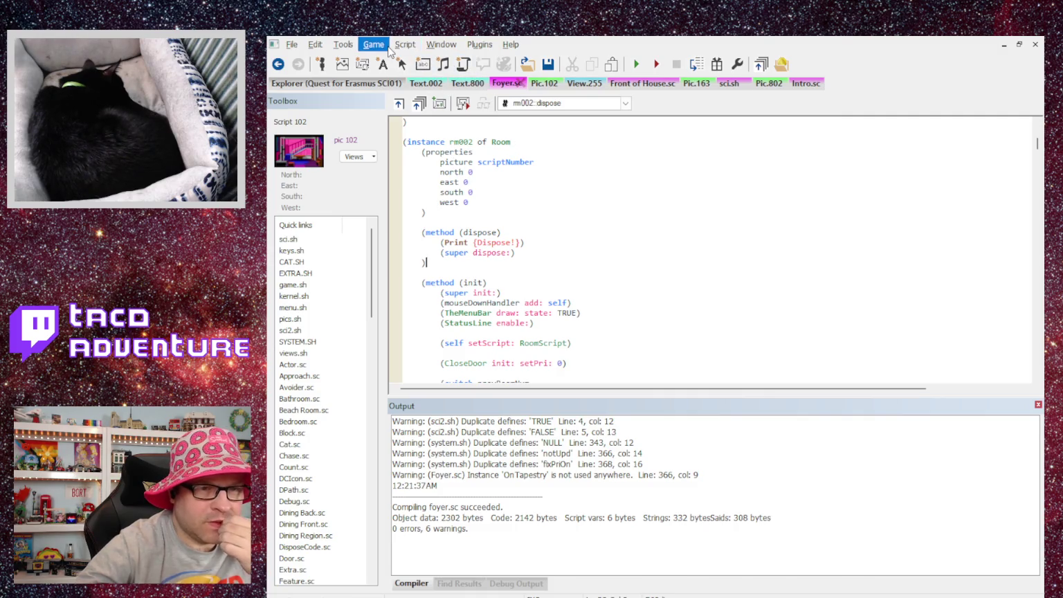
Step: Compile Foyer.sc, run the game from Start Quest, and close it after the Dispose! trace
key(ctrl+shift+b)
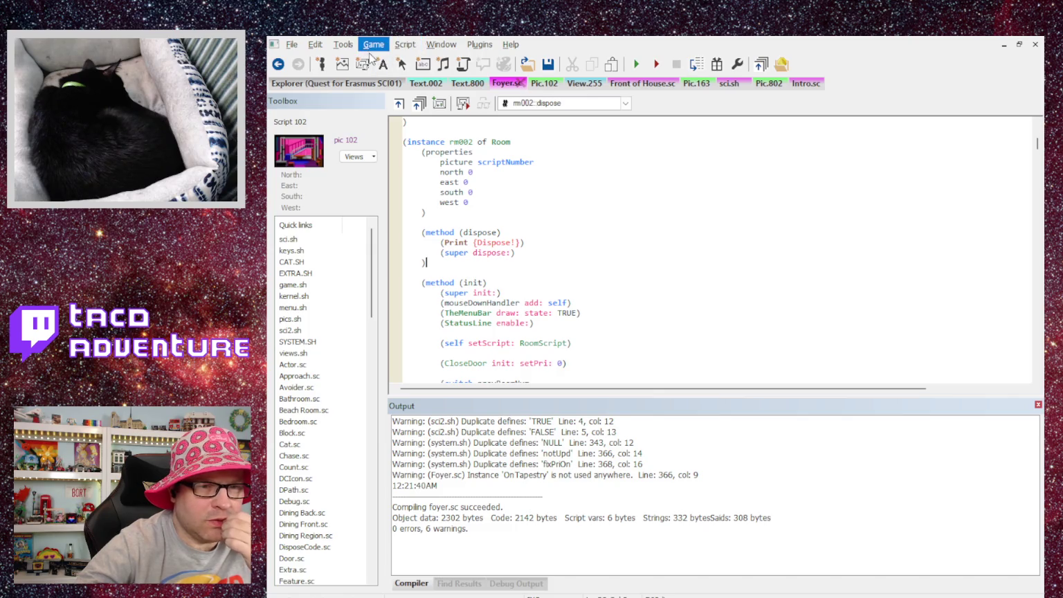
key(F5)
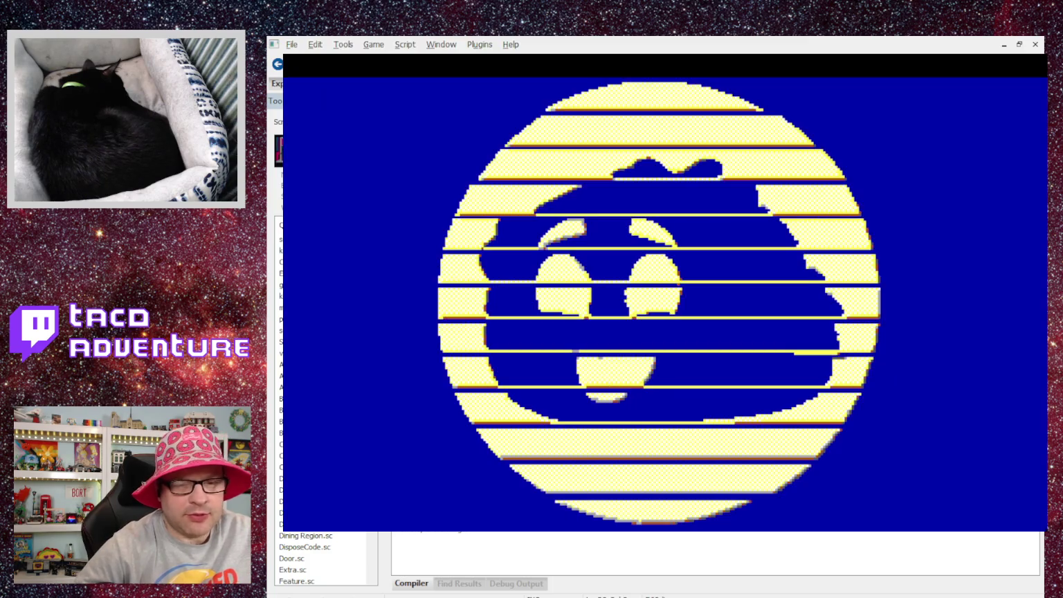
click(691, 304)
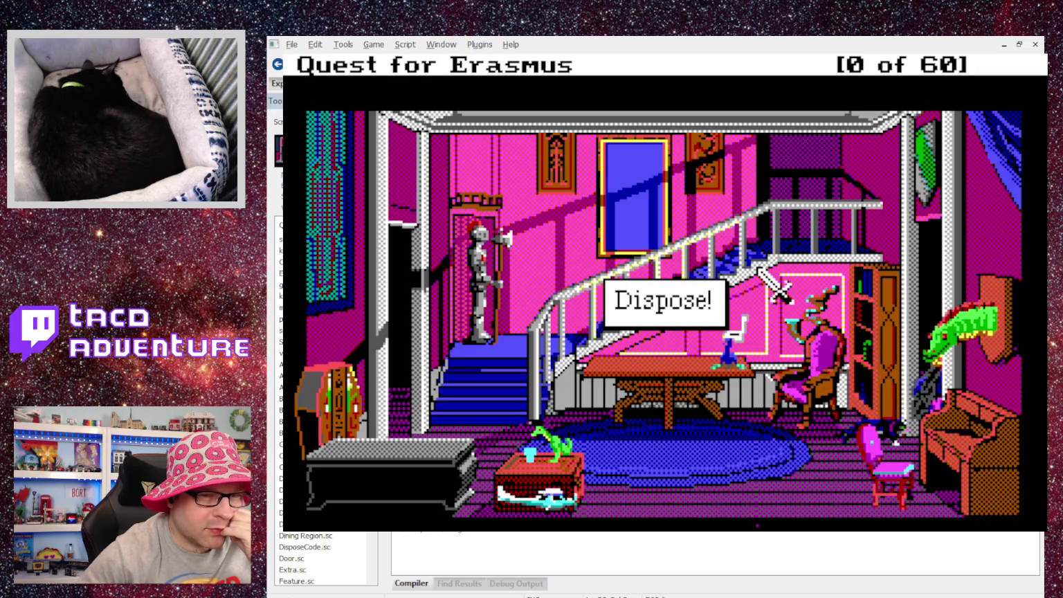
click(759, 274)
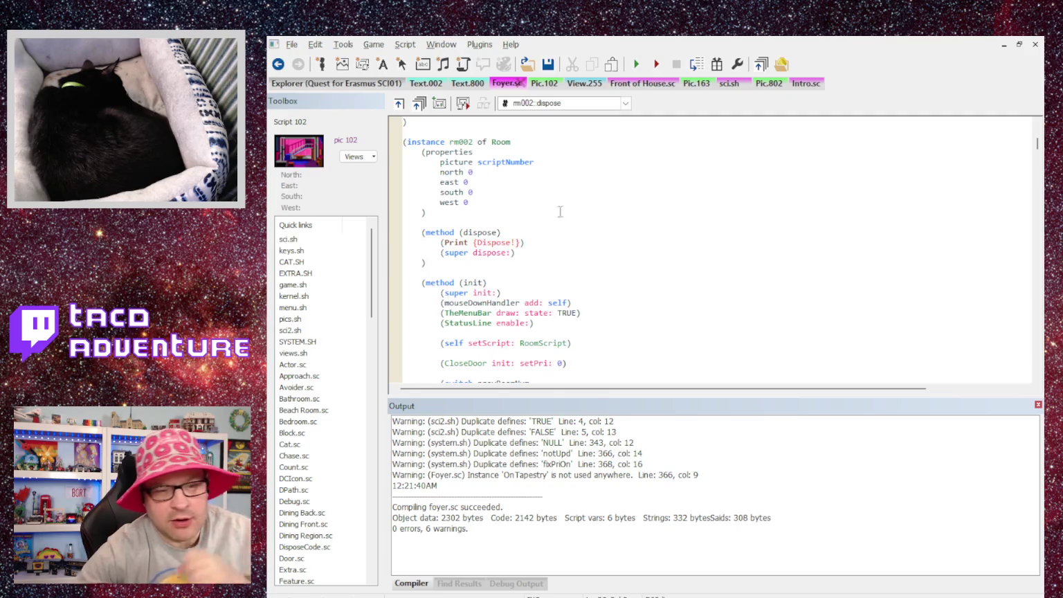
Step: Delete the Foyer's dispose method and save Foyer.sc
mouse_move(446, 265)
mouse_down()
mouse_move(442, 246)
mouse_move(391, 235)
mouse_up()
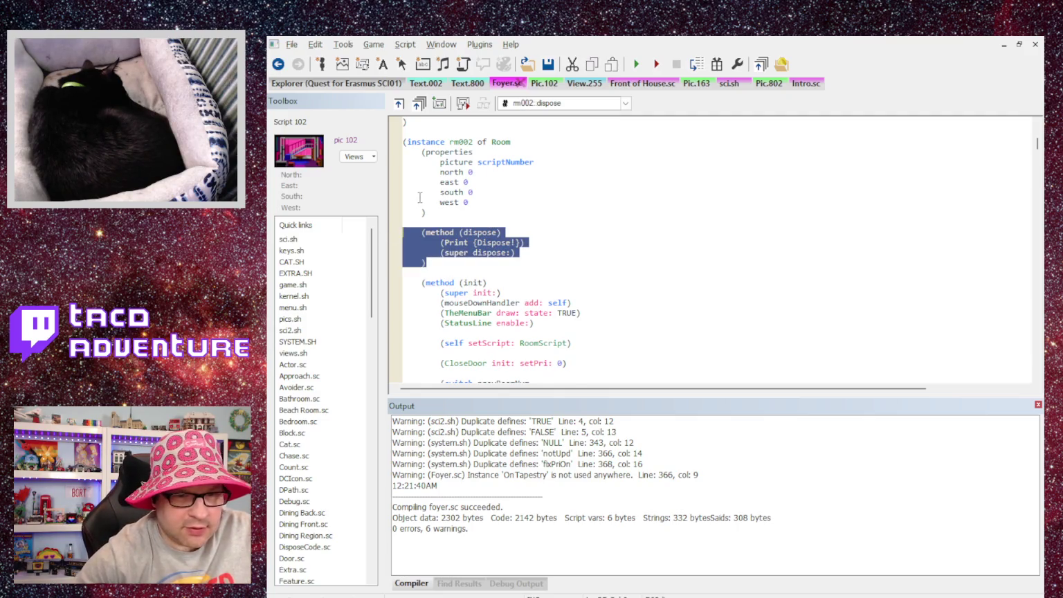
key(Delete)
key(Delete)
key(alt)
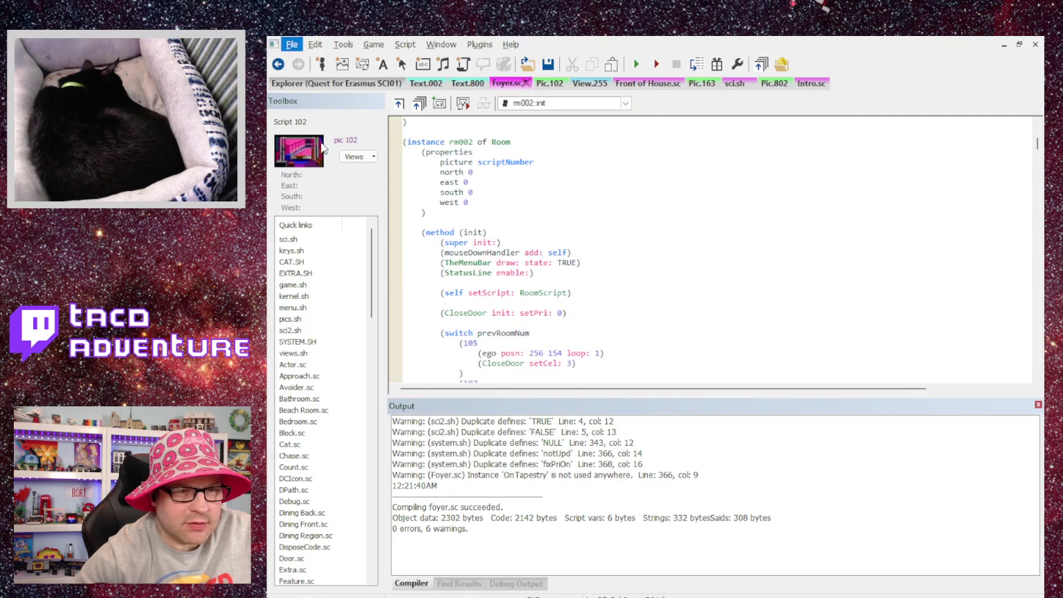
key(ctrl+s)
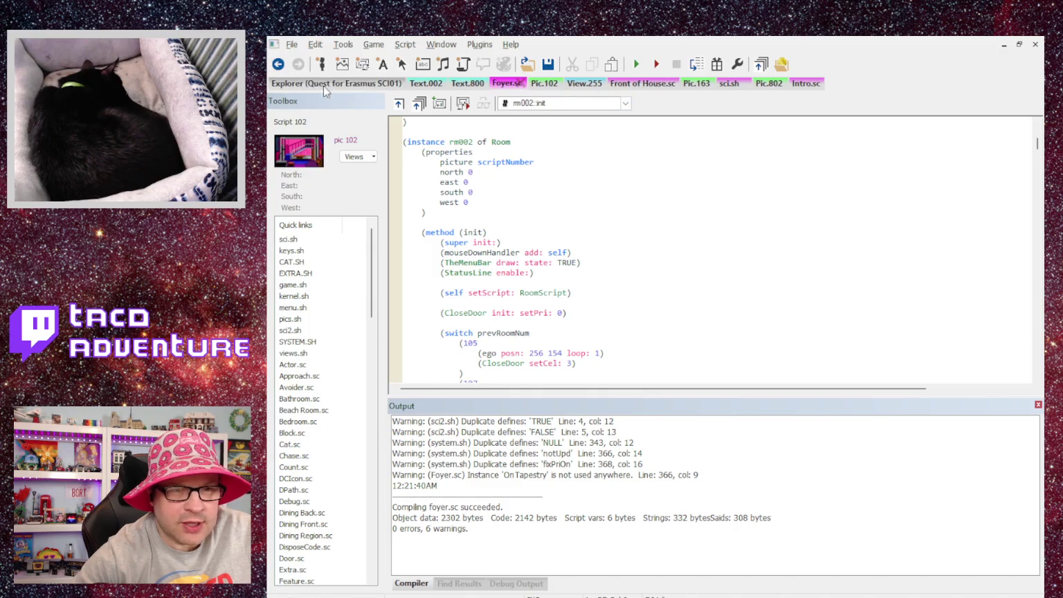
Step: Open Dining Front.sc (script 105) via picture n105 in the Explorer's Pics list
click(309, 86)
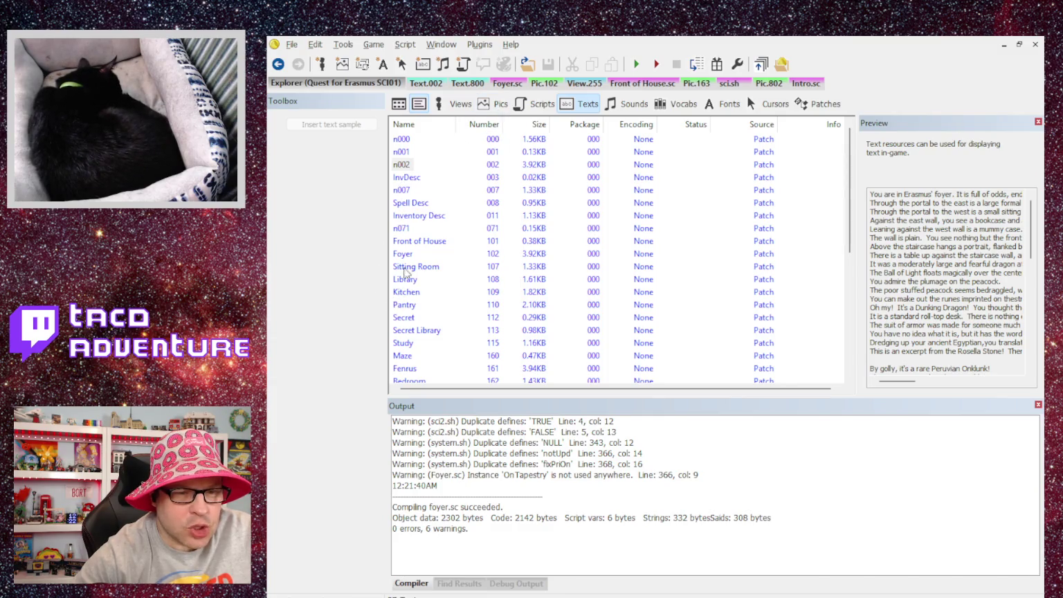
scroll(417, 283, down, 1)
scroll(420, 323, up, 1)
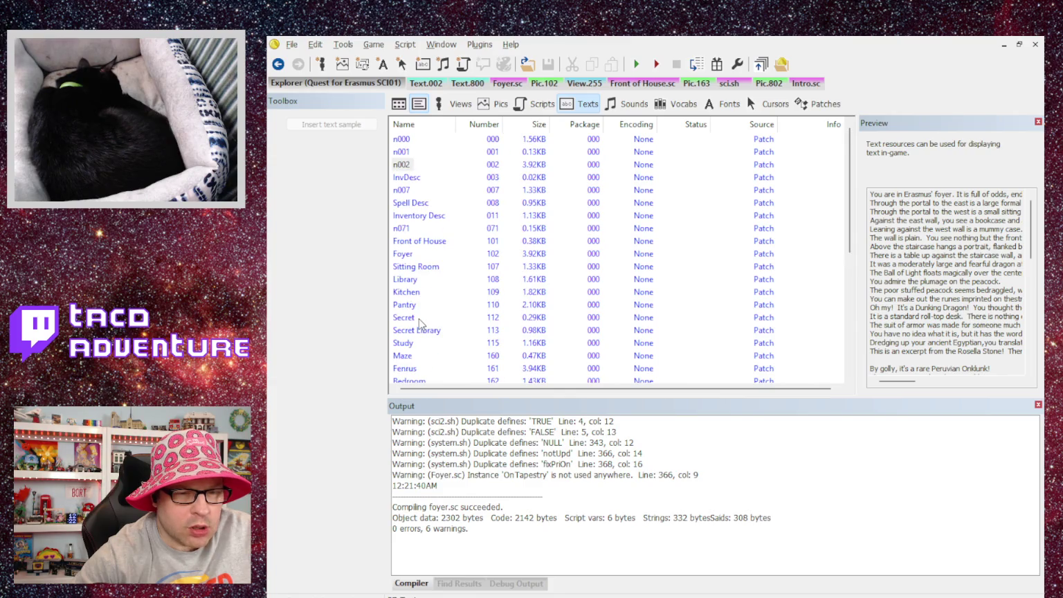
scroll(412, 282, down, 3)
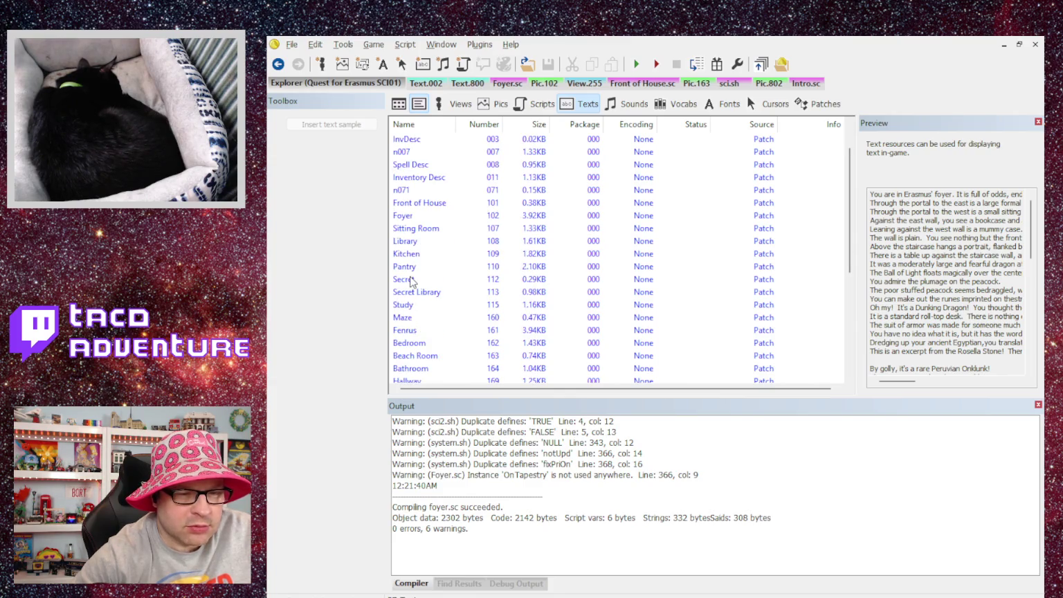
scroll(412, 282, down, 1)
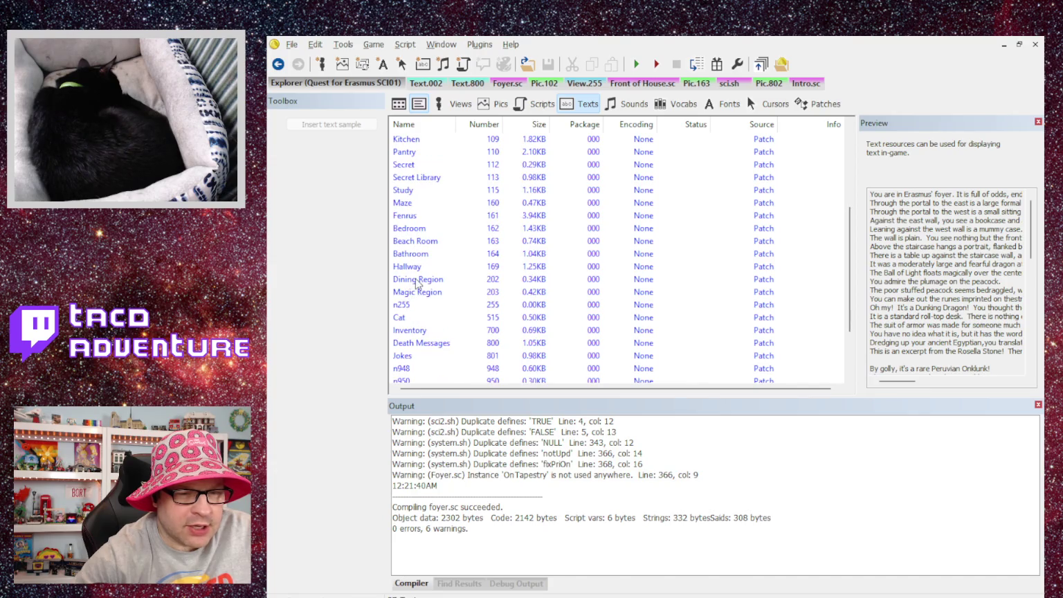
scroll(446, 204, up, 4)
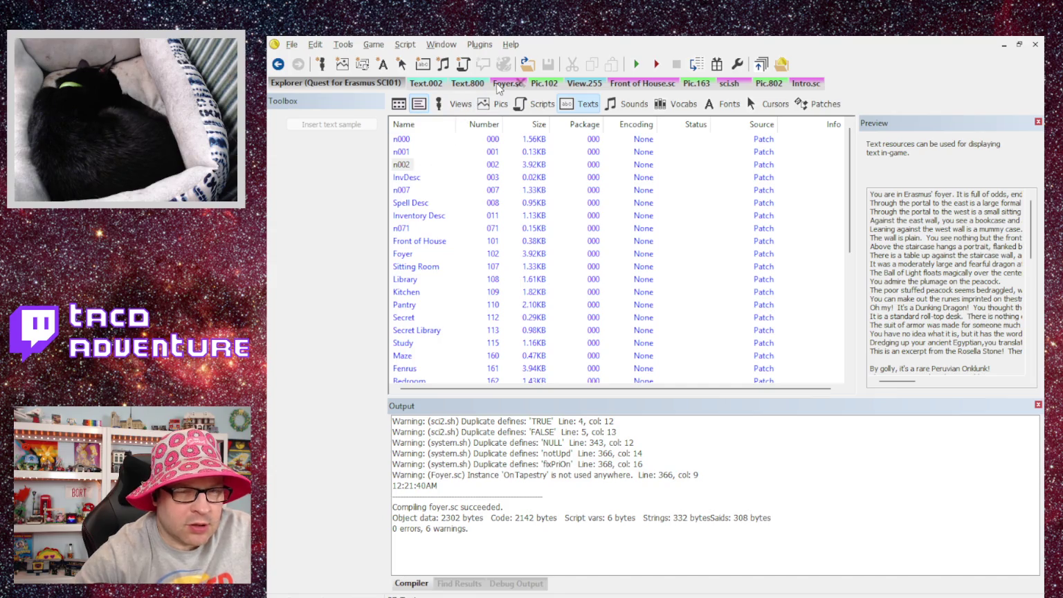
click(497, 105)
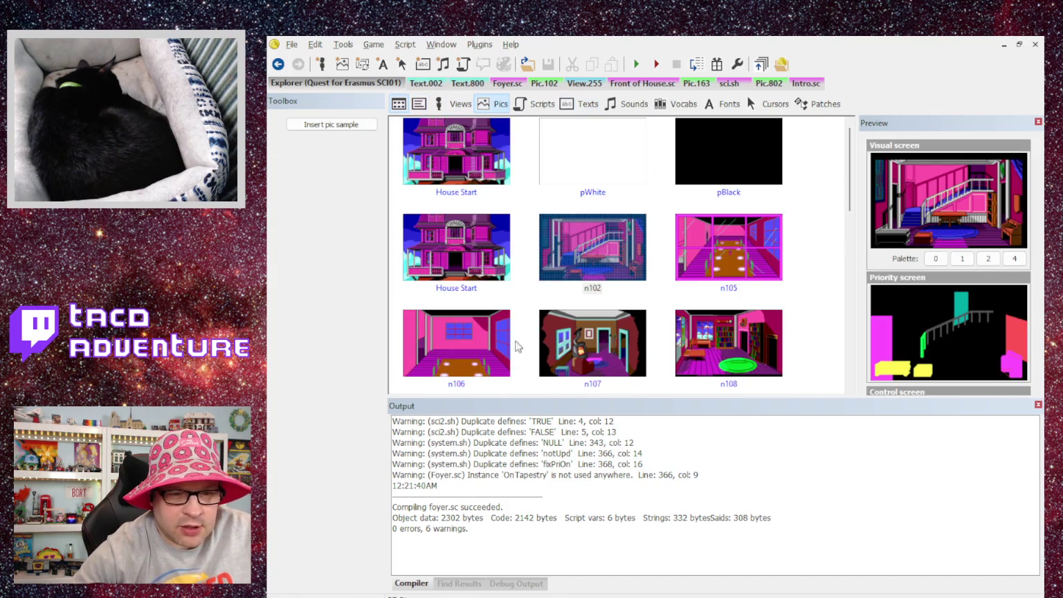
double_click(697, 266)
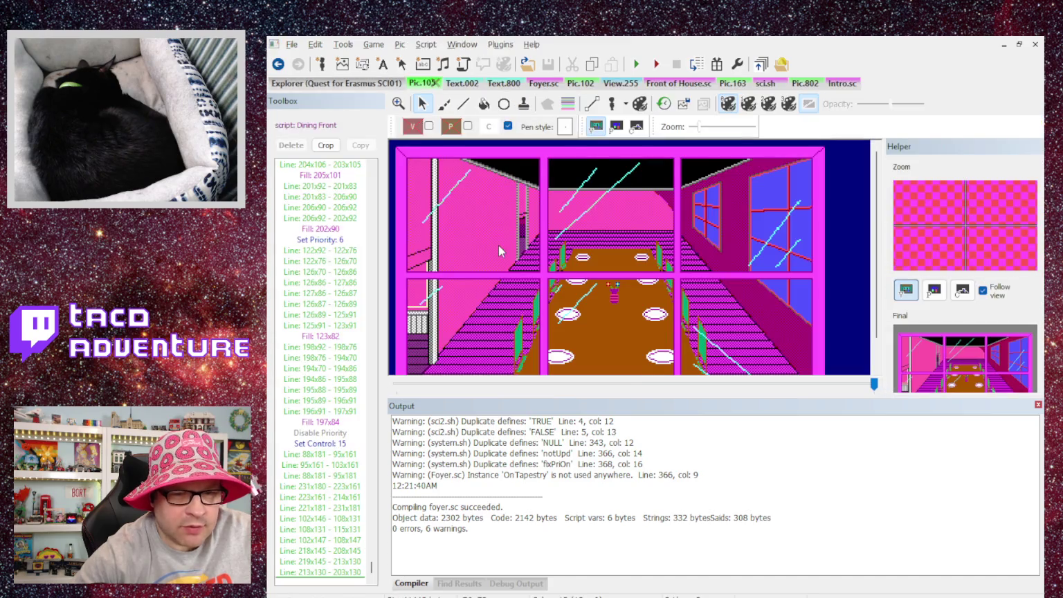
scroll(498, 245, down, 1)
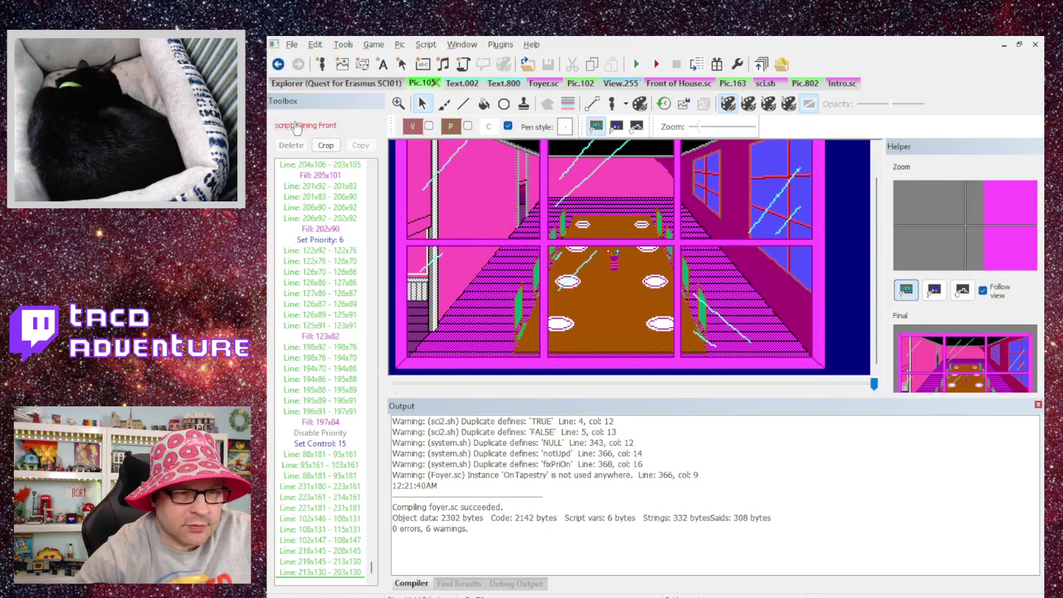
click(296, 125)
scroll(484, 263, down, 8)
scroll(484, 264, down, 2)
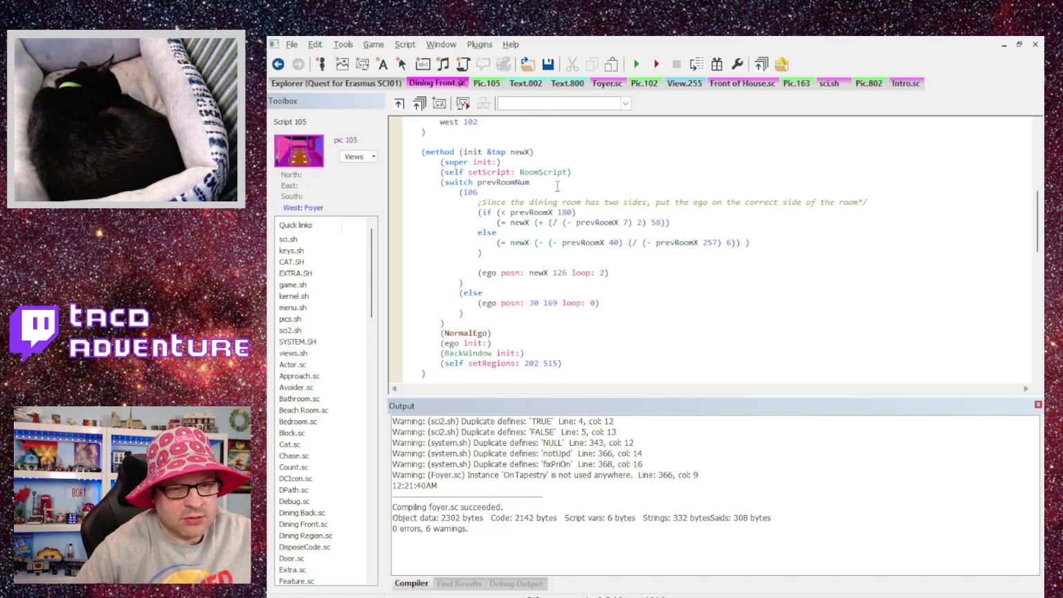
Step: Insert (Print {Dining Front}) after setScript in init, compile, and launch the game
click(629, 171)
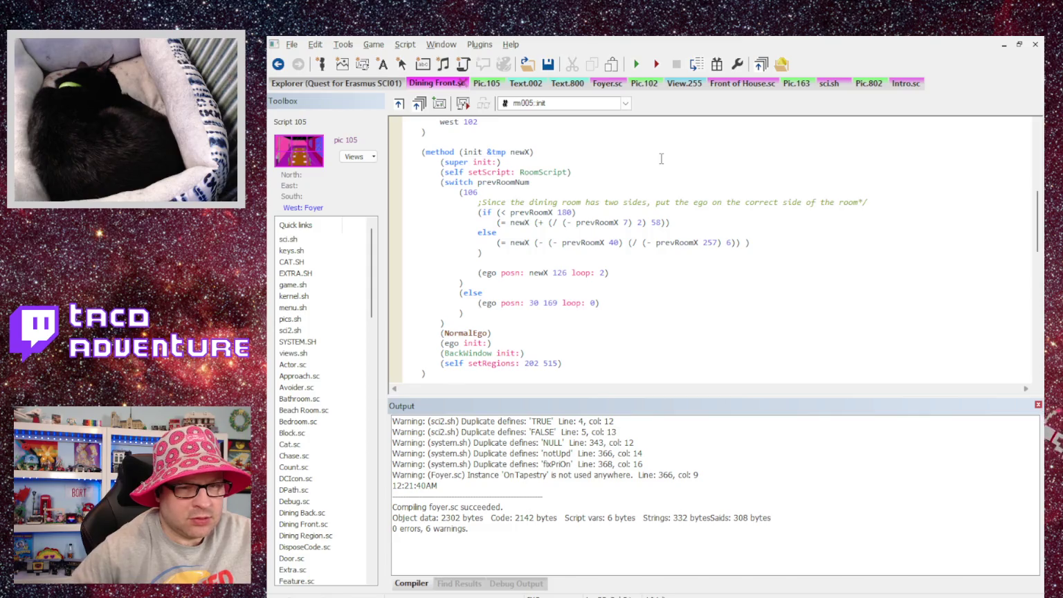
key(Return)
text((Print)
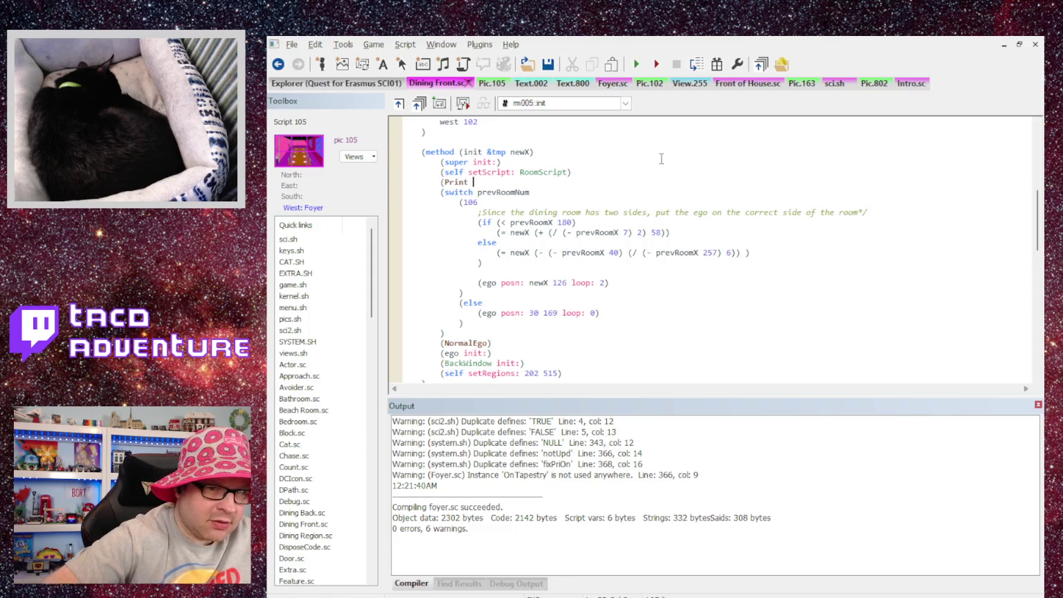
text({P)
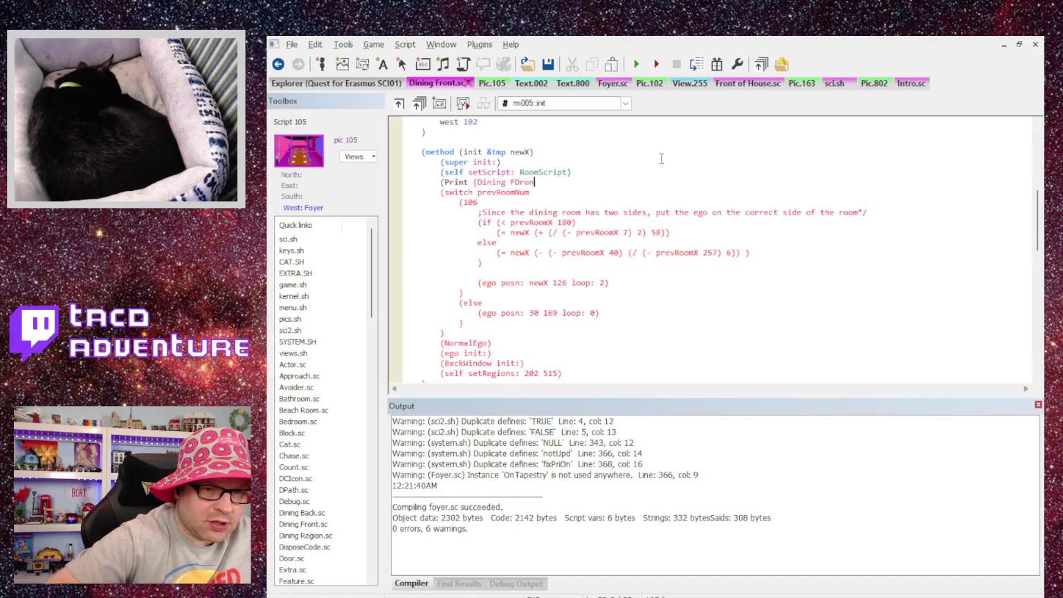
text(}))
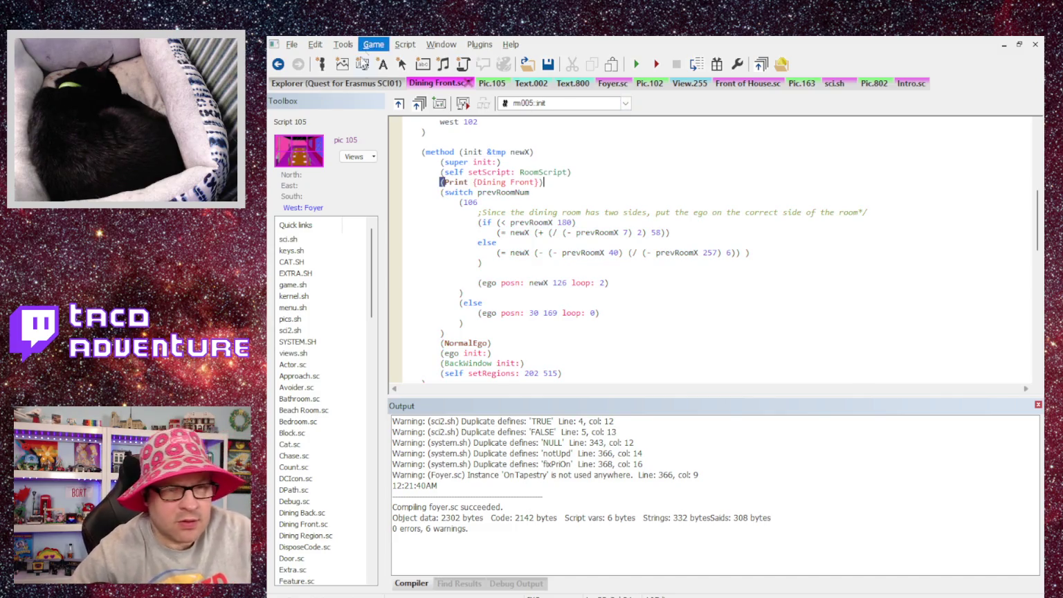
key(ctrl+F7)
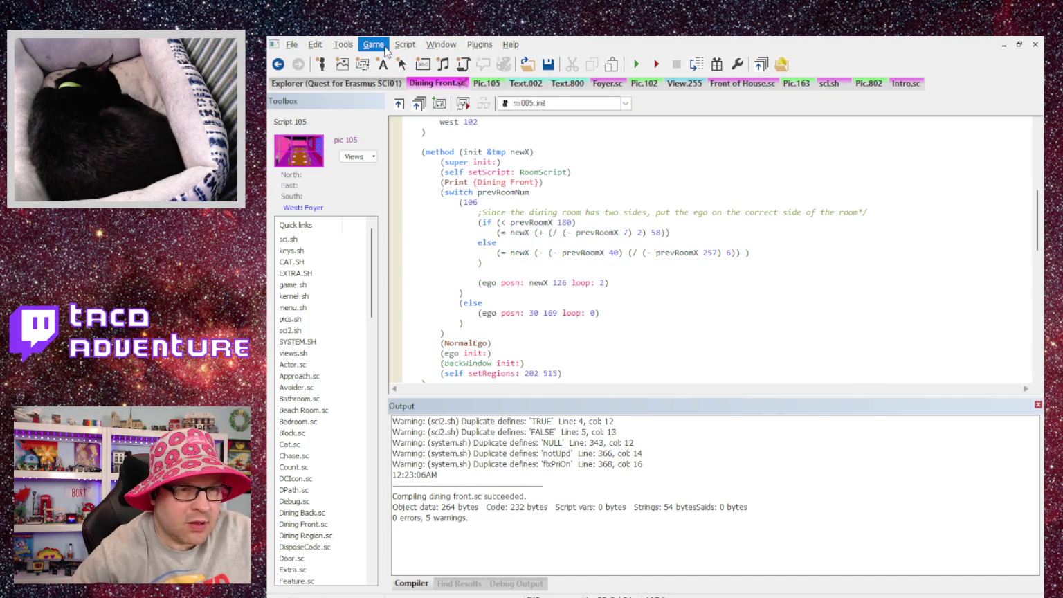
key(F5)
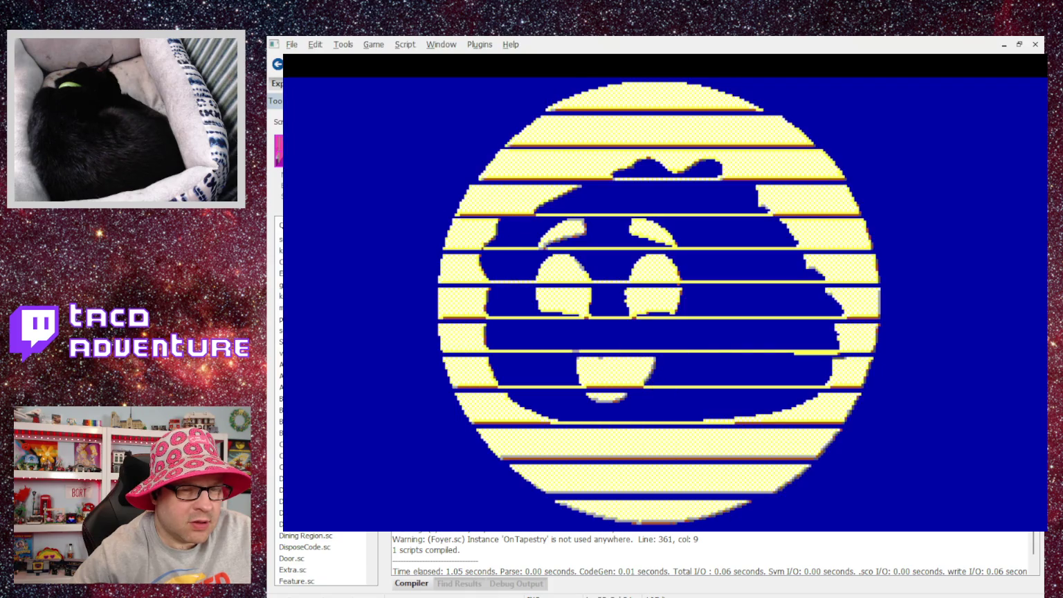
Step: Start the quest, reach the dining room's Oops! error, and close the game
click(681, 313)
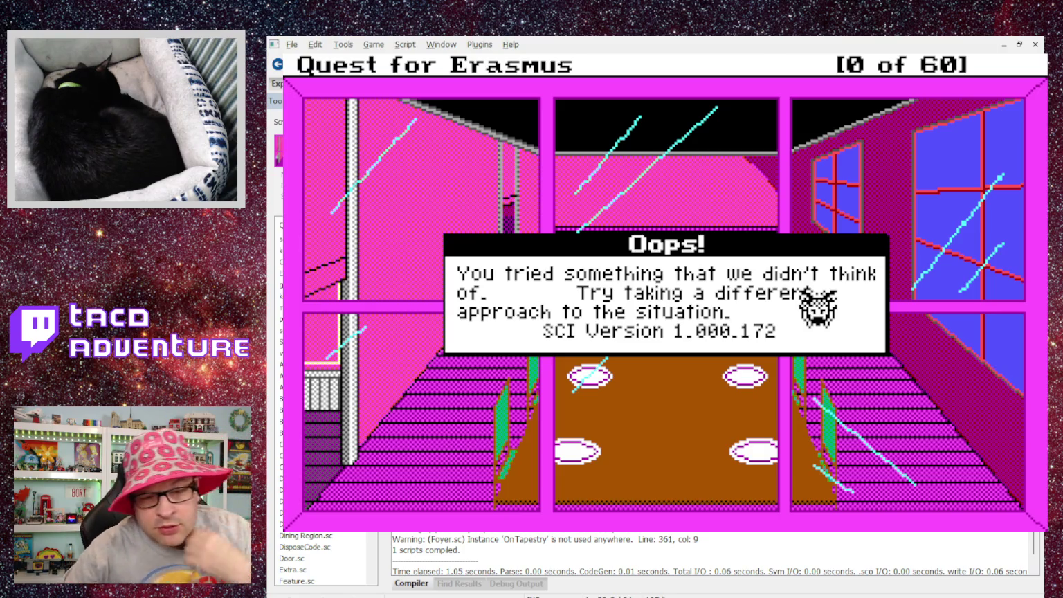
key(Return)
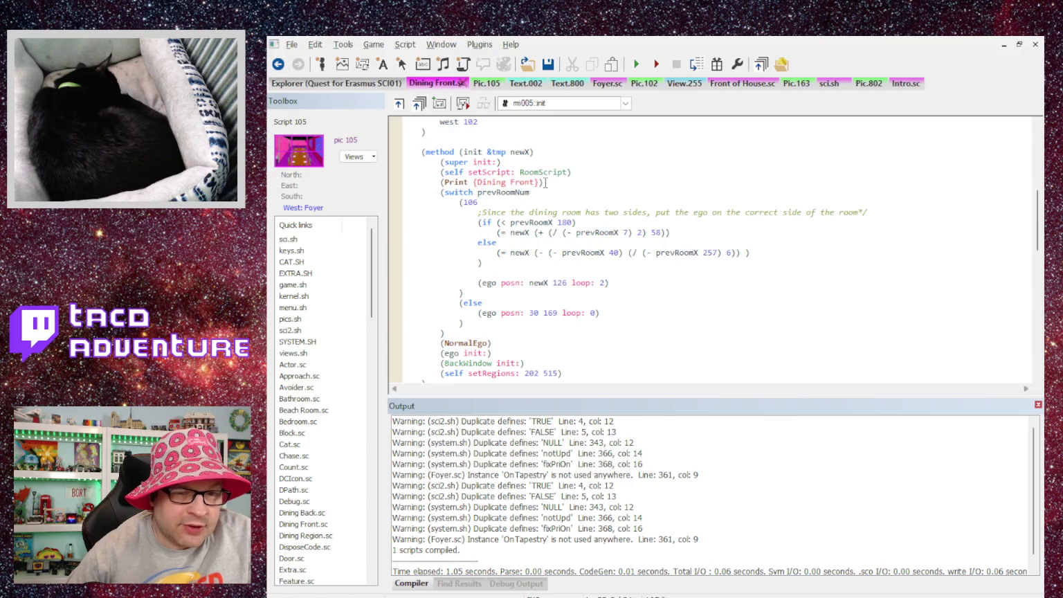
Step: Copy the Dining Front Print line and add a (HandsOn) line after the switch block
mouse_move(540, 182)
mouse_down()
mouse_move(399, 182)
mouse_move(445, 183)
mouse_up()
triple_click(407, 181)
key(ctrl+c)
scroll(455, 184, up, 1)
scroll(471, 180, down, 3)
scroll(493, 174, up, 2)
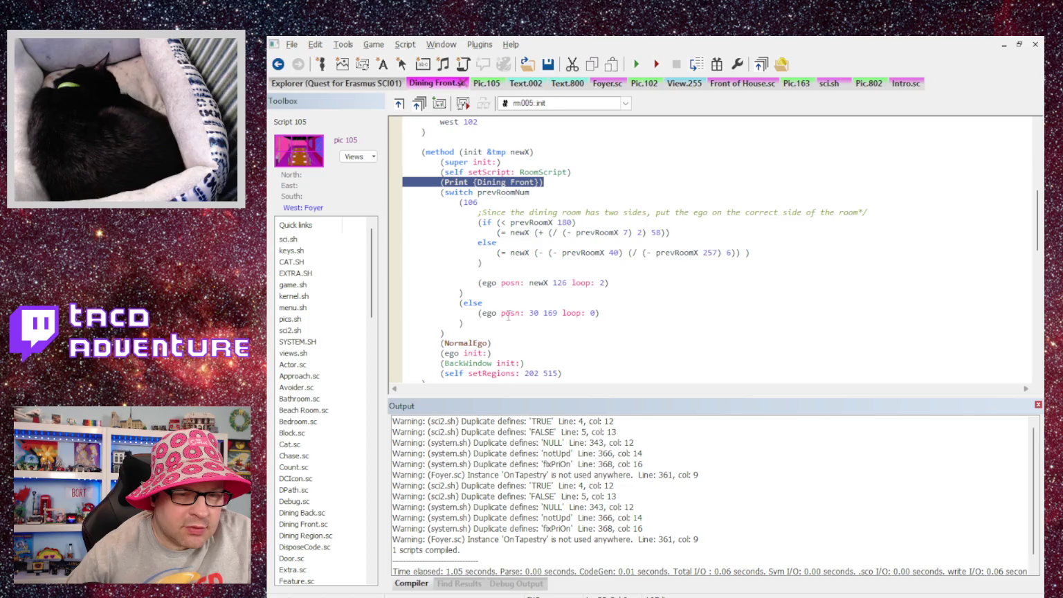
scroll(501, 315, down, 1)
scroll(507, 204, up, 1)
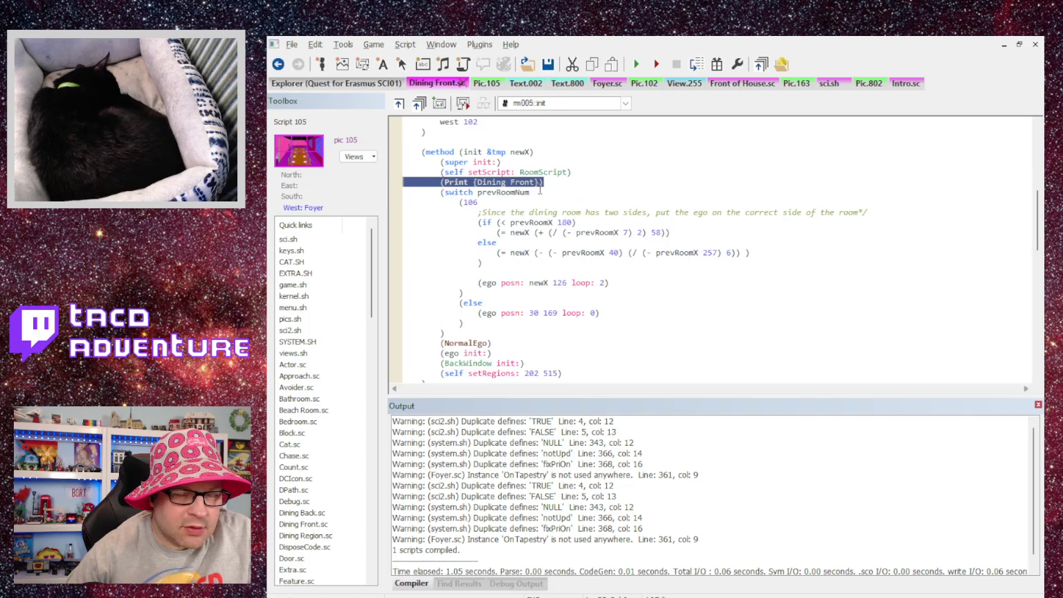
click(474, 332)
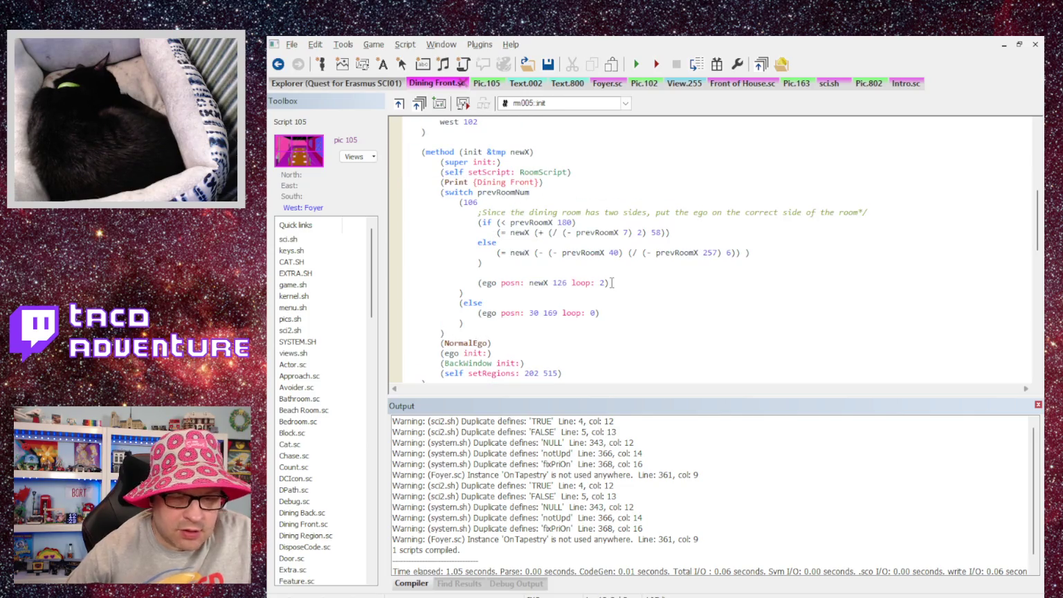
key(Return)
text((H)
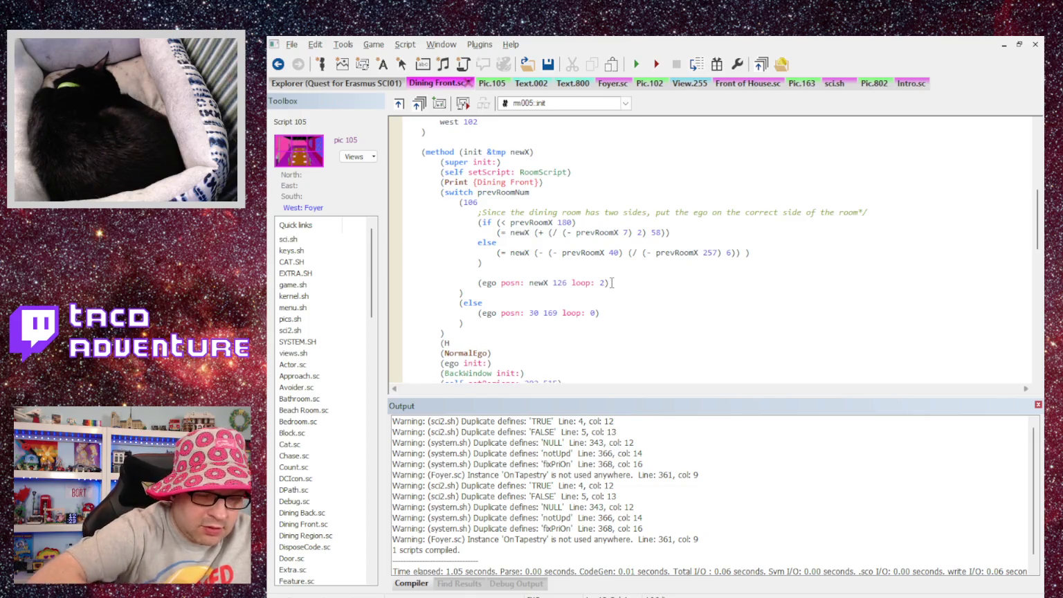
text(HandsOn))
Step: Paste the Print line above HandsOn and delete the original Print line
key(Home)
key(Return)
key(Up)
key(ctrl+v)
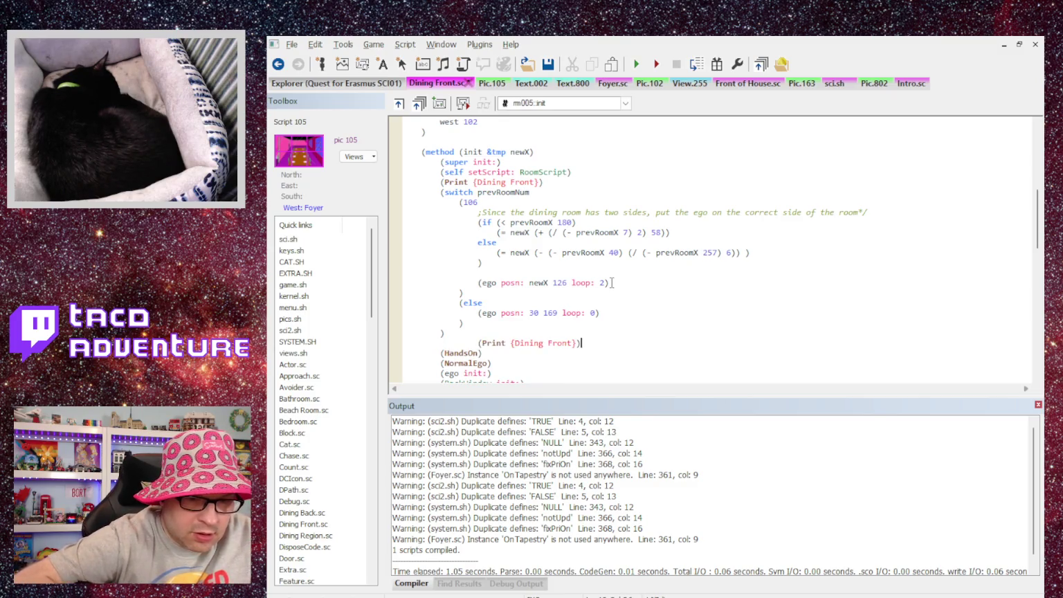
key(BackSpace)
key(BackSpace)
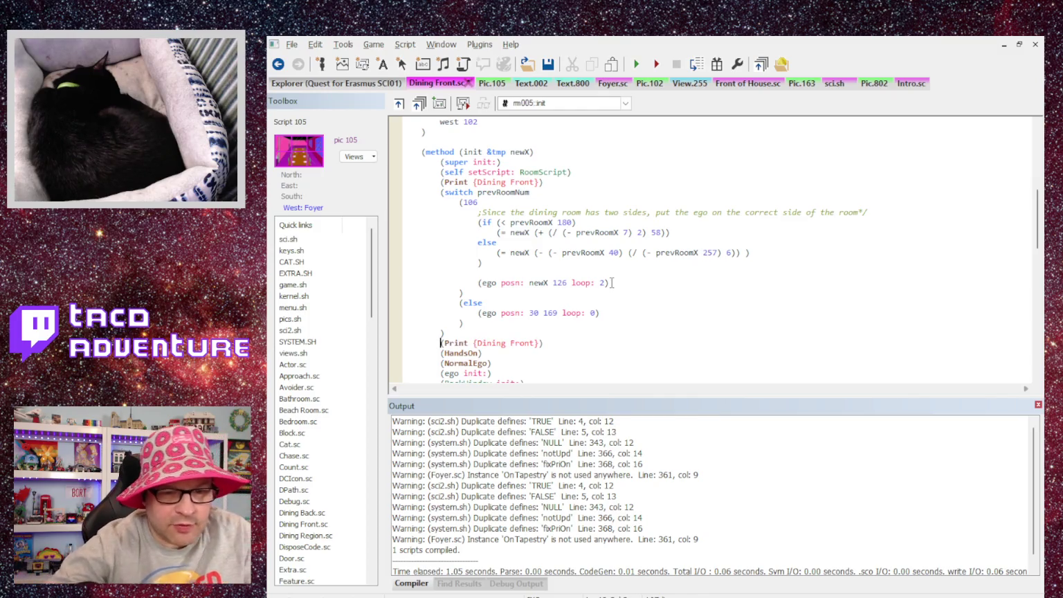
key(Left)
key(Return)
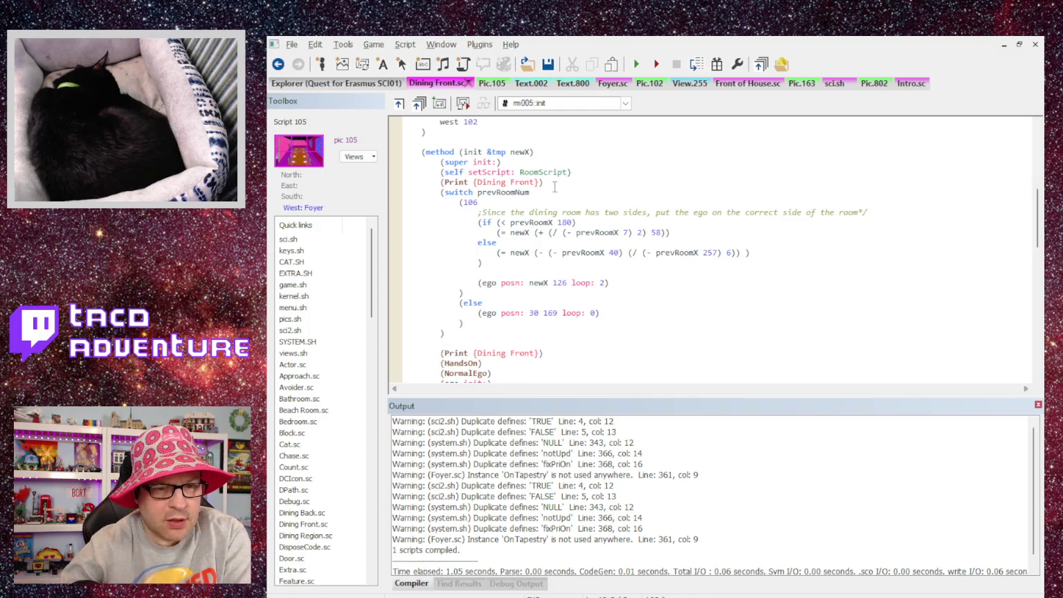
drag(547, 182, 398, 183)
key(BackSpace)
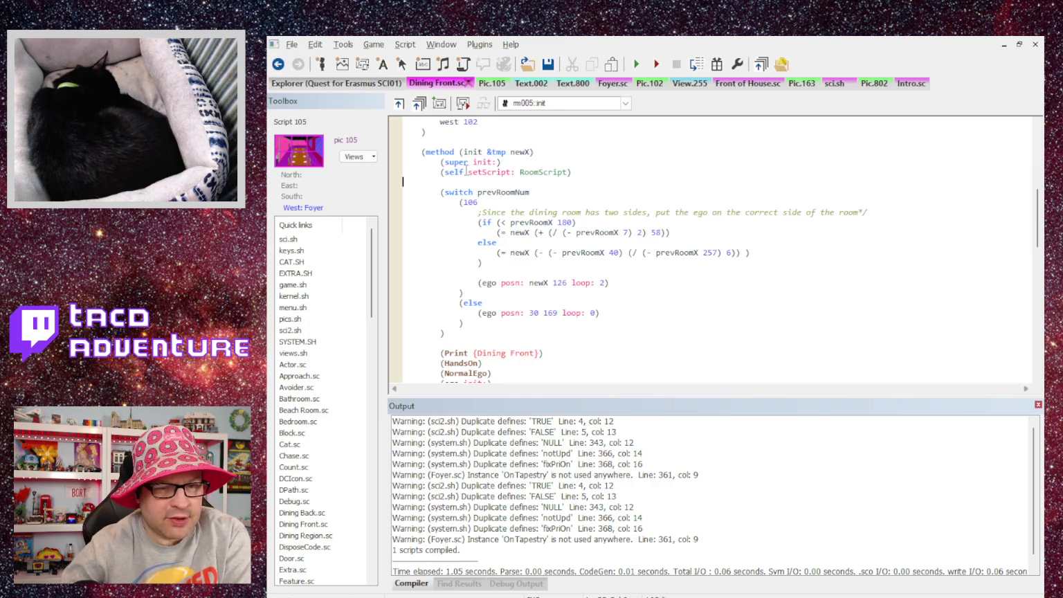
Step: Remove the blank line, recompile, and replay into the dining room until the Oops! error
key(Delete)
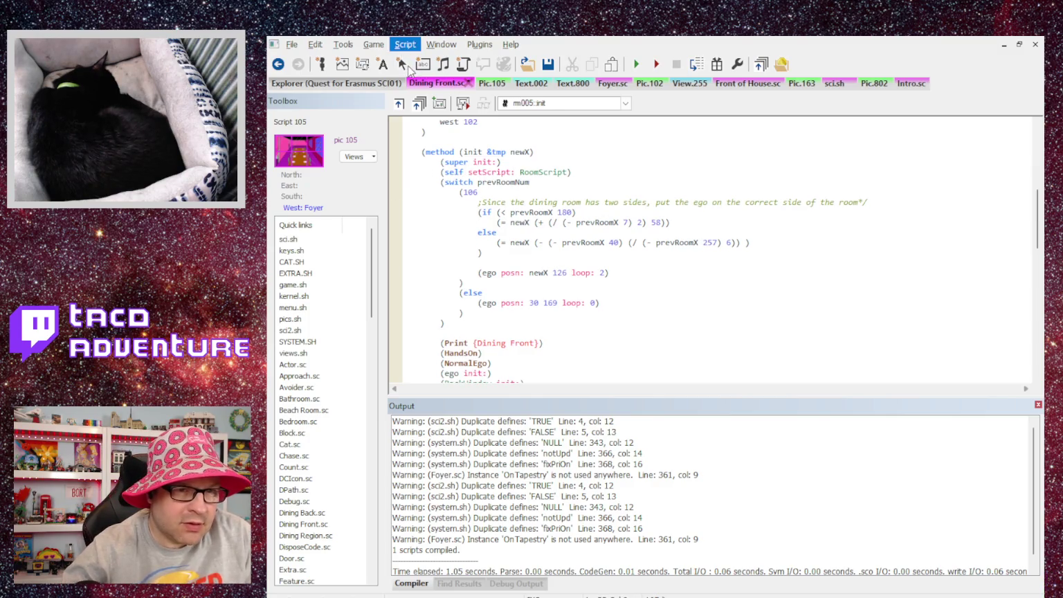
key(ctrl+F7)
key(F5)
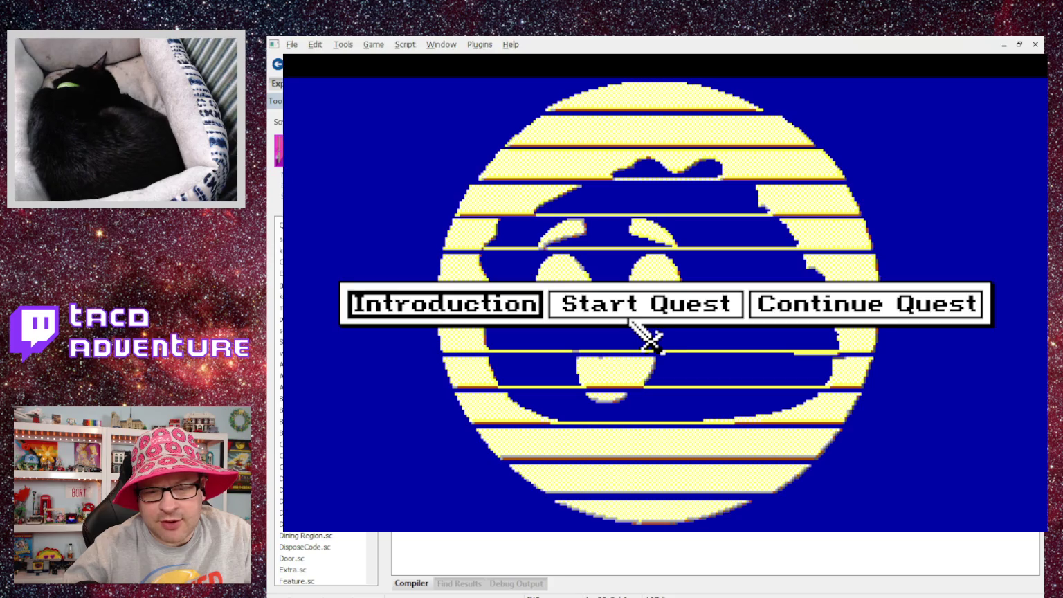
click(645, 329)
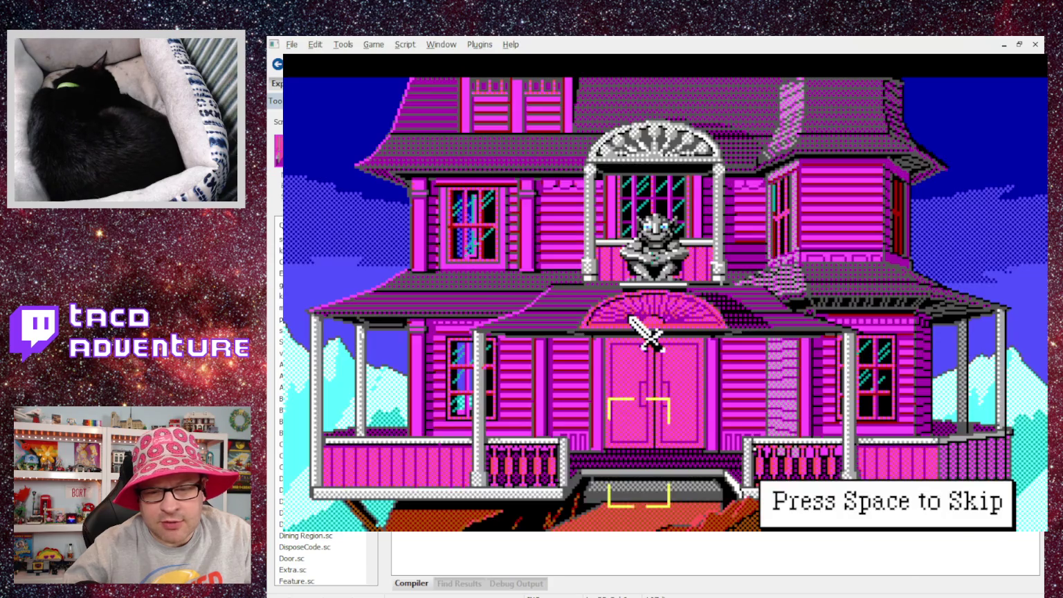
key(space)
click(667, 315)
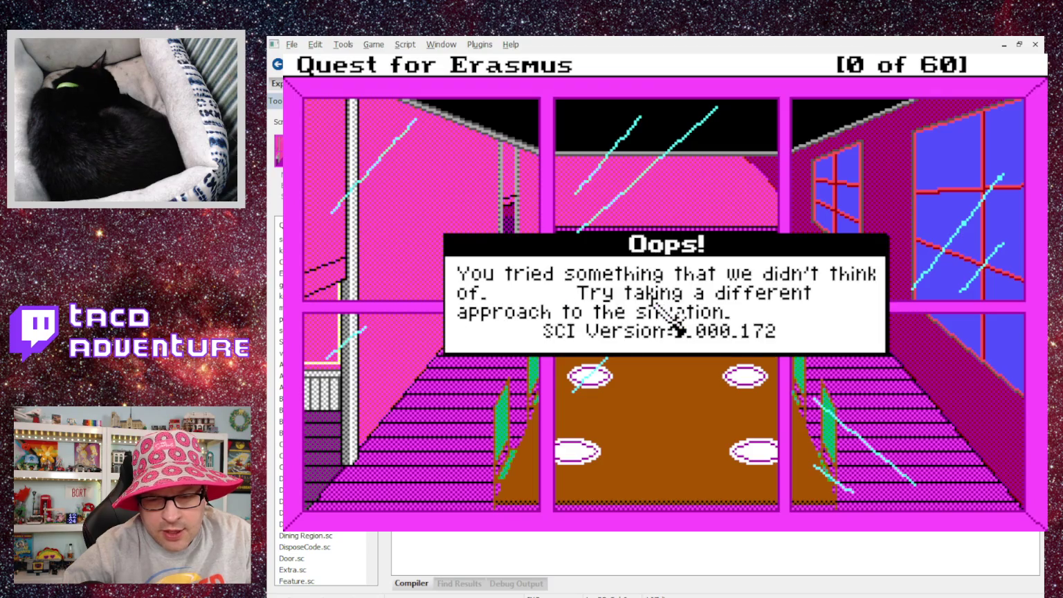
click(674, 331)
scroll(597, 344, down, 3)
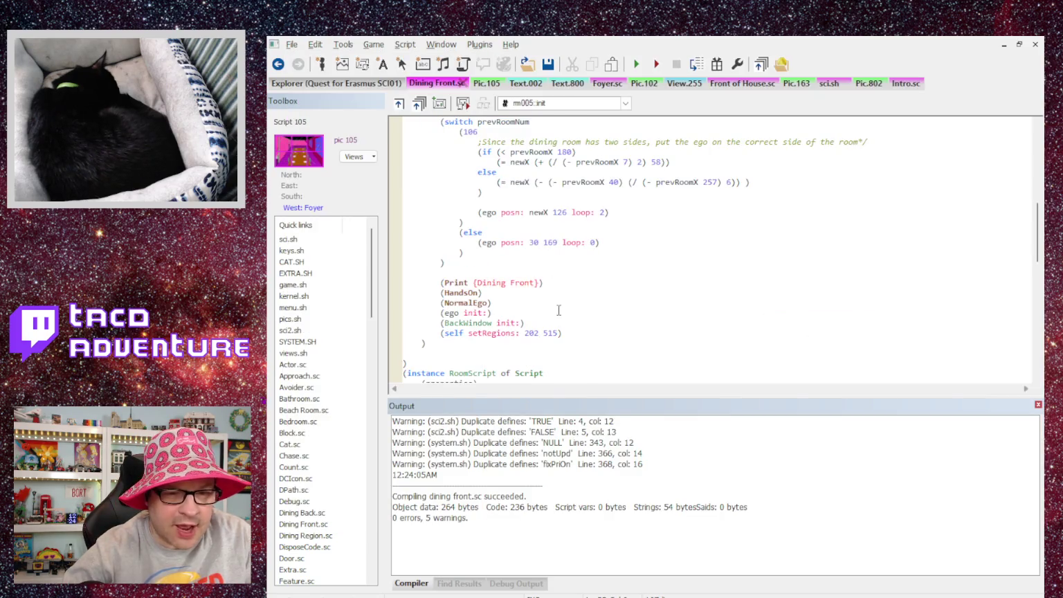
Step: Put (Print {Dining Front}) above setRegions and (Print {Dining Front 2}) below it, removing the old line
drag(545, 252, 443, 252)
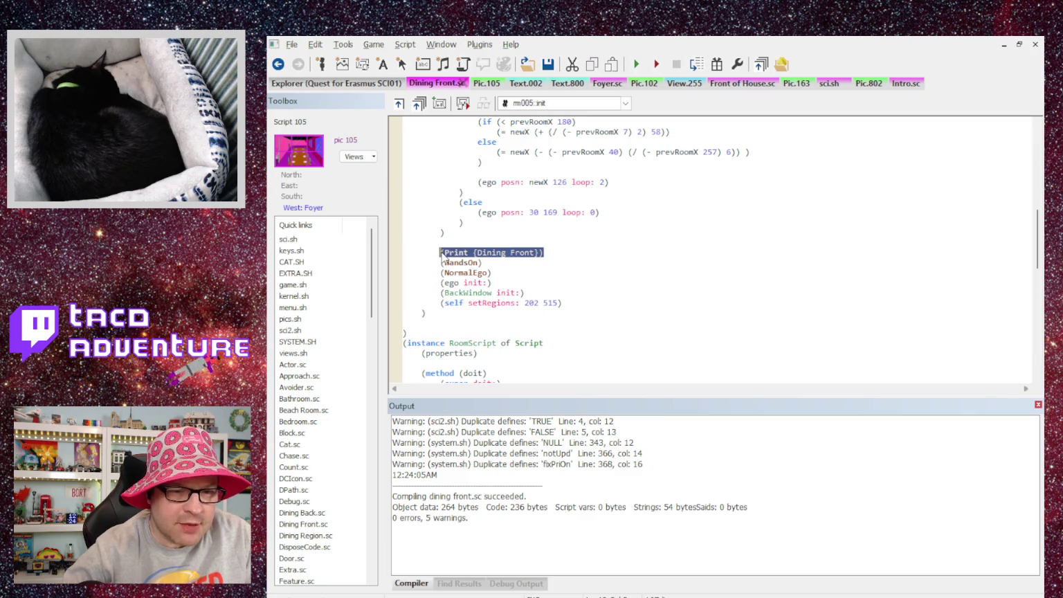
click(567, 303)
key(Return)
key(ctrl+v)
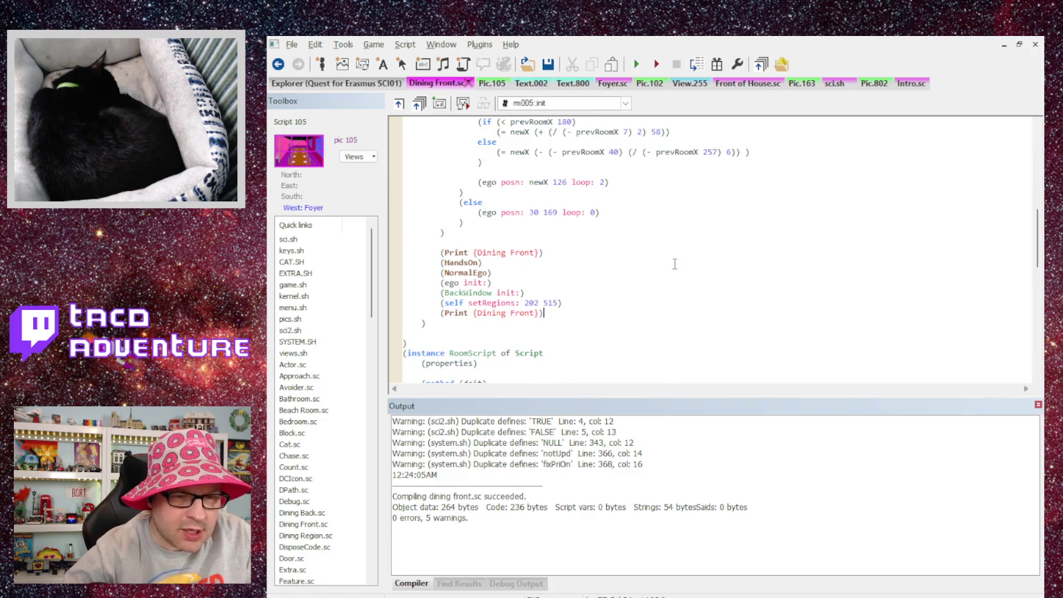
key(Left)
key(Left)
text(2)
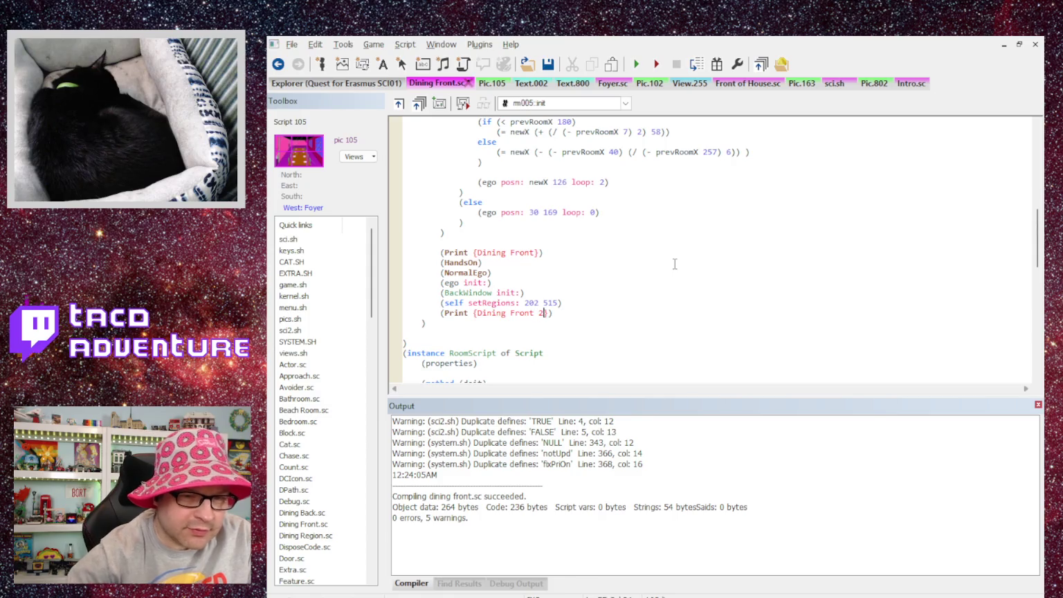
key(Up)
key(Up)
key(End)
key(Return)
key(ctrl+v)
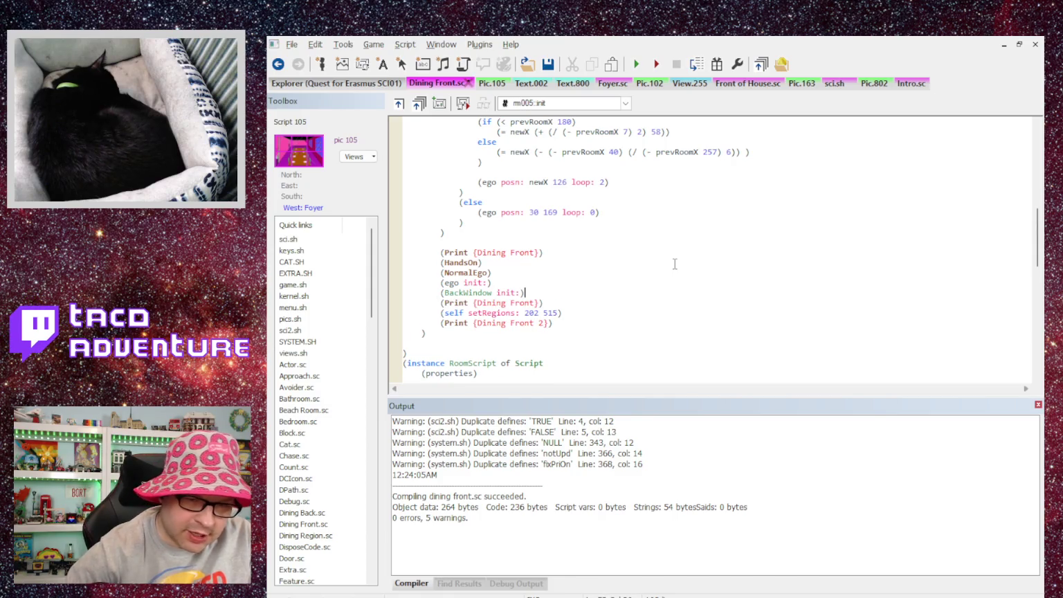
key(shift+End)
key(Delete)
key(Home)
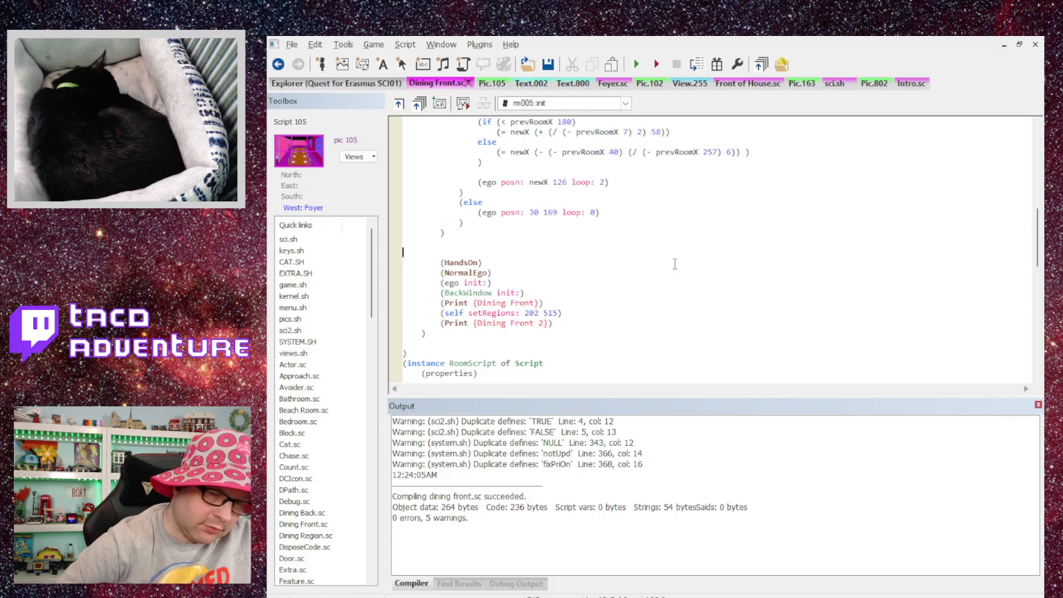
key(BackSpace)
key(BackSpace)
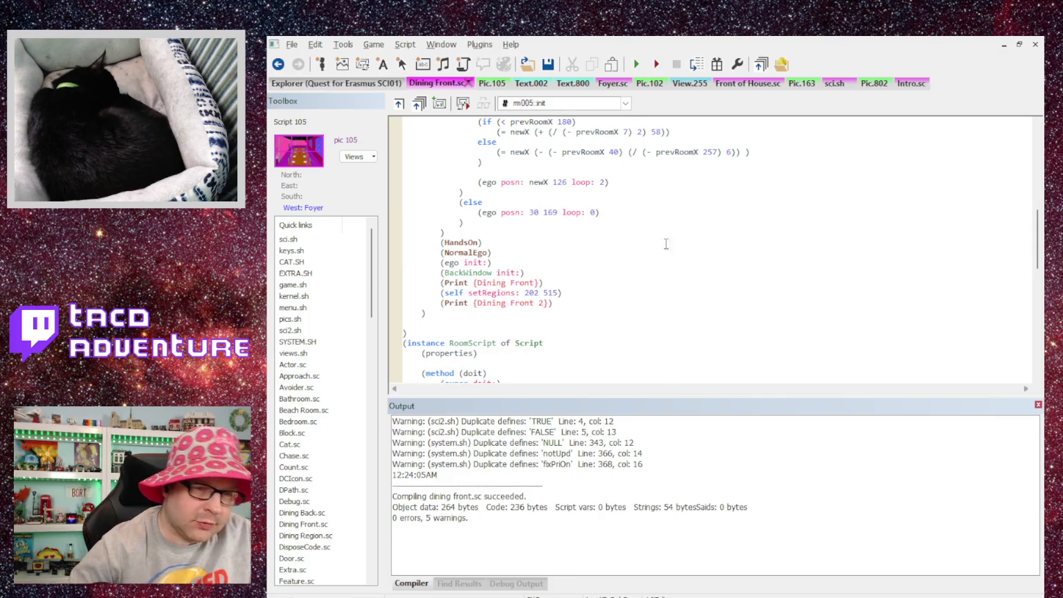
Step: Recompile and retest, dismissing the door message and the Oops! error
key(ctrl+F7)
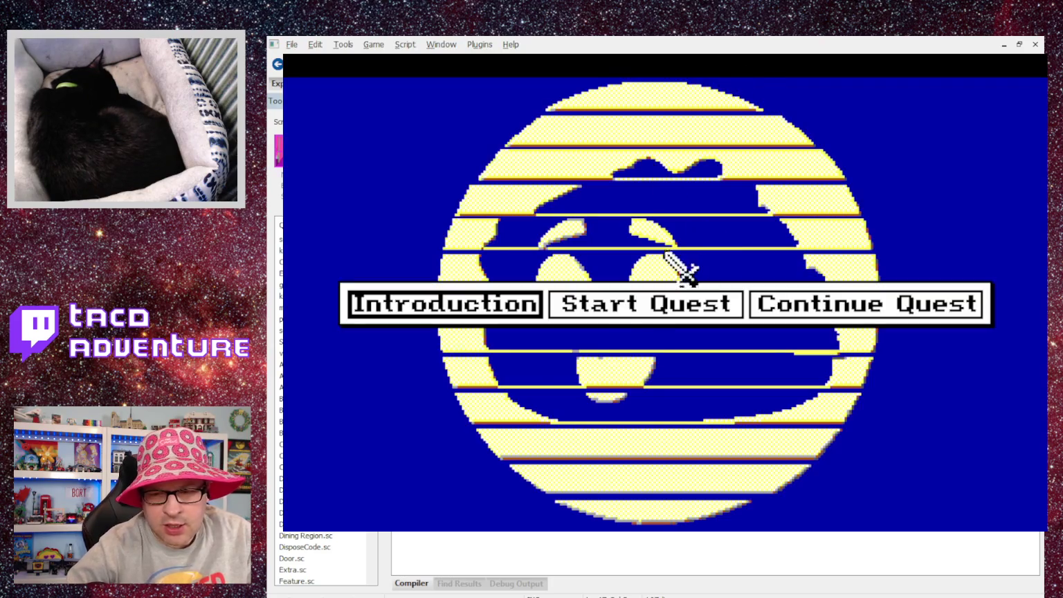
click(617, 297)
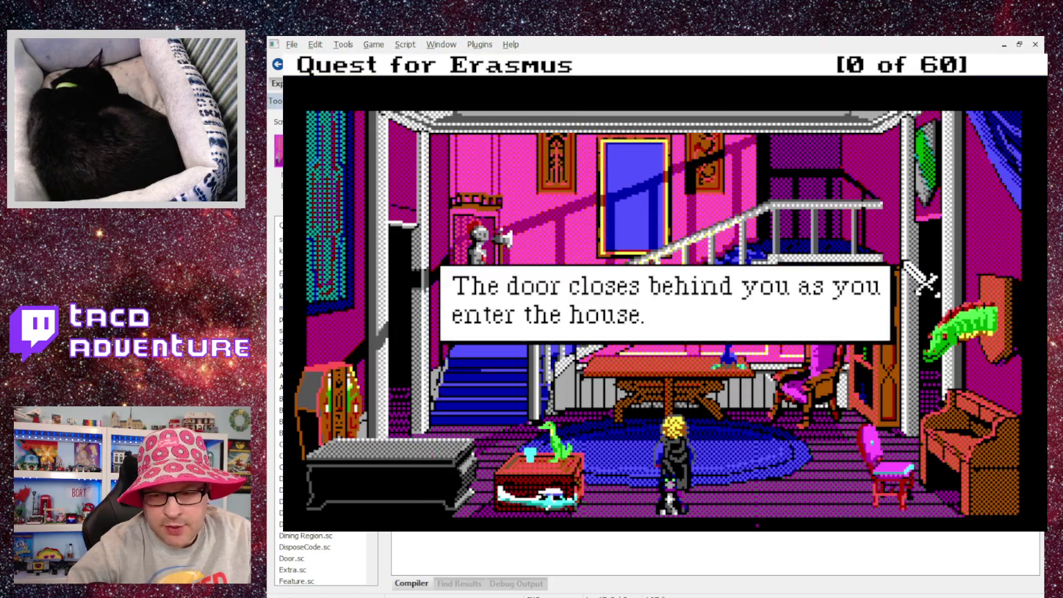
click(921, 280)
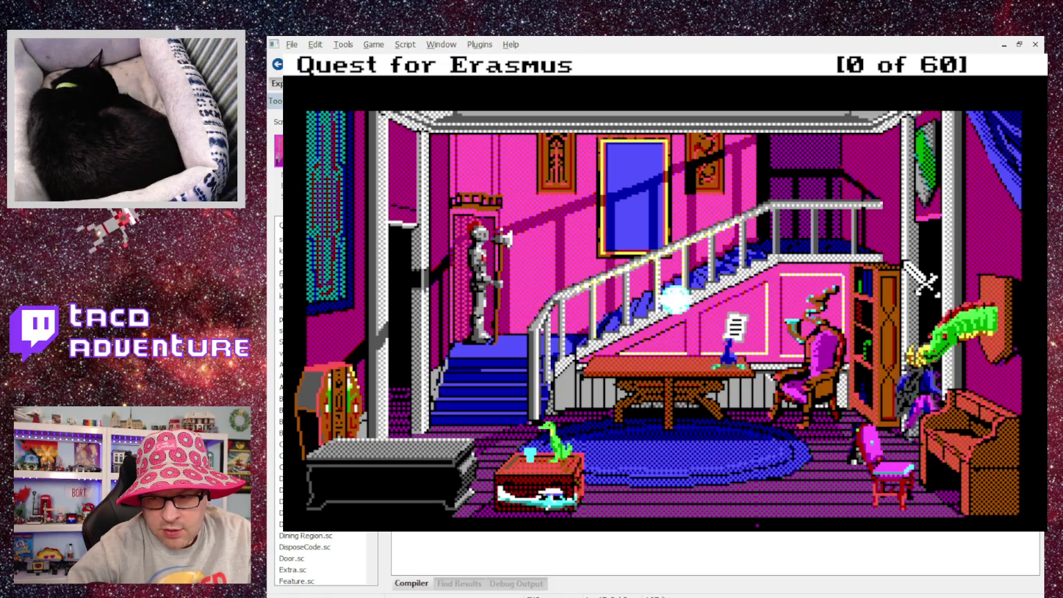
click(922, 279)
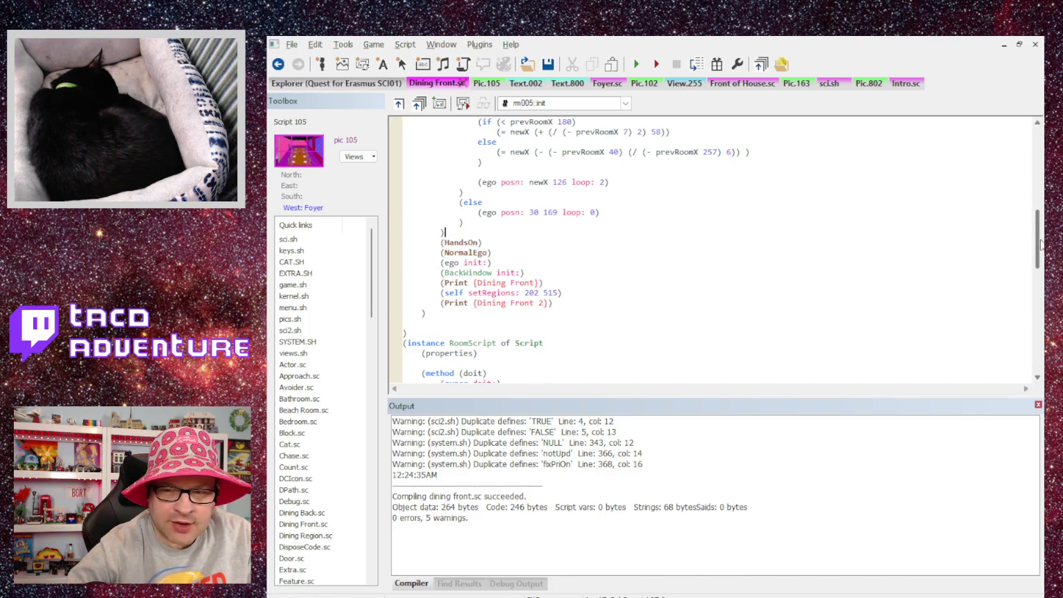
Step: Open the Dining Room view 605 from the Views list in its editor
drag(1037, 238, 1031, 363)
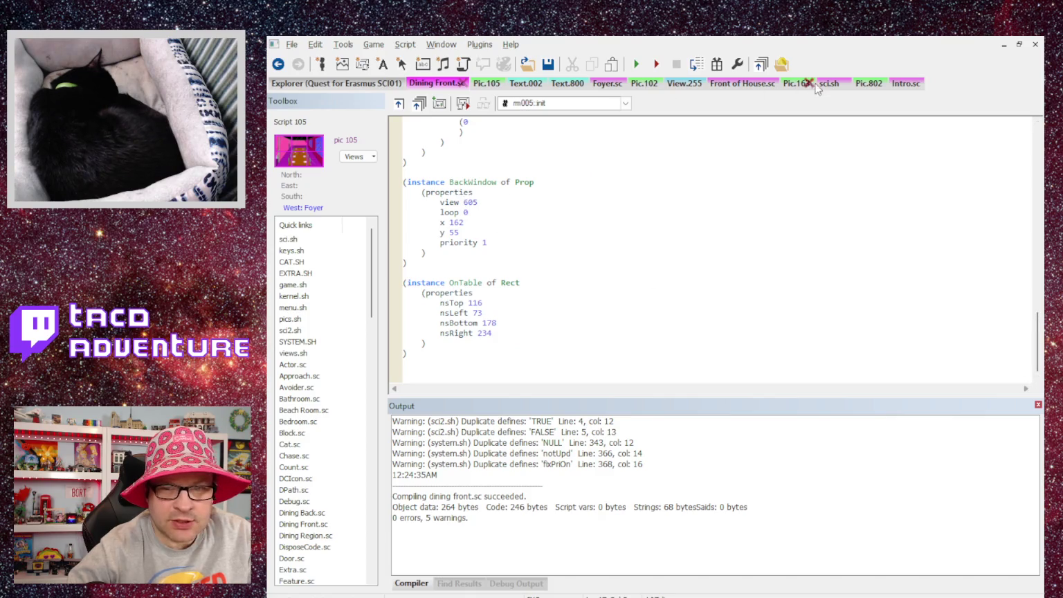
click(327, 84)
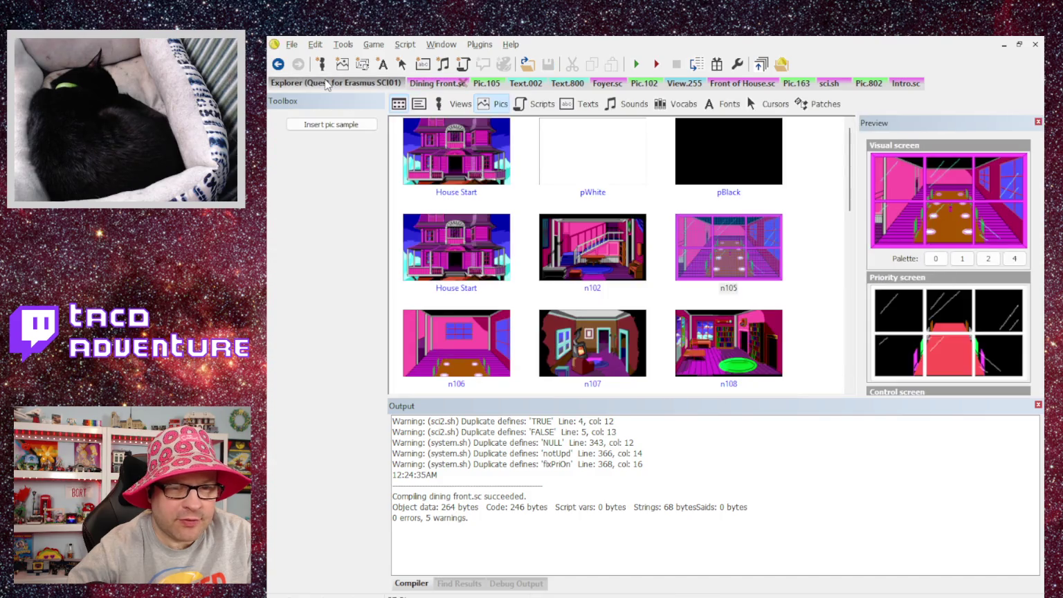
click(446, 105)
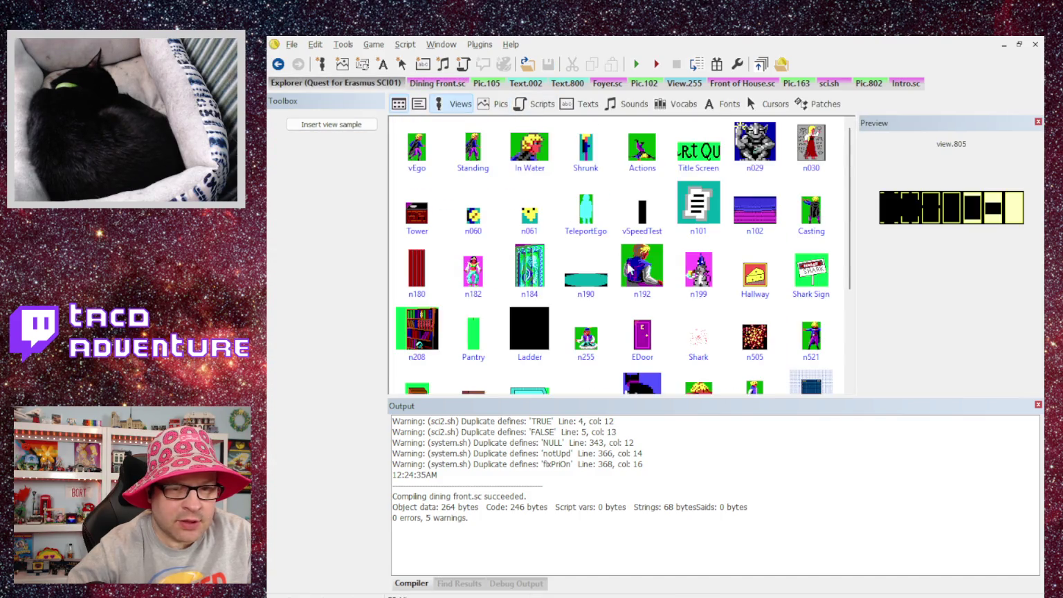
scroll(680, 268, down, 5)
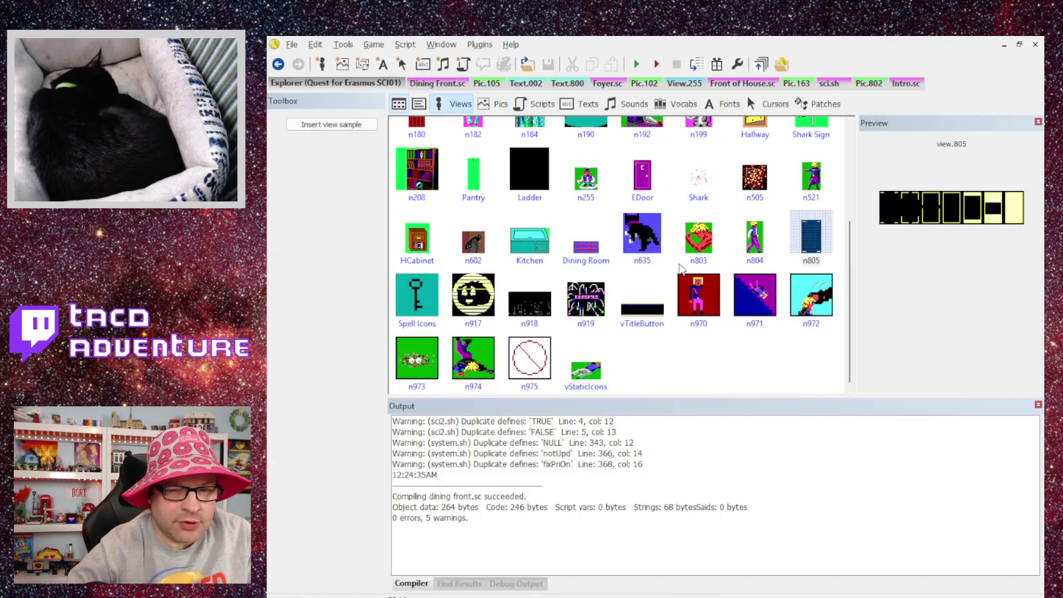
click(583, 243)
double_click(582, 244)
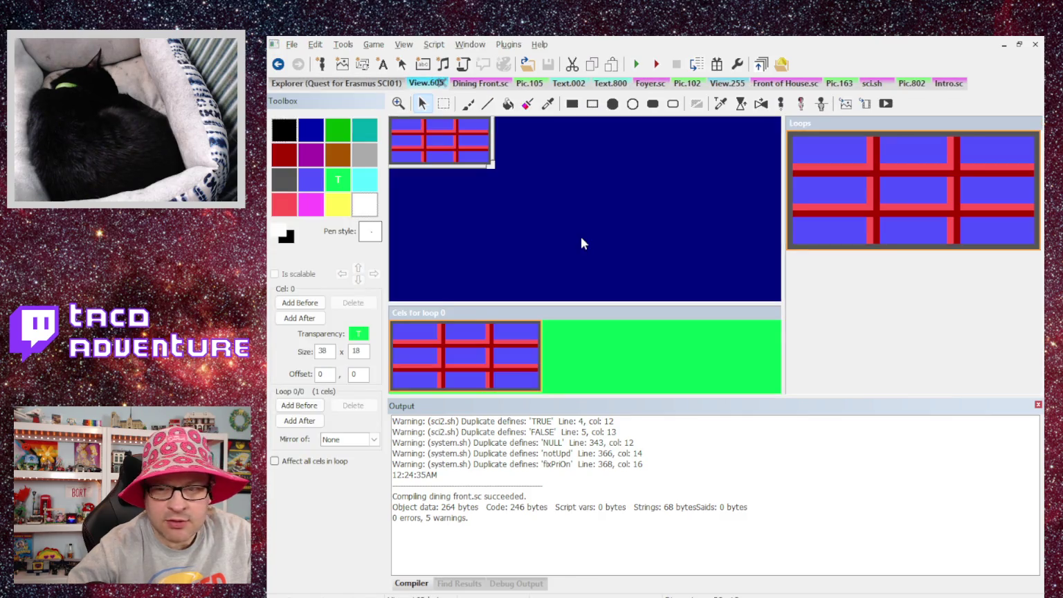
Step: Return to Dining Front.sc's init code and relaunch the test game
click(477, 85)
scroll(492, 311, up, 5)
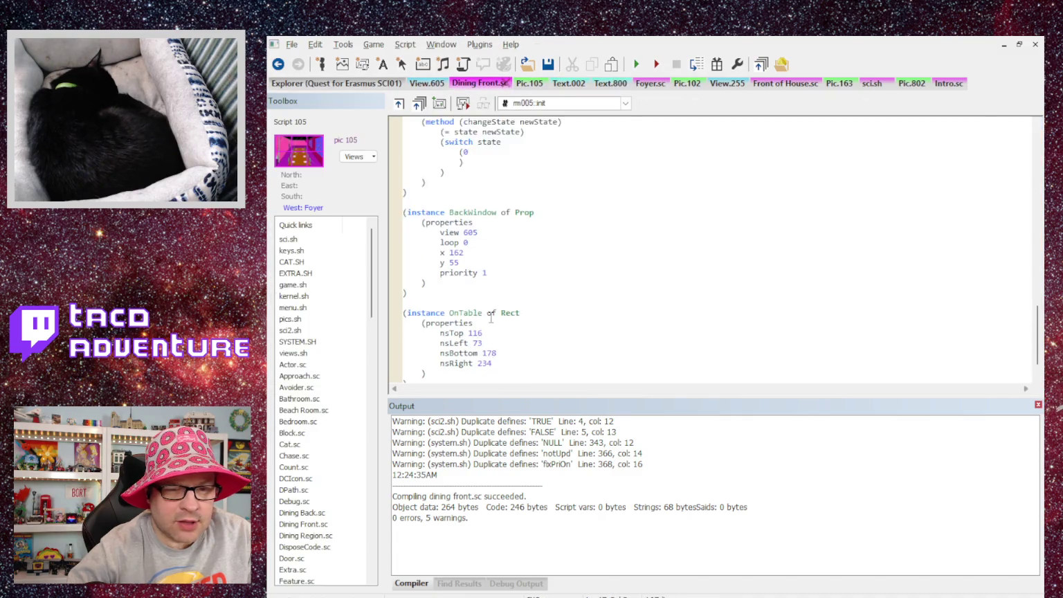
scroll(497, 294, up, 2)
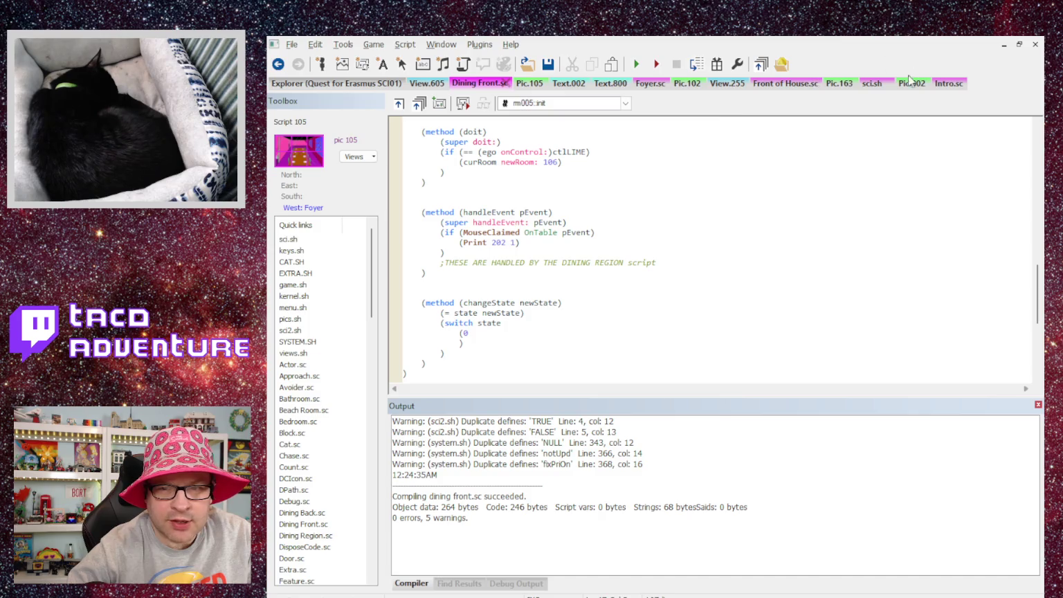
scroll(525, 195, up, 9)
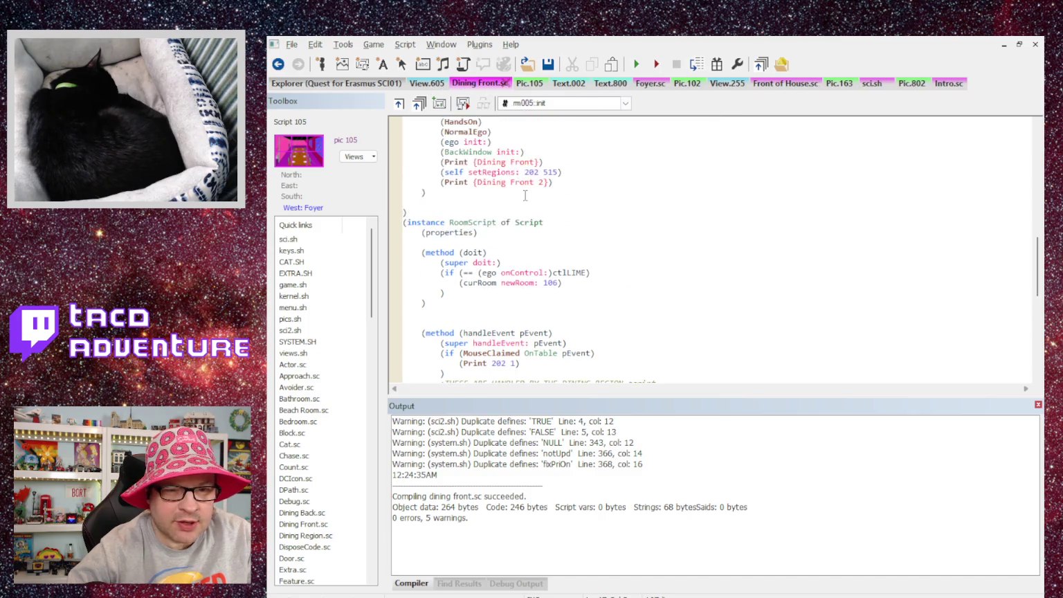
scroll(523, 294, down, 1)
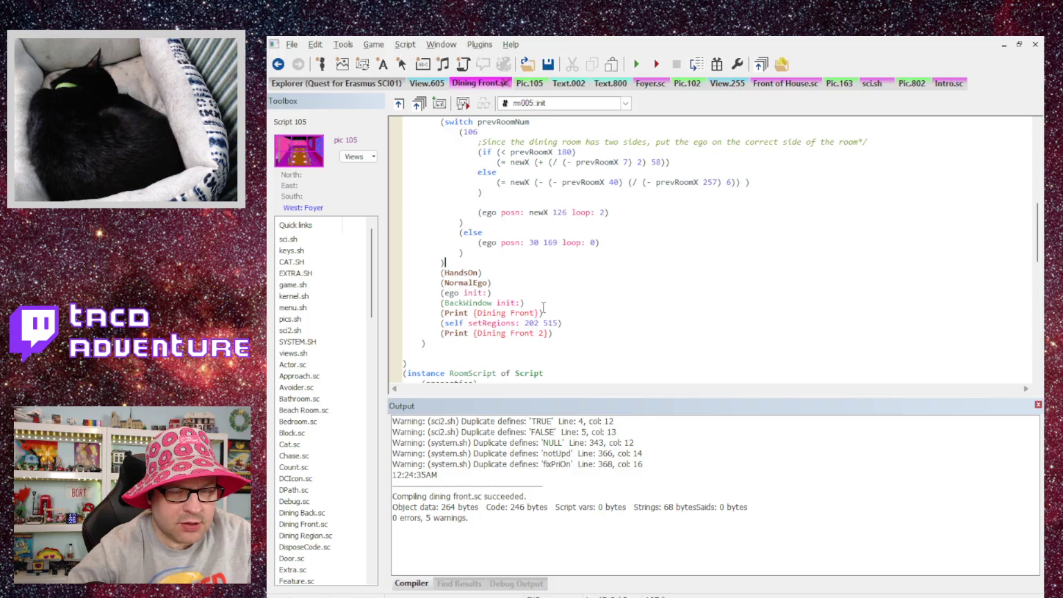
key(F5)
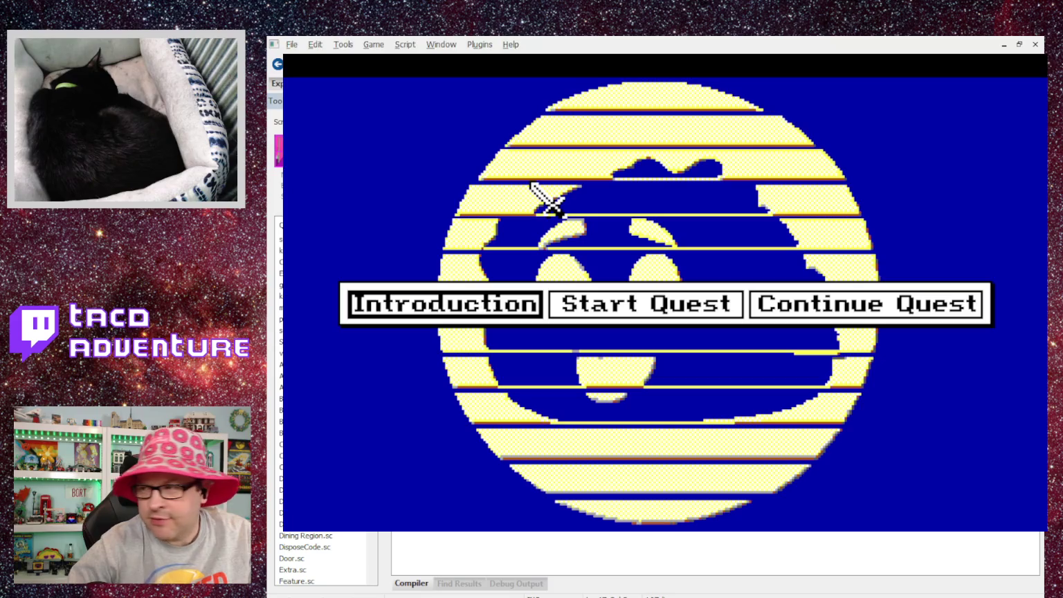
click(602, 308)
key(space)
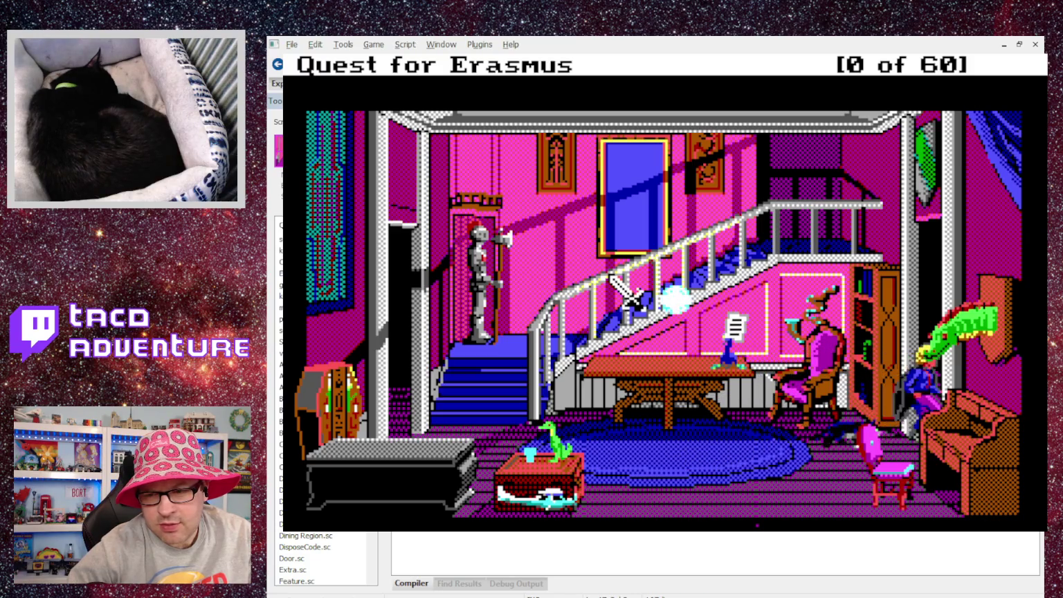
click(610, 276)
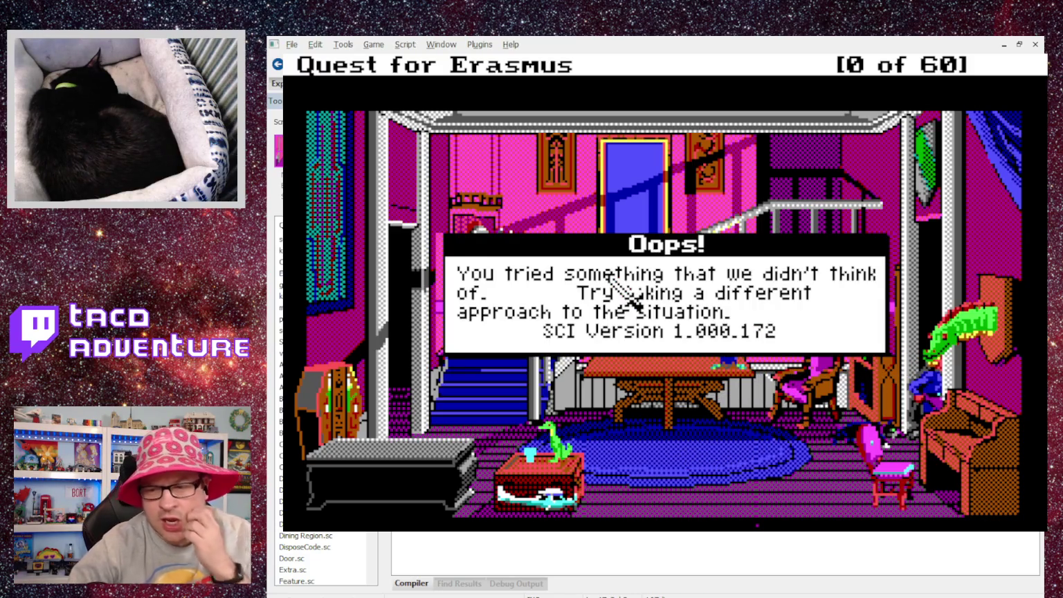
click(609, 275)
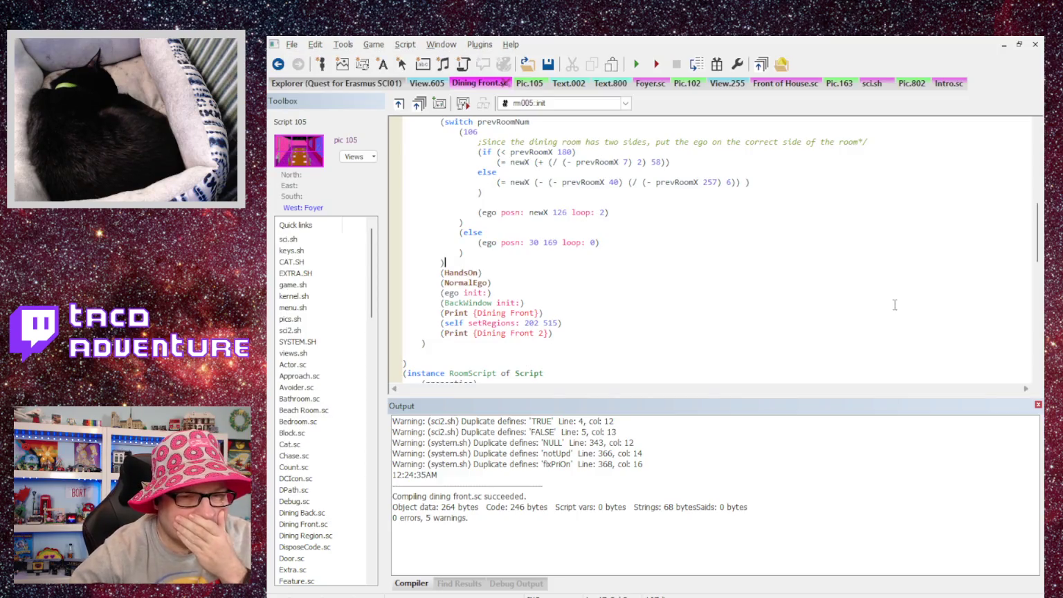
Step: Copy the Dining Front Print trace above HandsOn and number the three labels 1, 2 and 3
drag(544, 313, 446, 313)
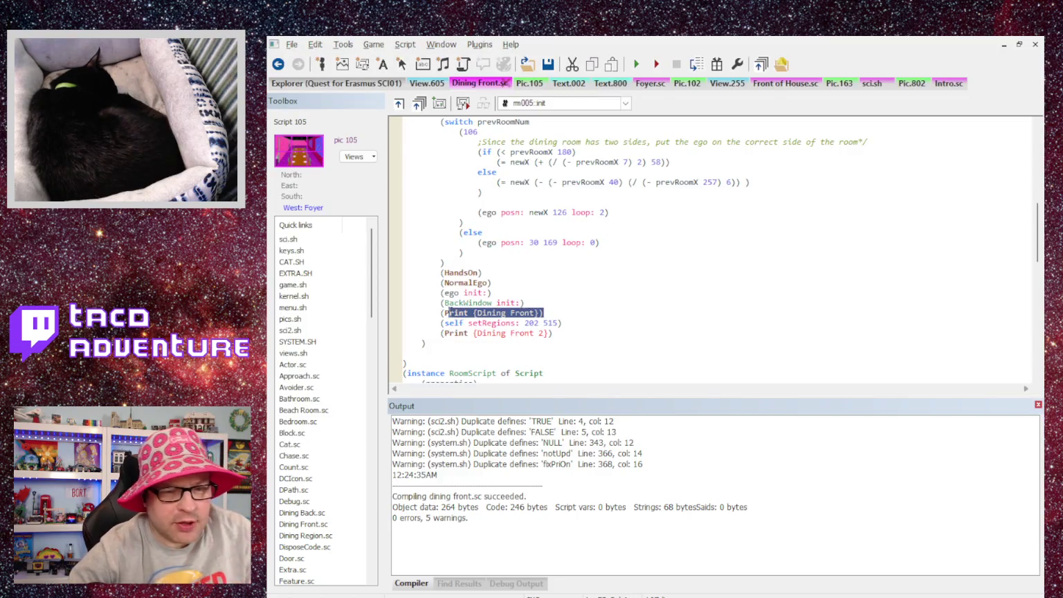
key(ctrl+c)
click(483, 267)
key(Return)
key(ctrl+v)
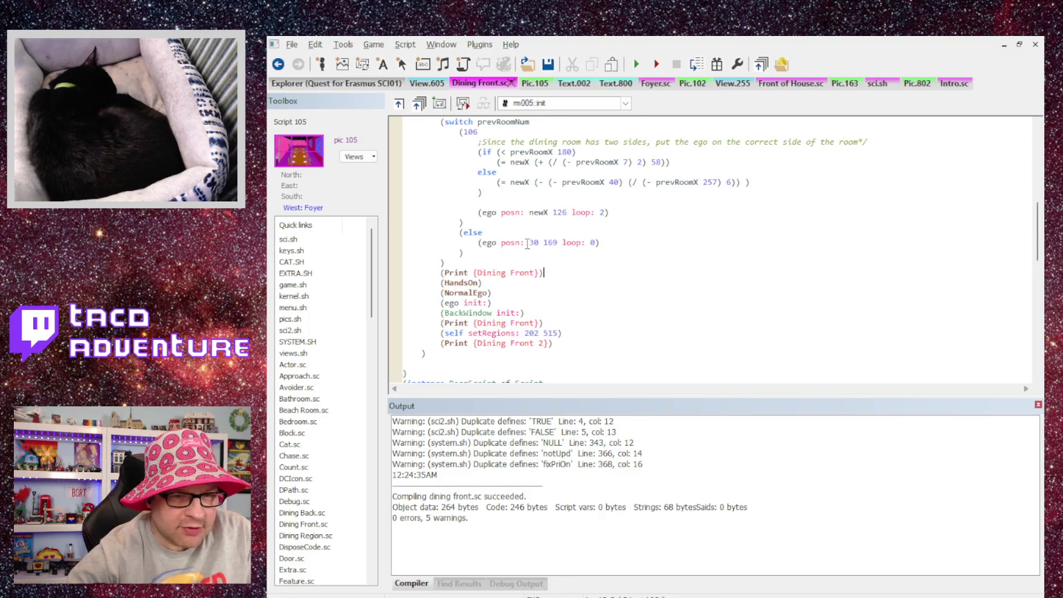
text(1)
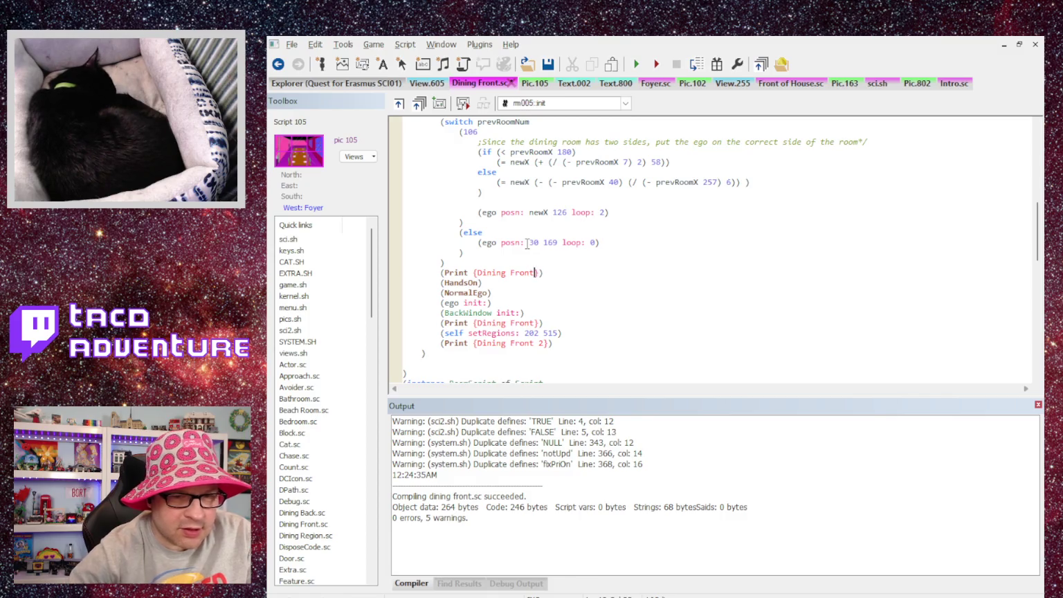
key(Down)
key(Down)
key(Down)
key(Left)
key(Left)
text(2)
key(Down)
key(Down)
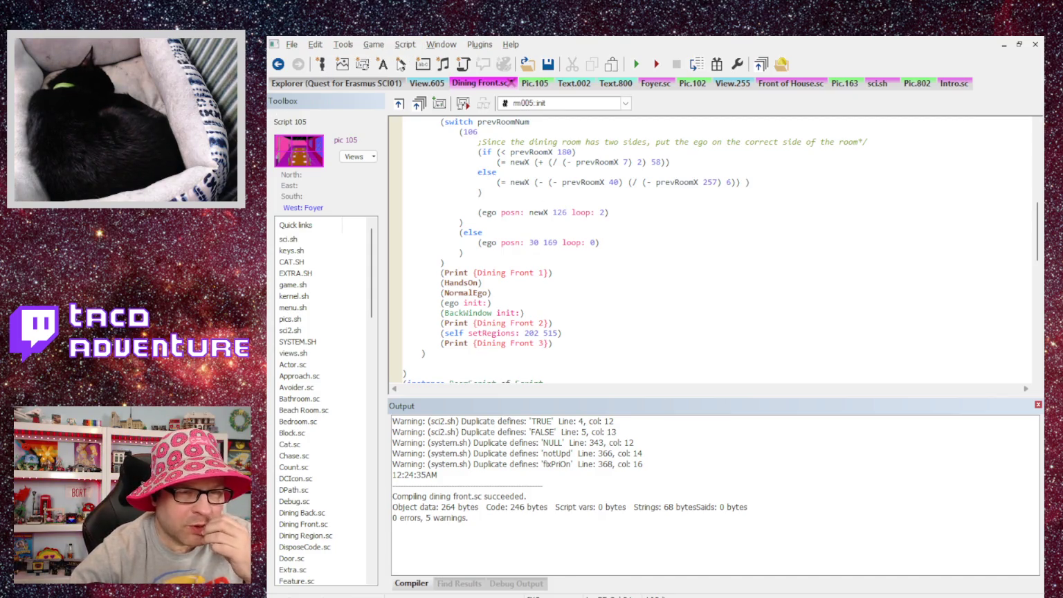
Step: Recompile and test a new quest, then after the Oops error comment out BackWindow init
key(ctrl+shift+b)
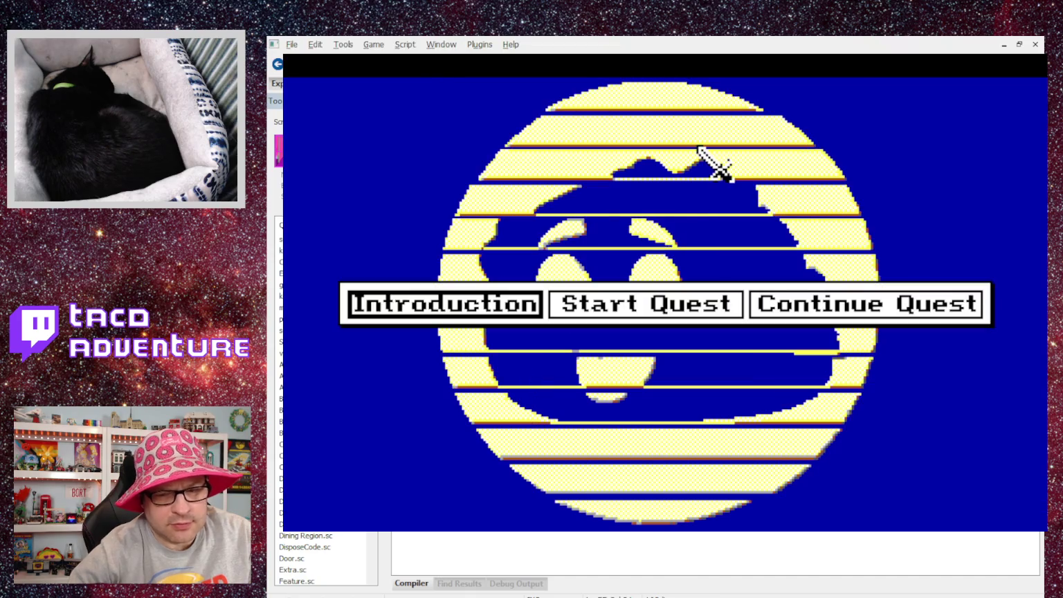
click(652, 308)
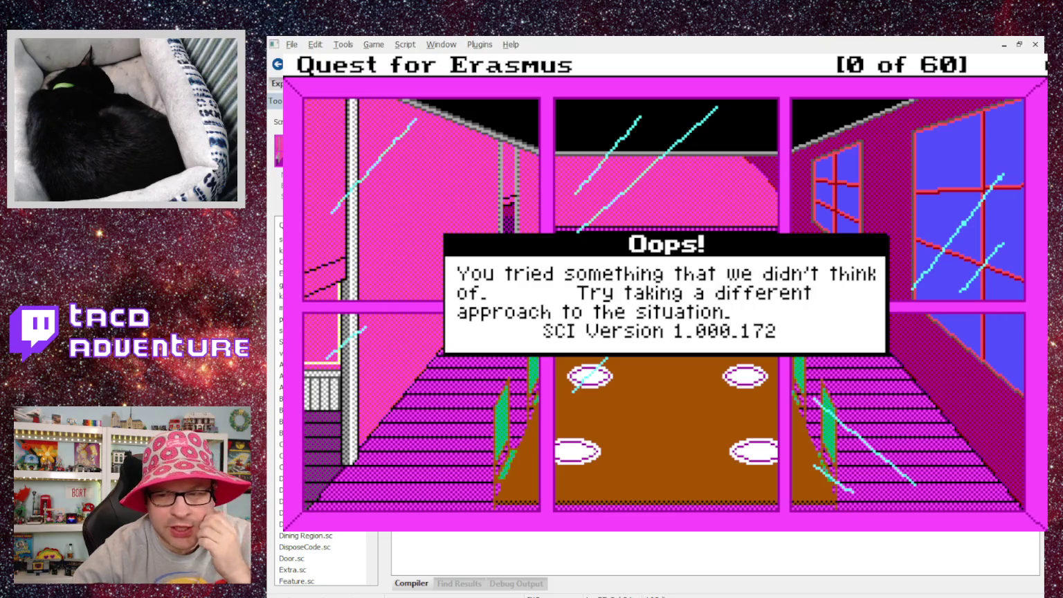
click(450, 150)
click(440, 313)
text(;(BackWindow init:)
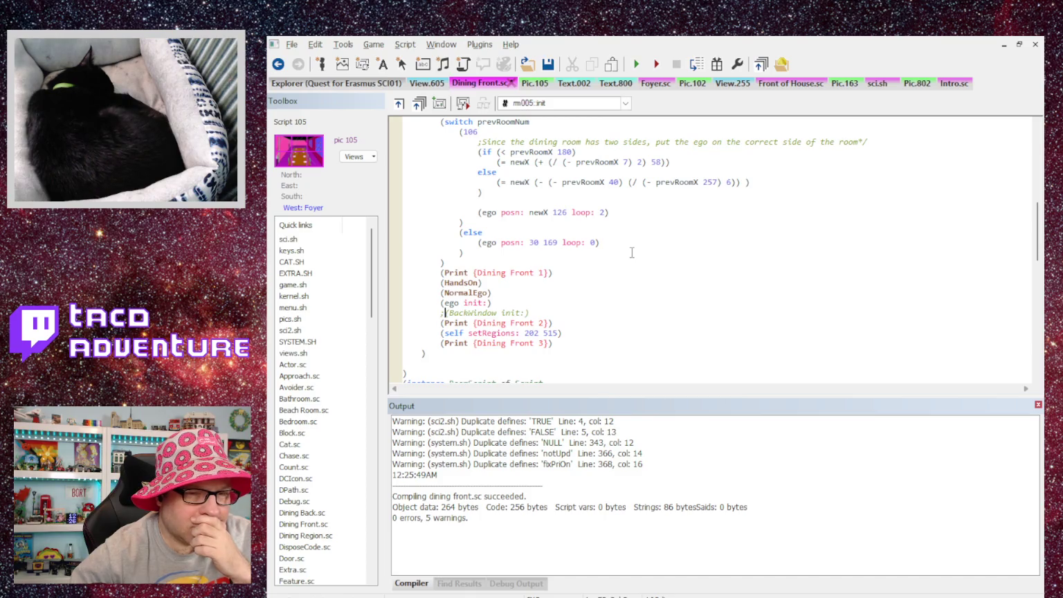
Step: Run the game with BackWindow init disabled and walk the hero into the dining room
key(BackSpace)
text(;)
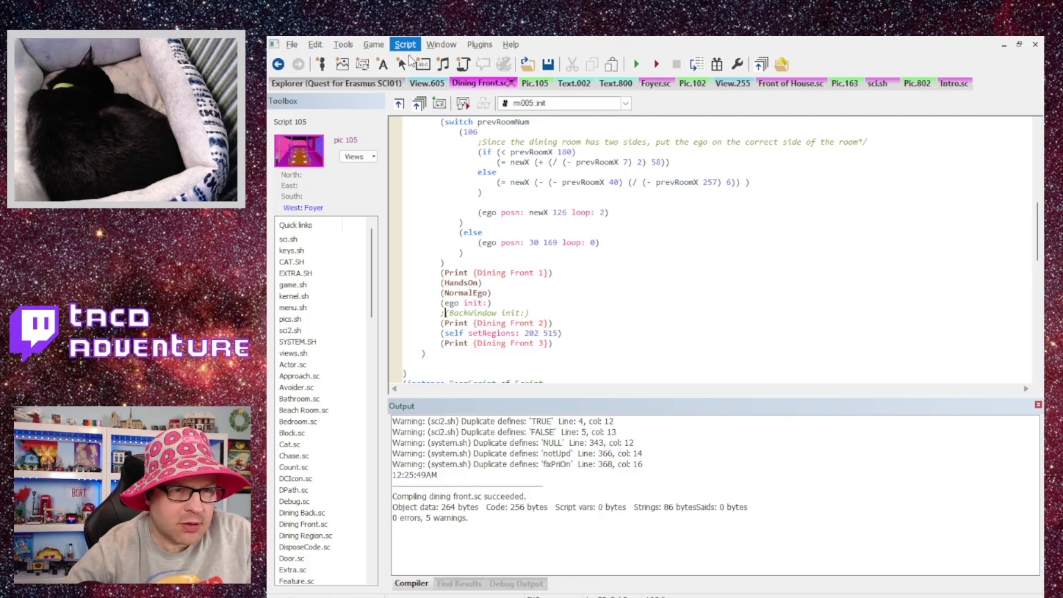
key(F5)
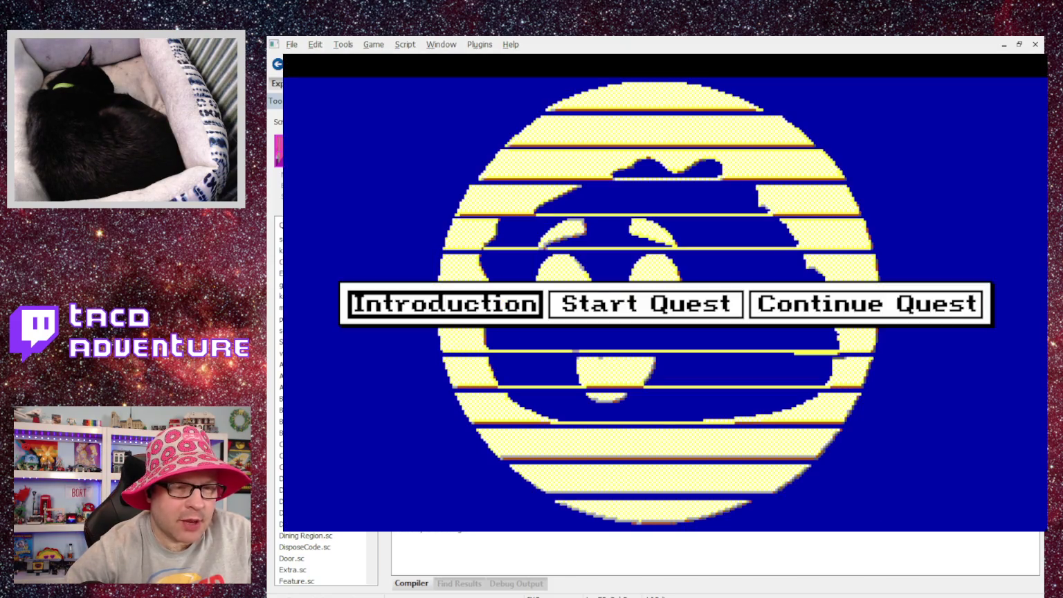
click(655, 297)
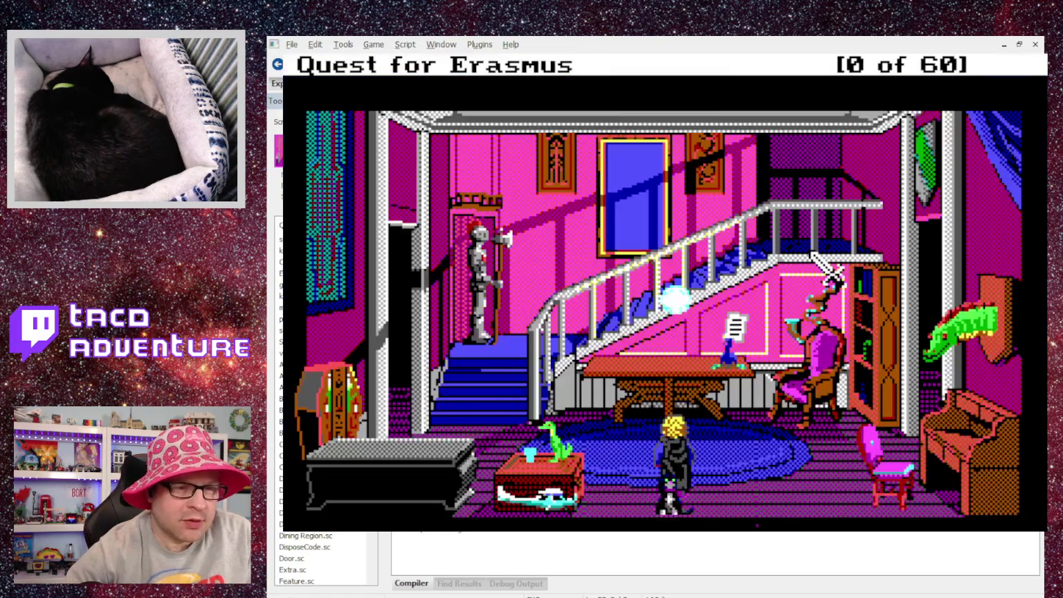
click(832, 277)
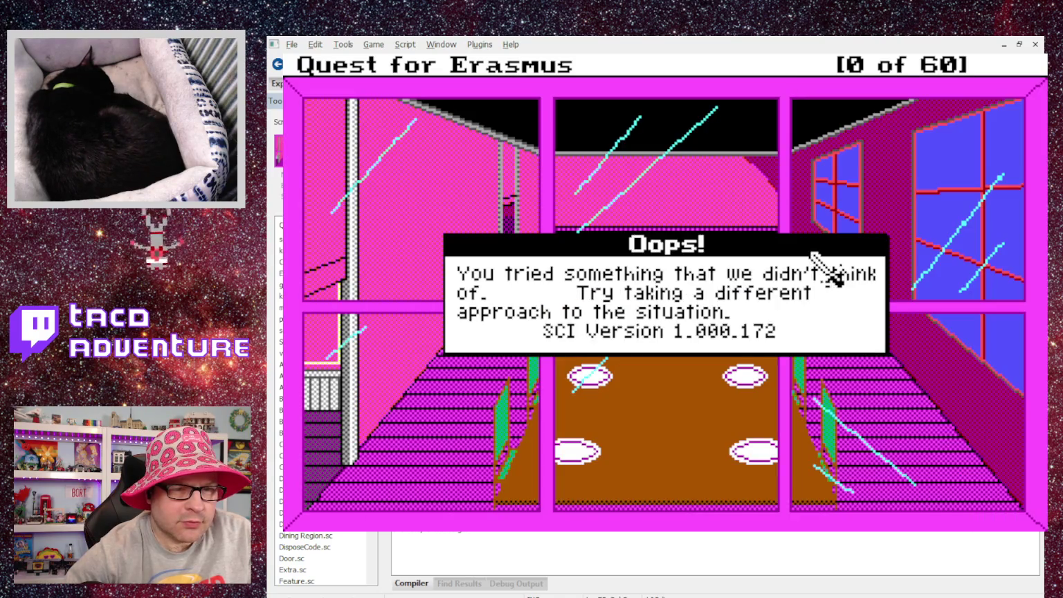
click(811, 251)
Step: Restore BackWindow init and comment out the HandsOn and NormalEgo lines with ';'
key(BackSpace)
key(Up)
key(Up)
key(Up)
text(;)
key(Down)
key(Left)
text(;)
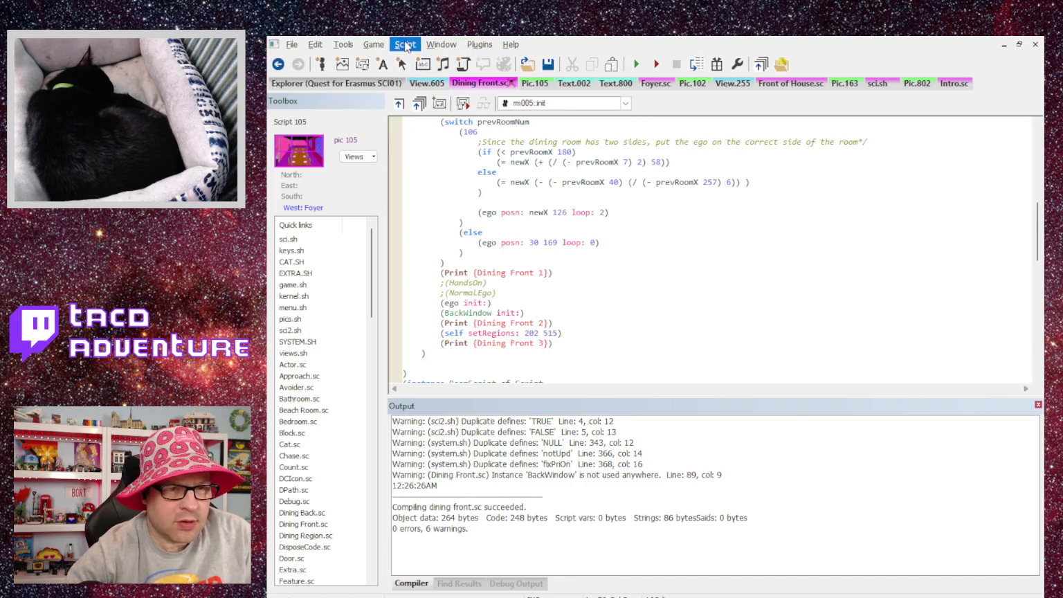
Step: Recompile Dining Front.sc (0 errors, 5 warnings) and start a new quest in the entry hall
key(ctrl+shift+b)
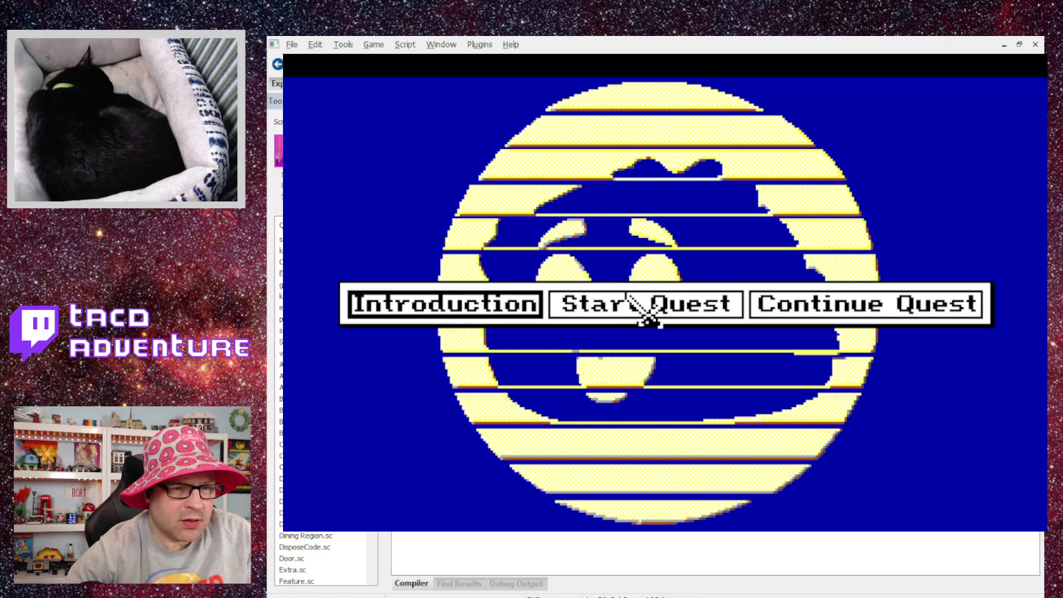
click(683, 308)
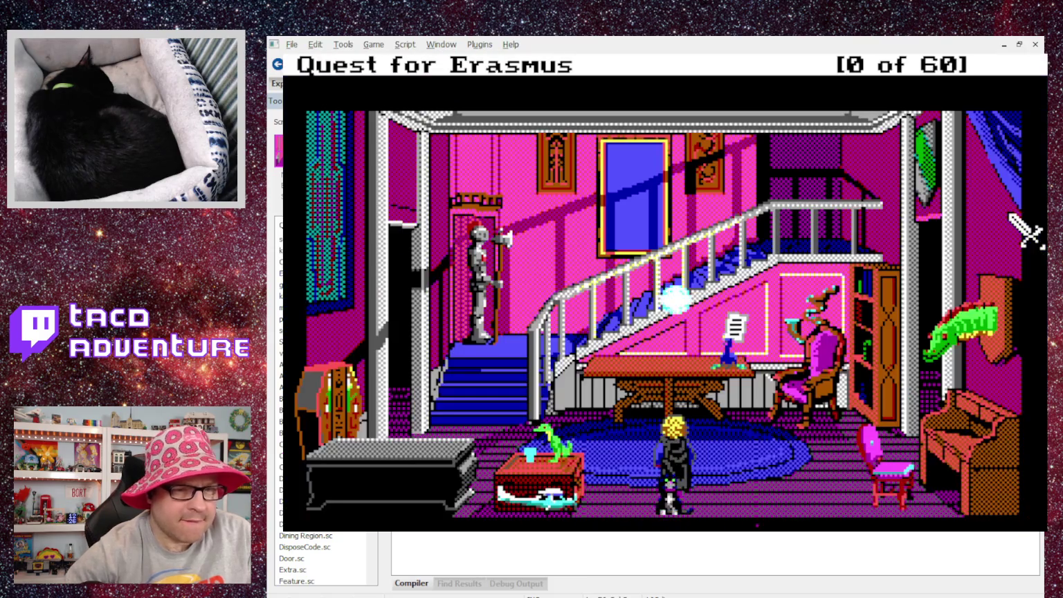
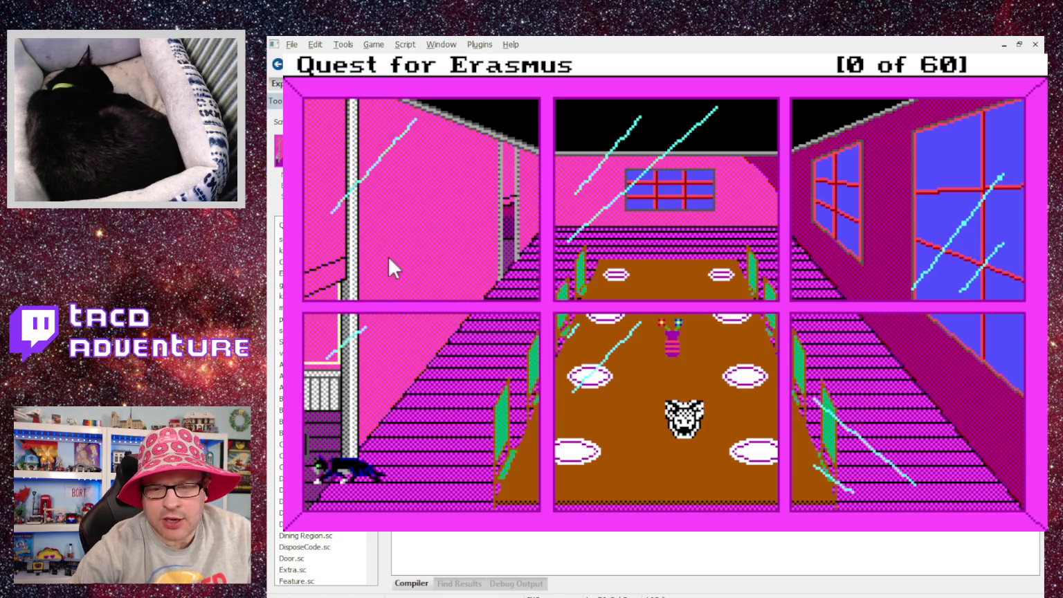
Step: Close the game, uncomment the (NormalEgo) call in Dining Front.sc and recompile it
key(alt+F4)
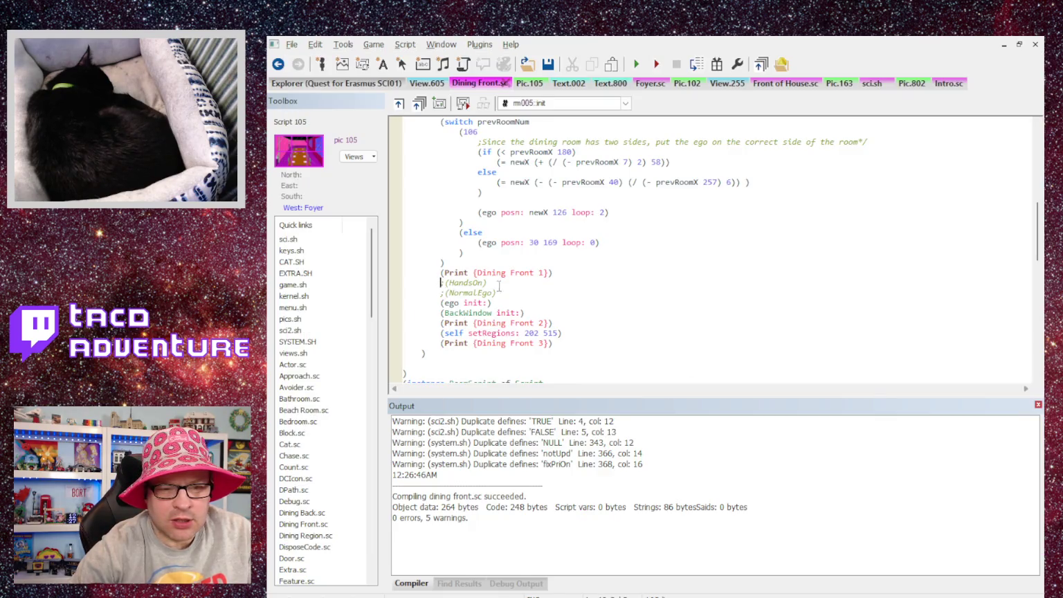
key(Down)
key(Delete)
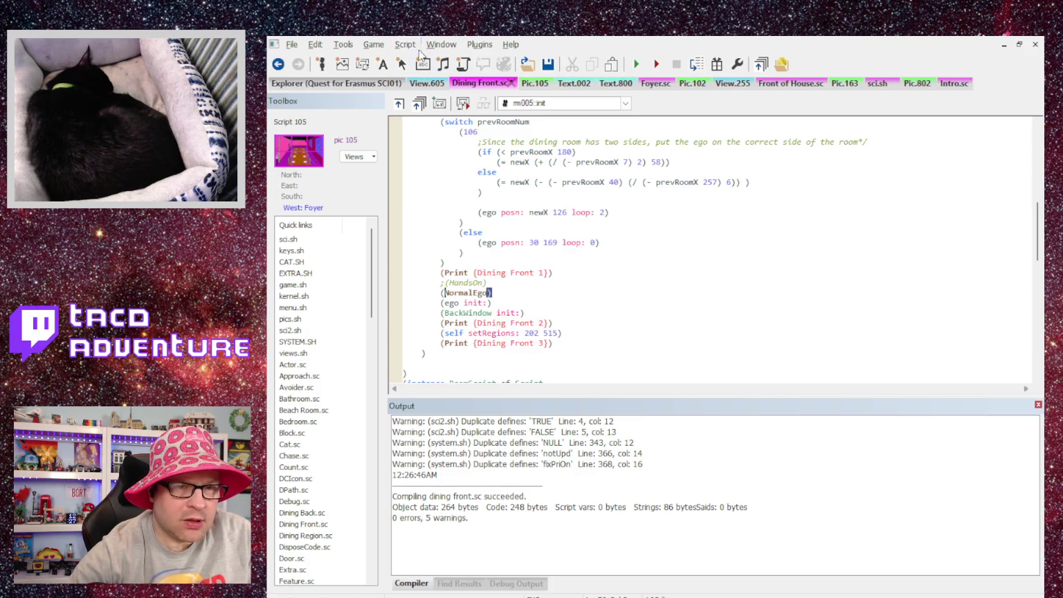
key(ctrl+shift+b)
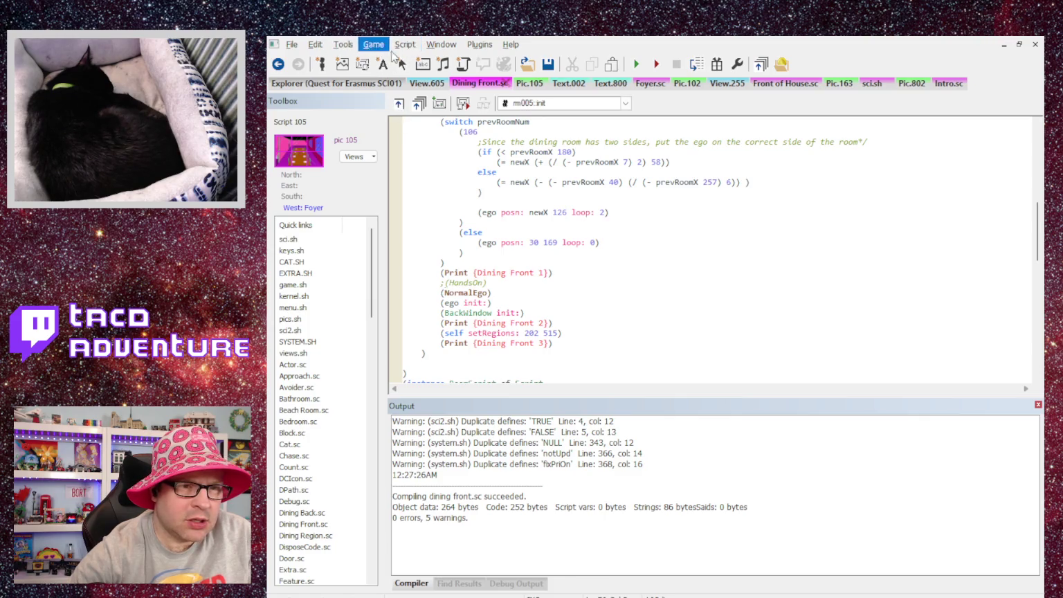
click(779, 212)
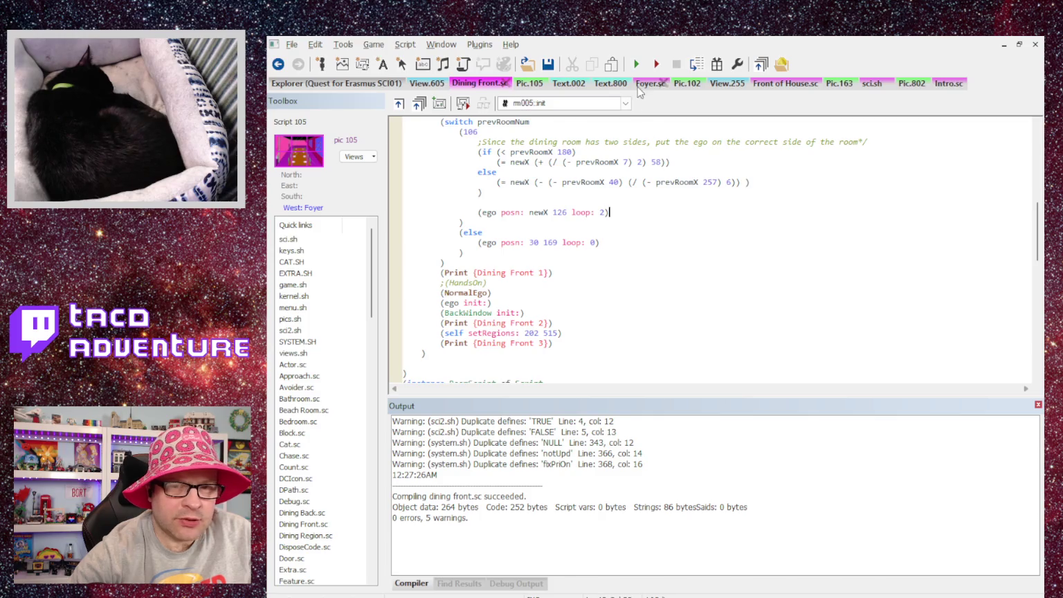
Step: Compare the Foyer.sc and Front of House.sc setups, then bring up the resource Explorer
click(642, 82)
scroll(610, 247, down, 5)
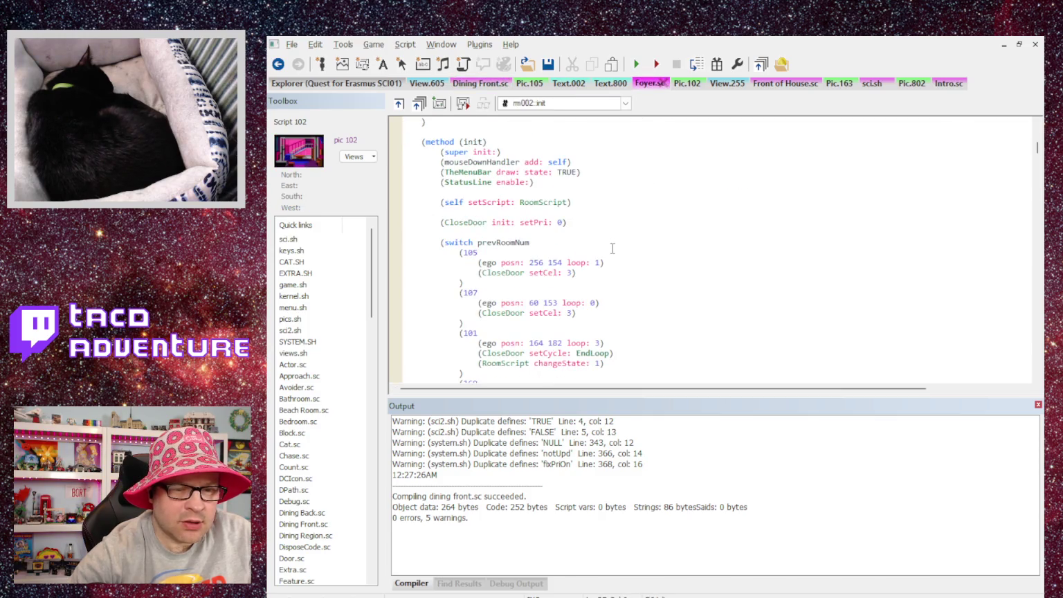
scroll(610, 247, down, 6)
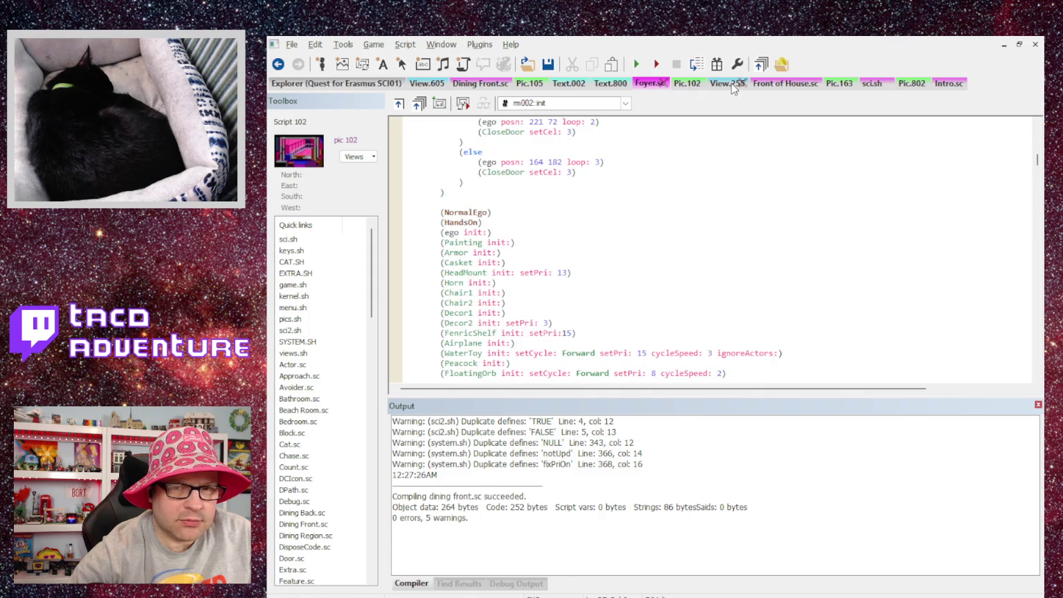
click(794, 83)
scroll(686, 191, down, 3)
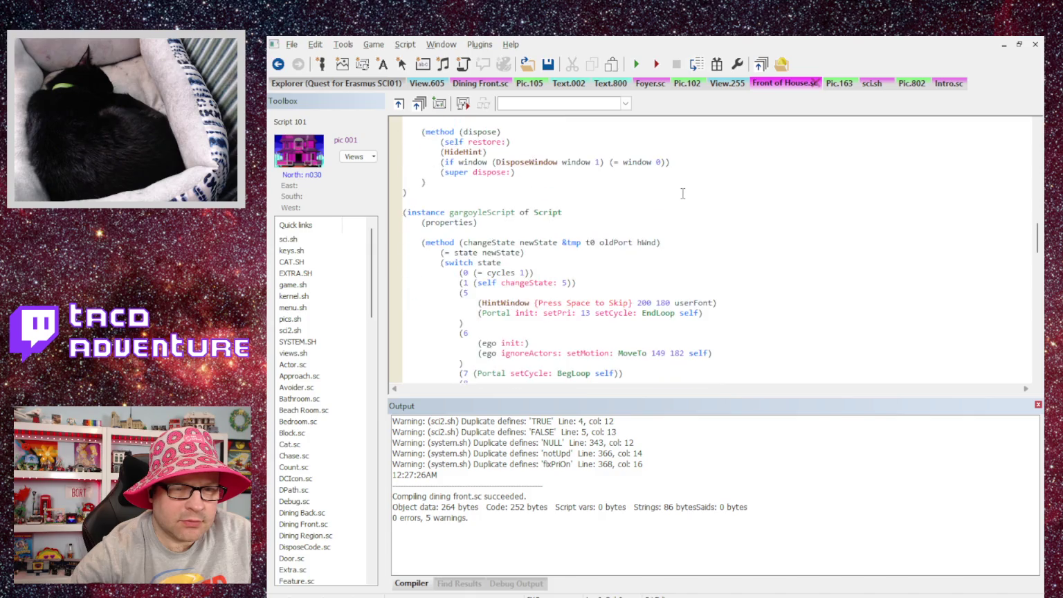
scroll(685, 192, up, 4)
click(372, 83)
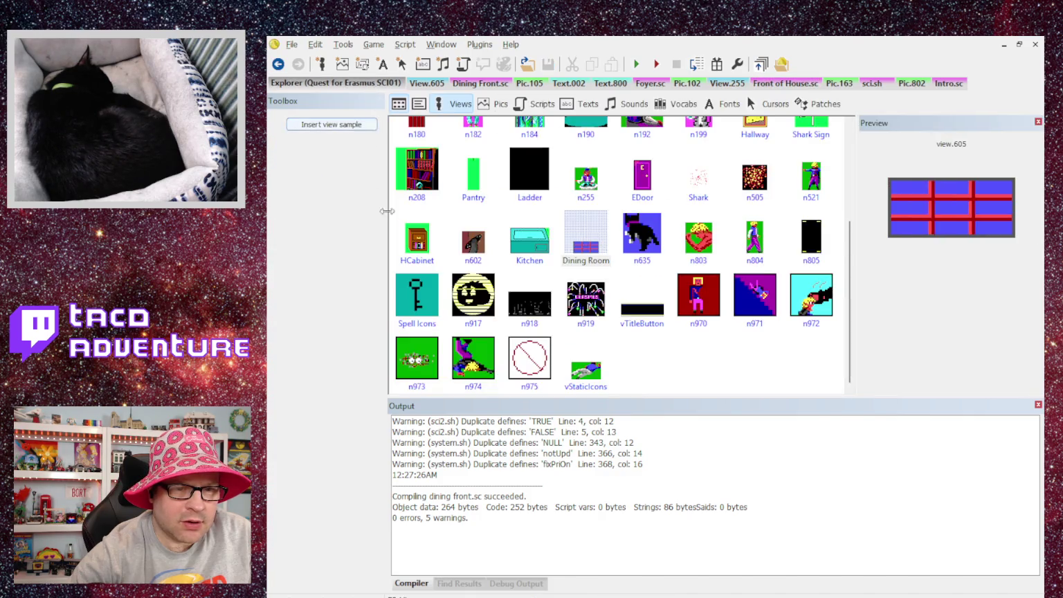
Step: Find picture n107 in the Explorer's Pics list and open it
click(484, 104)
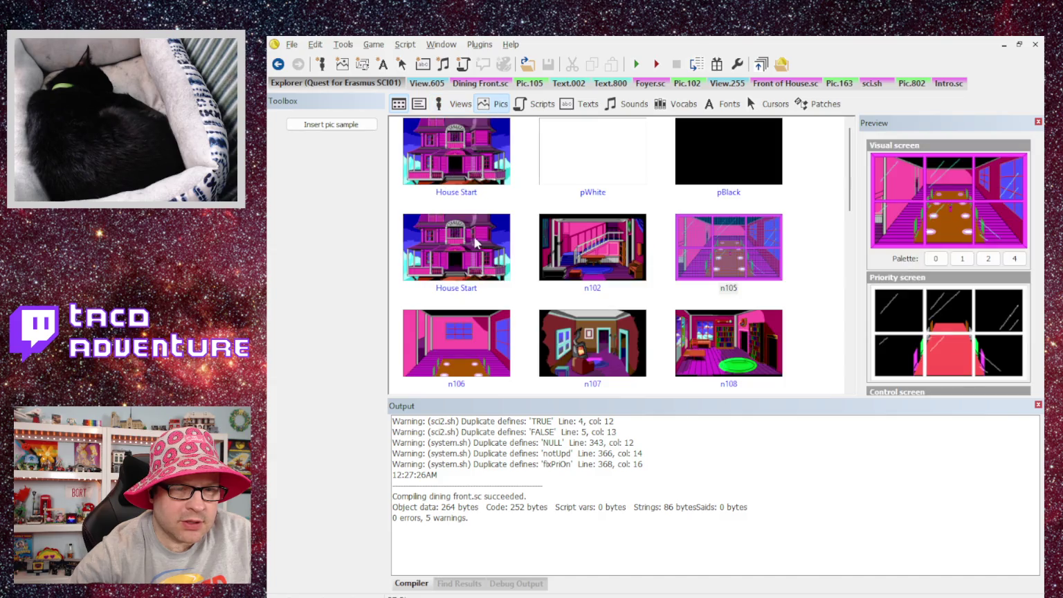
scroll(476, 244, down, 5)
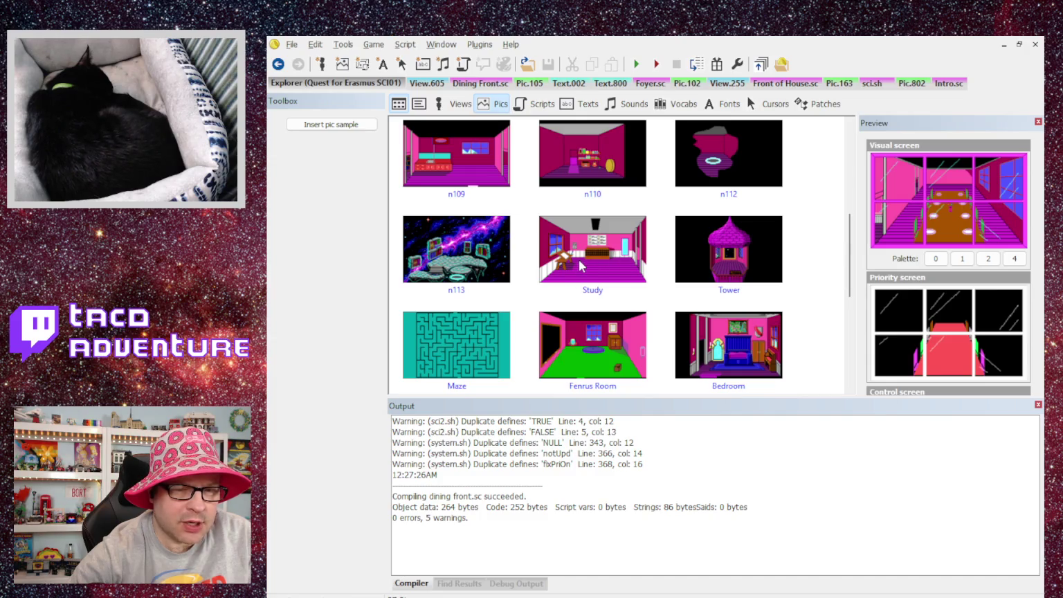
scroll(515, 276, up, 5)
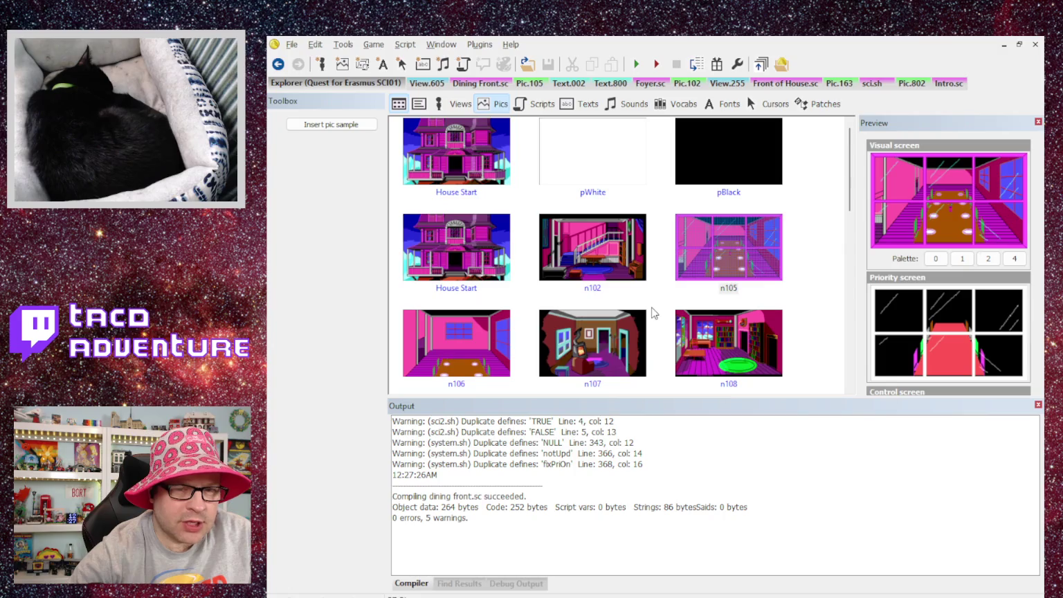
scroll(704, 283, down, 5)
scroll(617, 171, down, 3)
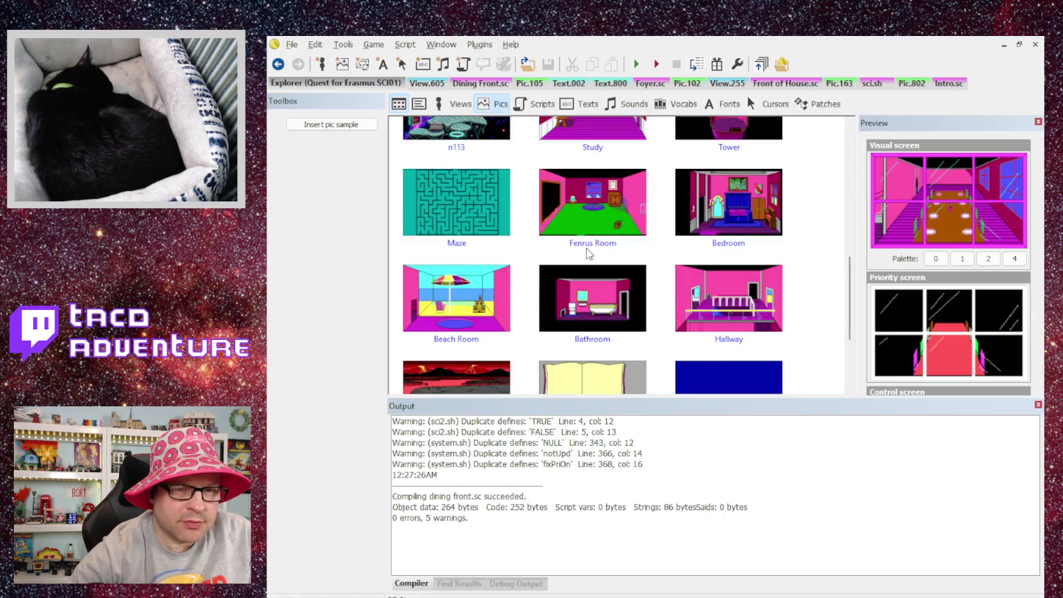
scroll(594, 256, up, 6)
double_click(575, 216)
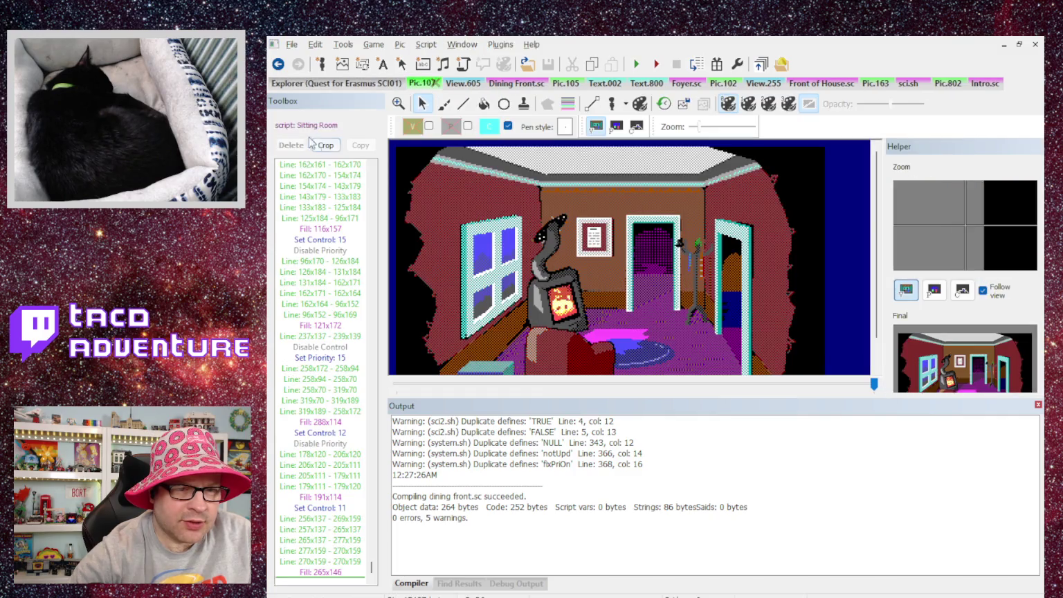
Step: Open room 107's Sitting Room.sc and place the caret after the init switch block
click(305, 125)
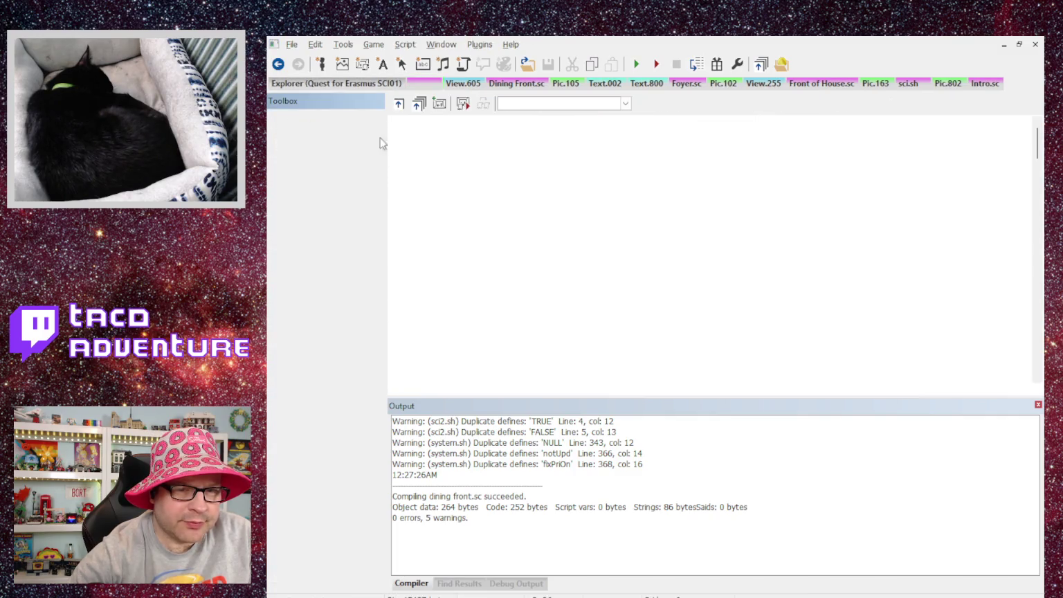
scroll(572, 213, down, 15)
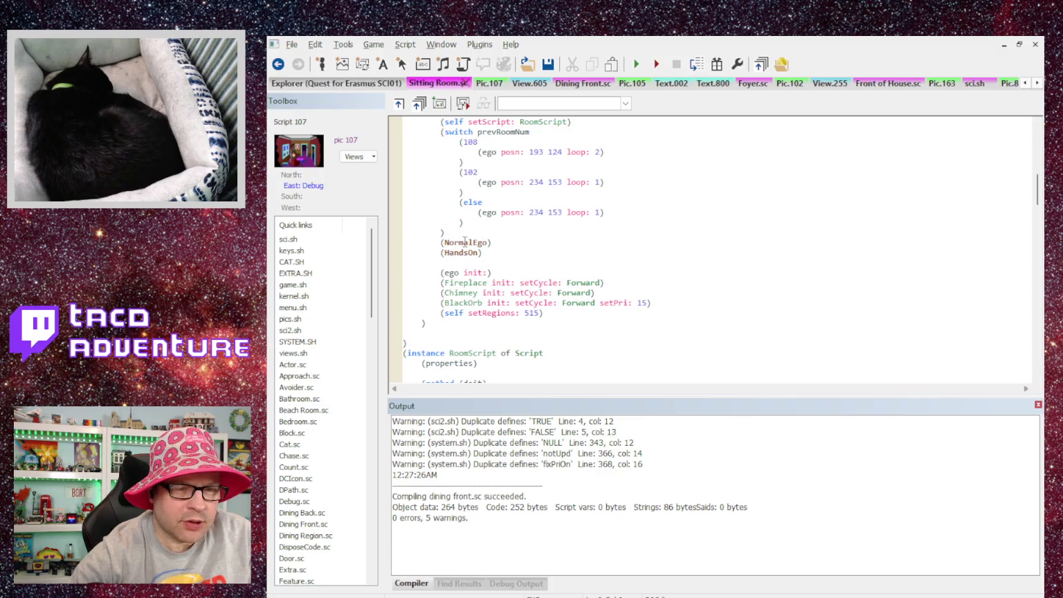
click(474, 233)
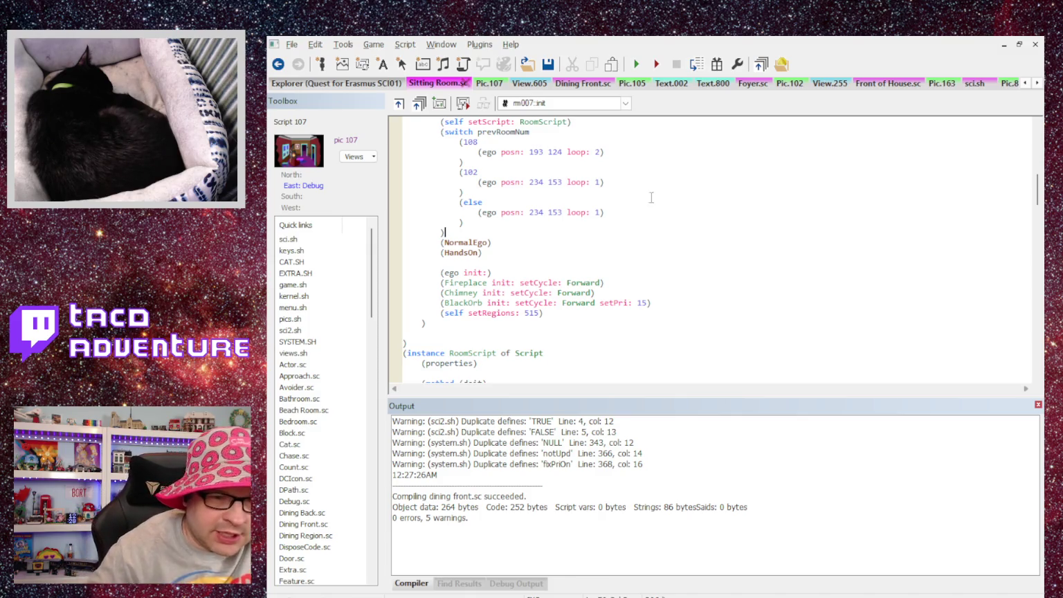
Step: Add a blank line in Sitting Room.sc, then recompile Dining Front.sc and launch the game
key(Return)
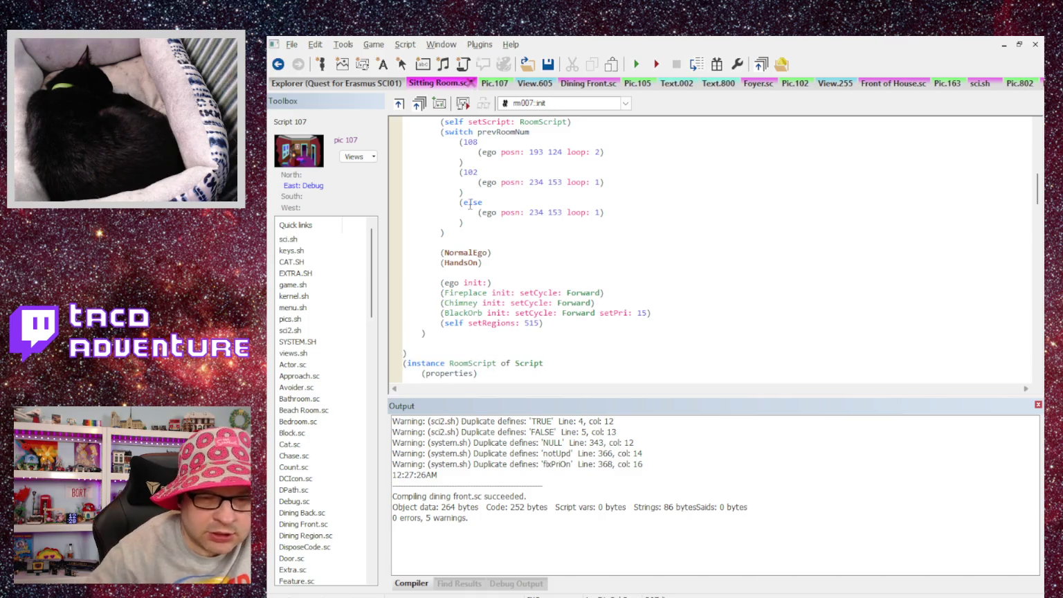
key(ctrl+Tab)
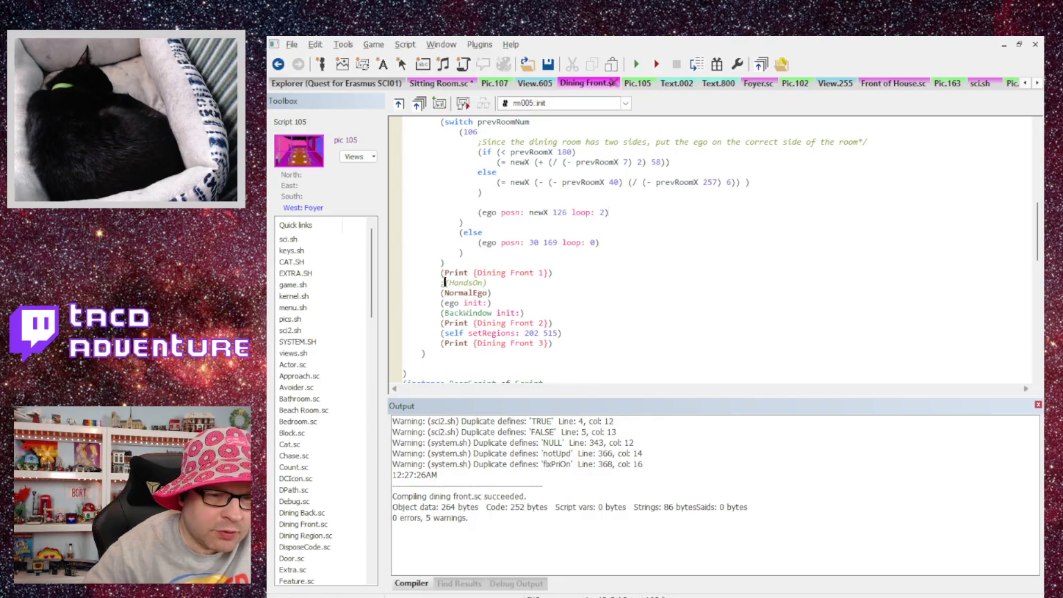
key(ctrl+shift+b)
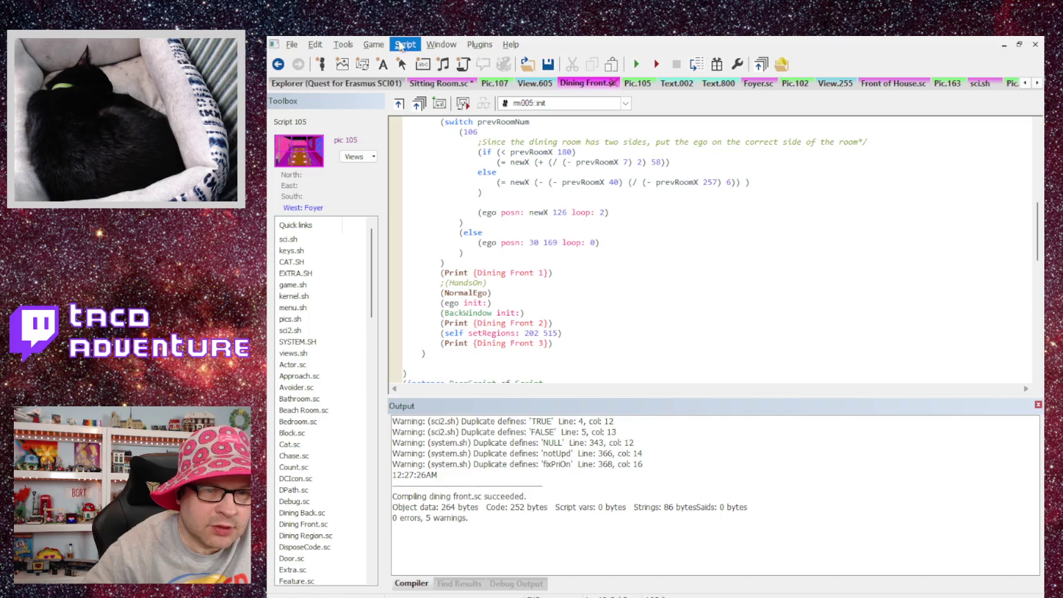
key(F5)
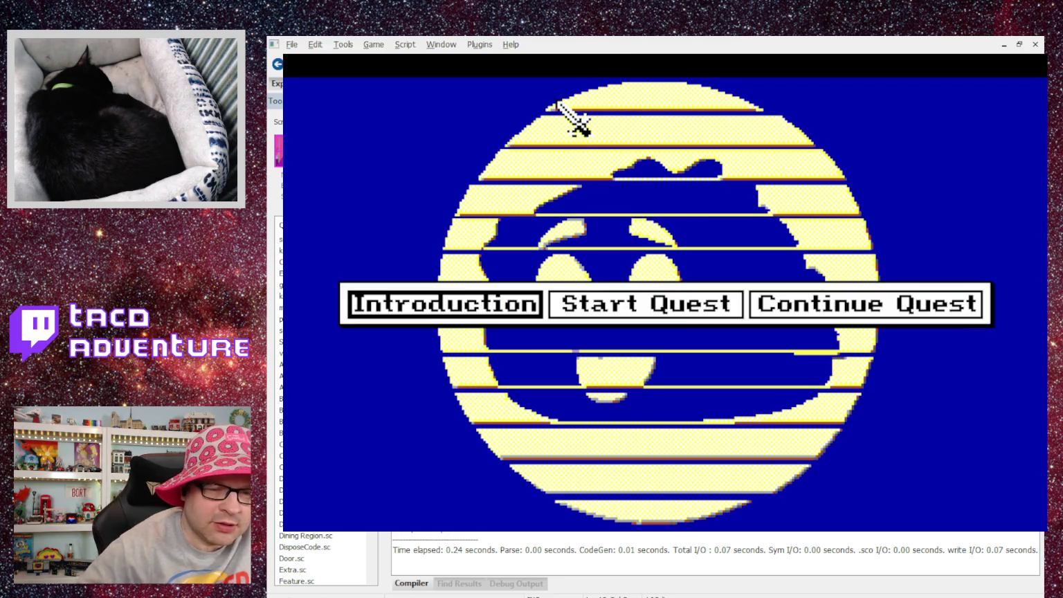
Step: Play into the dining room until it crashes, close the game, and re-comment (NormalEgo) with ';'
click(676, 302)
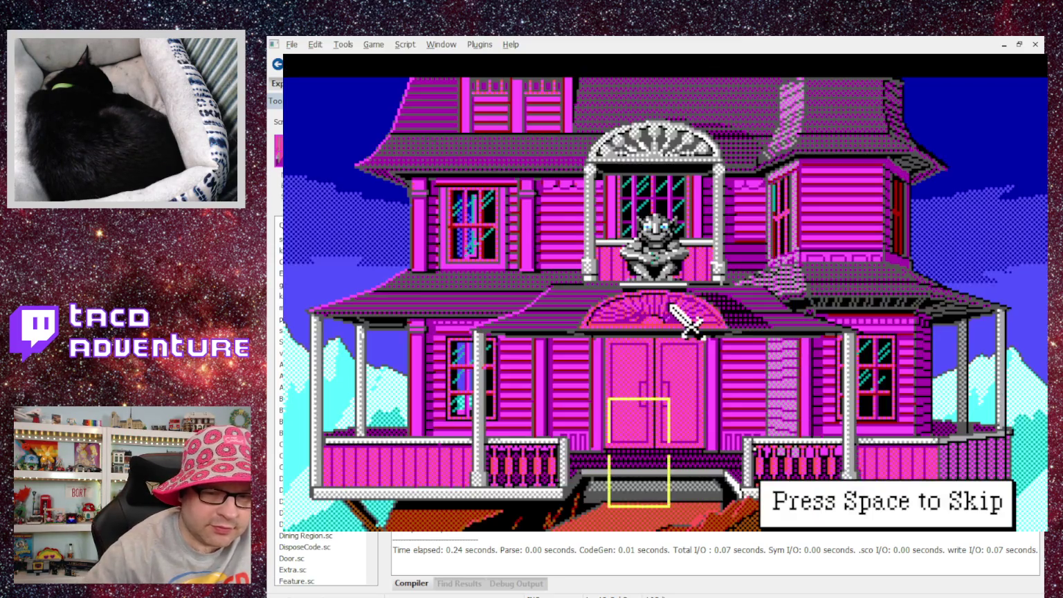
click(684, 313)
click(677, 278)
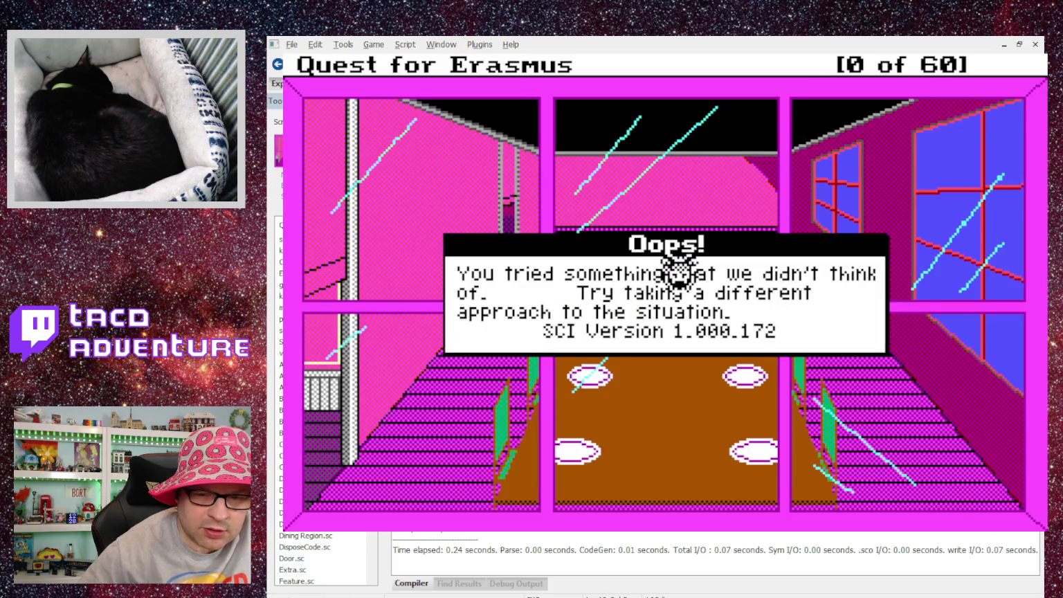
key(Return)
text(;(NormalEgo)
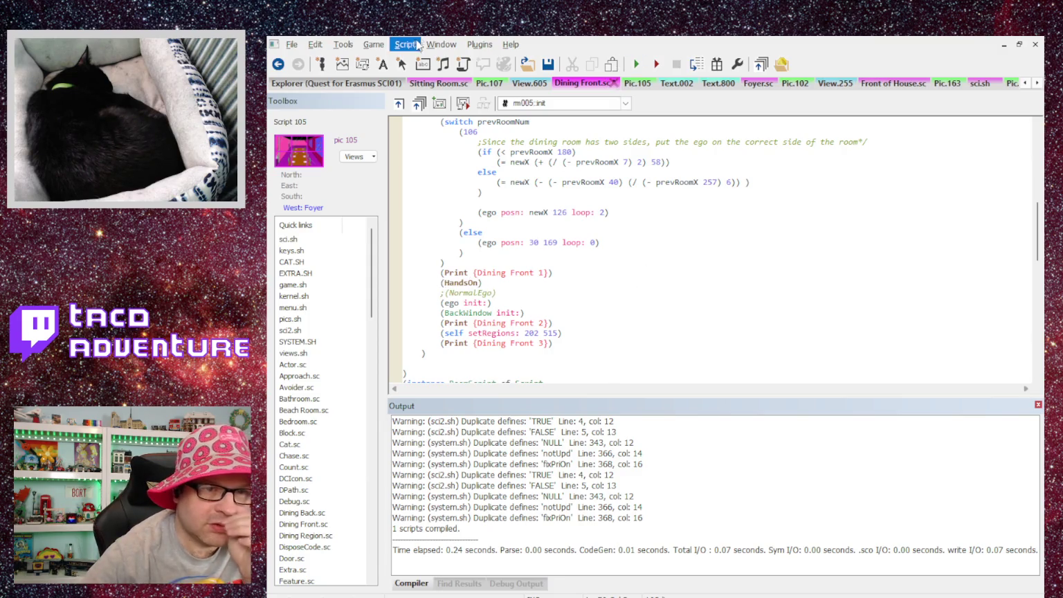
Step: Relaunch the game, start a new quest, and skip the intro and door message
key(F5)
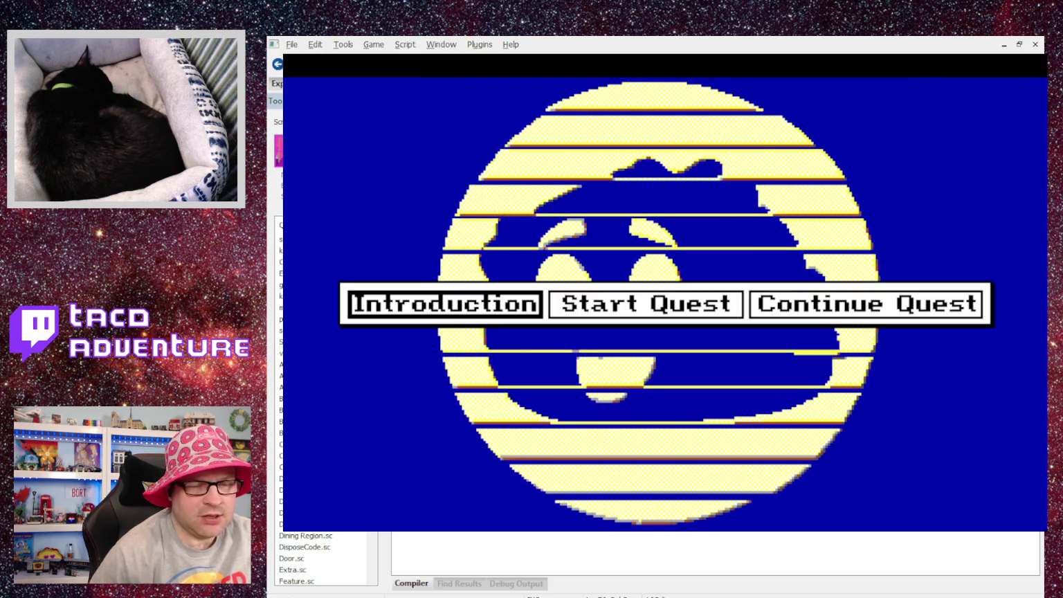
click(636, 304)
key(space)
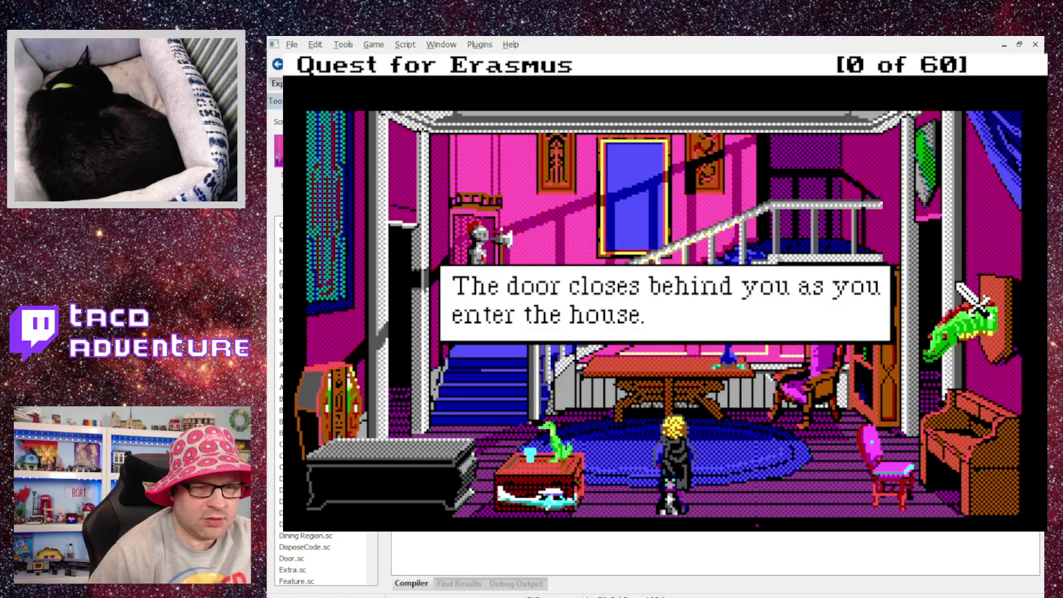
key(Return)
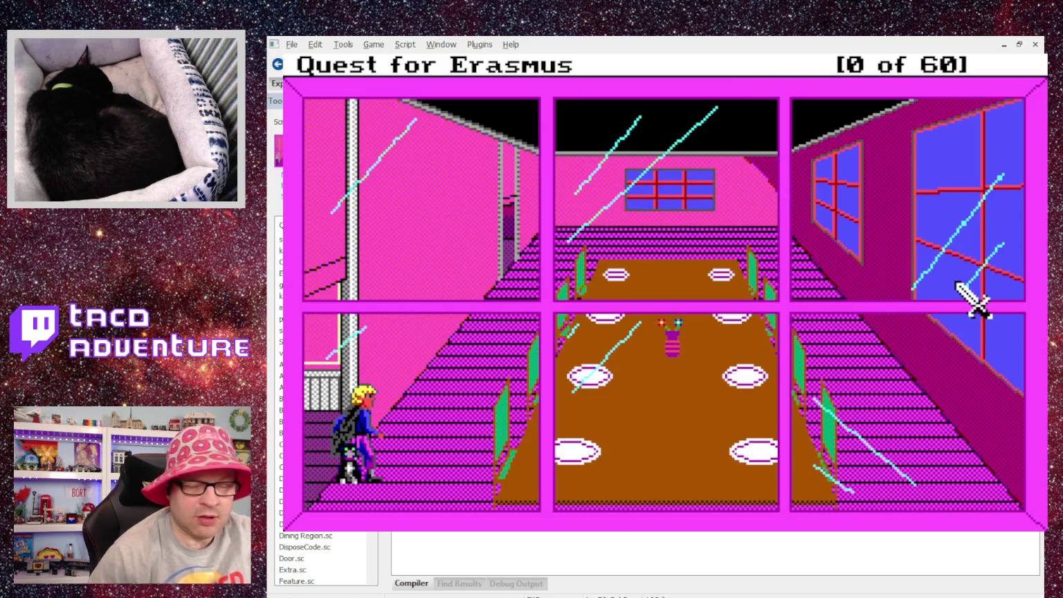
Step: Walk the hero through the hall into the dining room, quit, and select NormalEgo
key(Left)
key(Right)
key(Left)
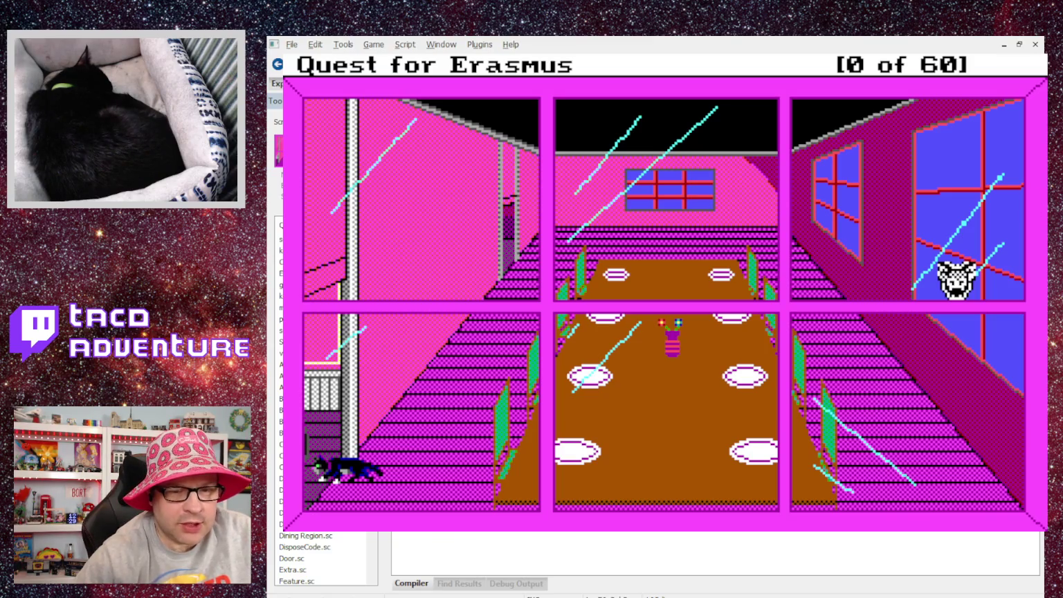
key(alt+F4)
double_click(459, 293)
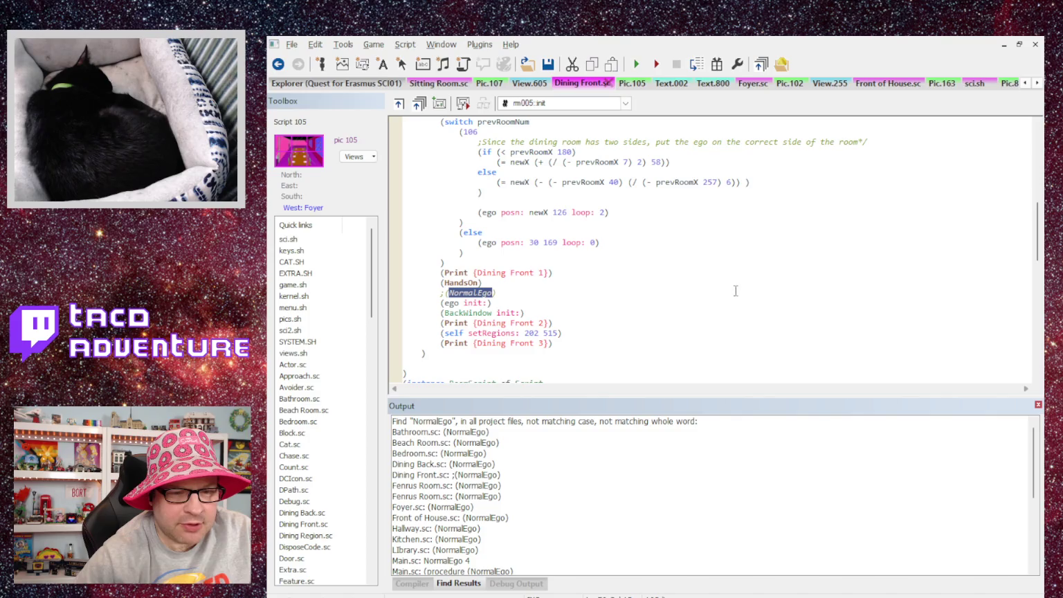
Step: Open the 'Main.sc: (procedure (NormalEgo)' search result and scroll to the procedure body
scroll(471, 456, down, 5)
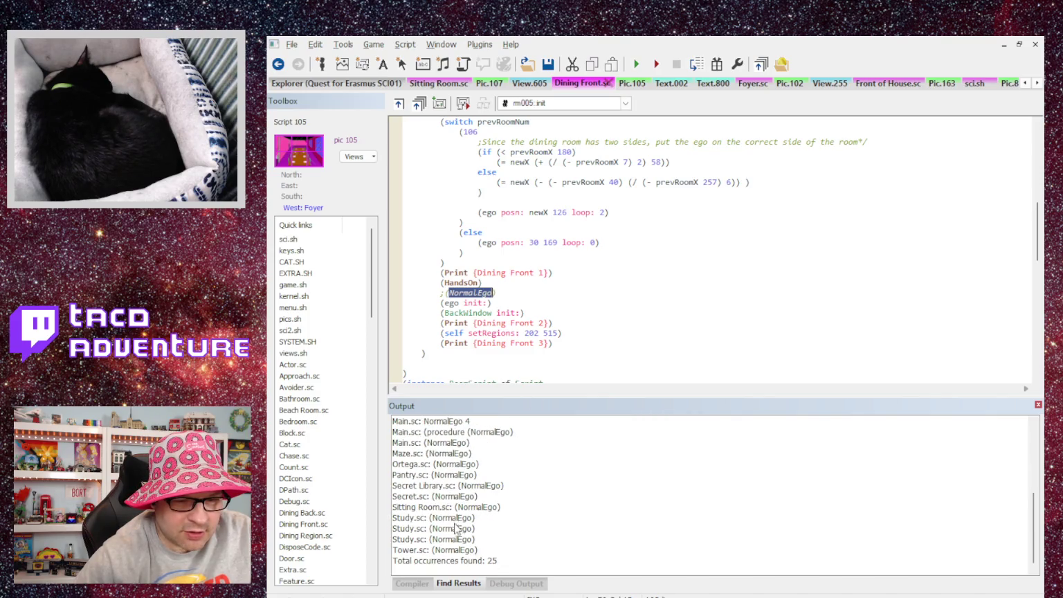
scroll(455, 535, up, 5)
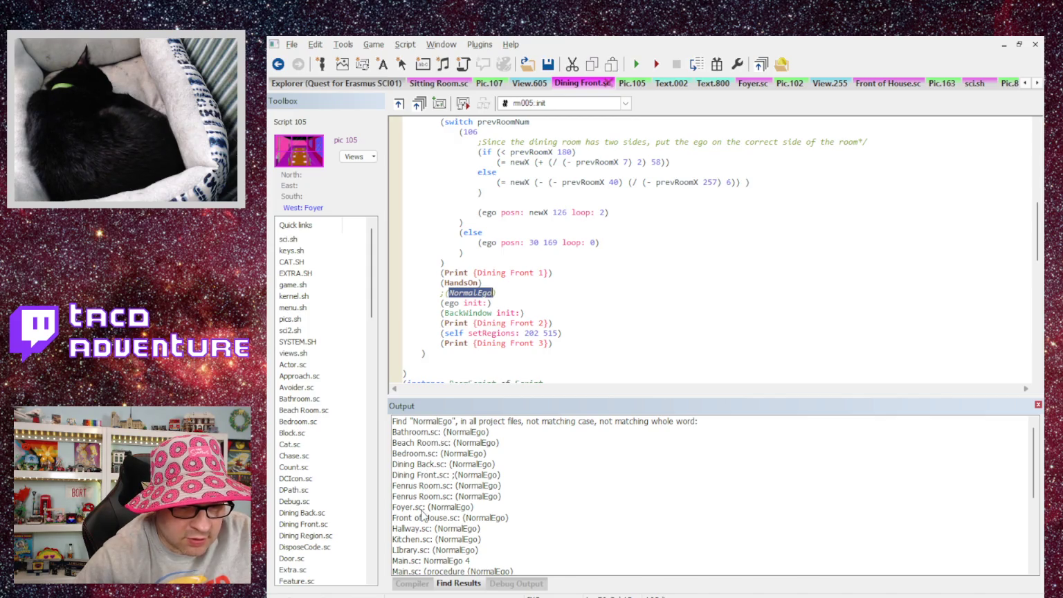
double_click(438, 571)
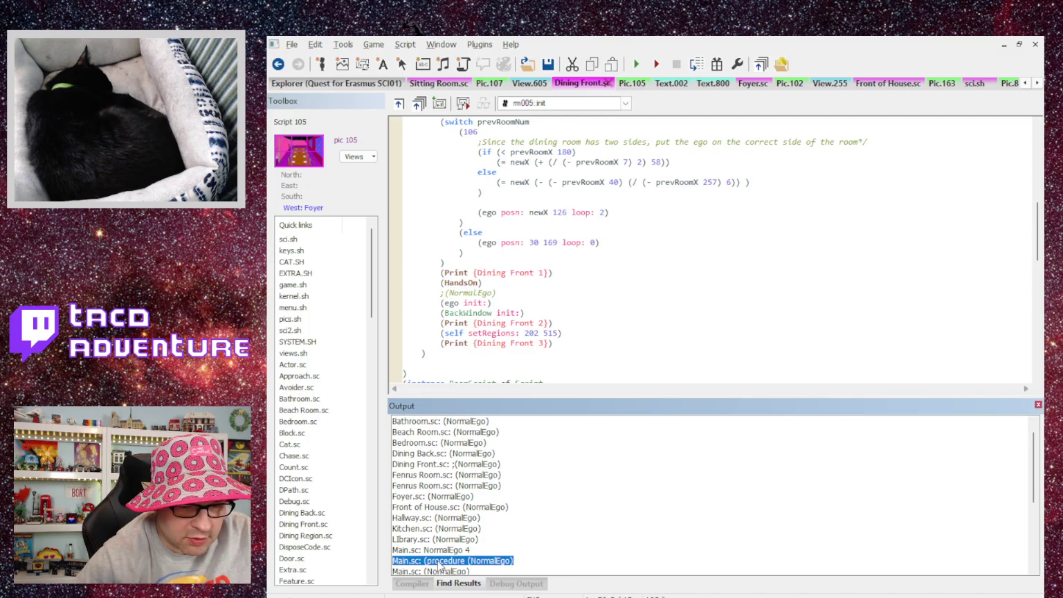
scroll(470, 337, down, 8)
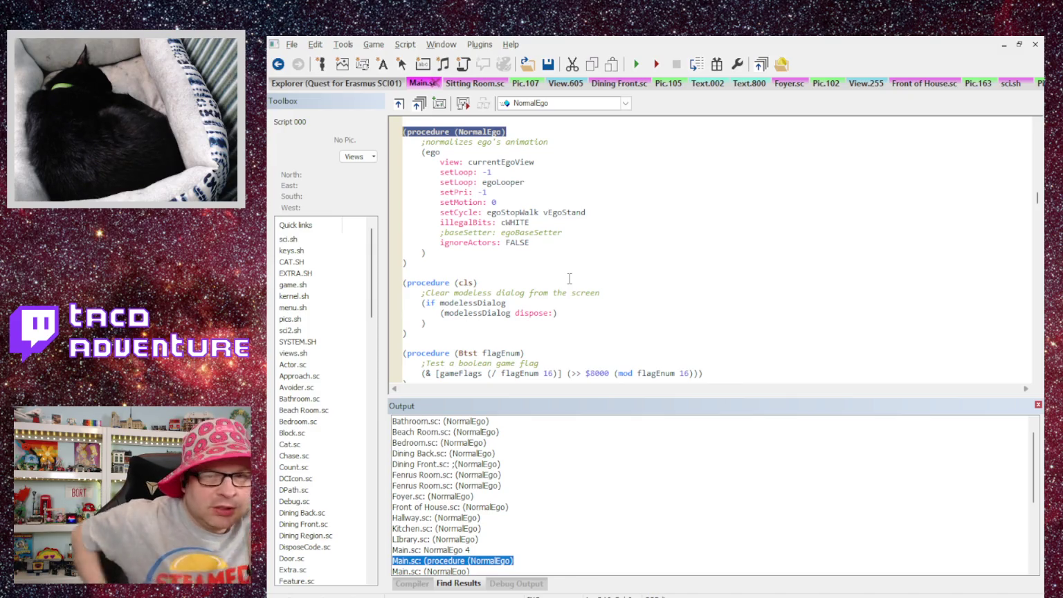
Step: Comment out the (NormalEgo) call in Foyer.sc and compile the script
click(789, 83)
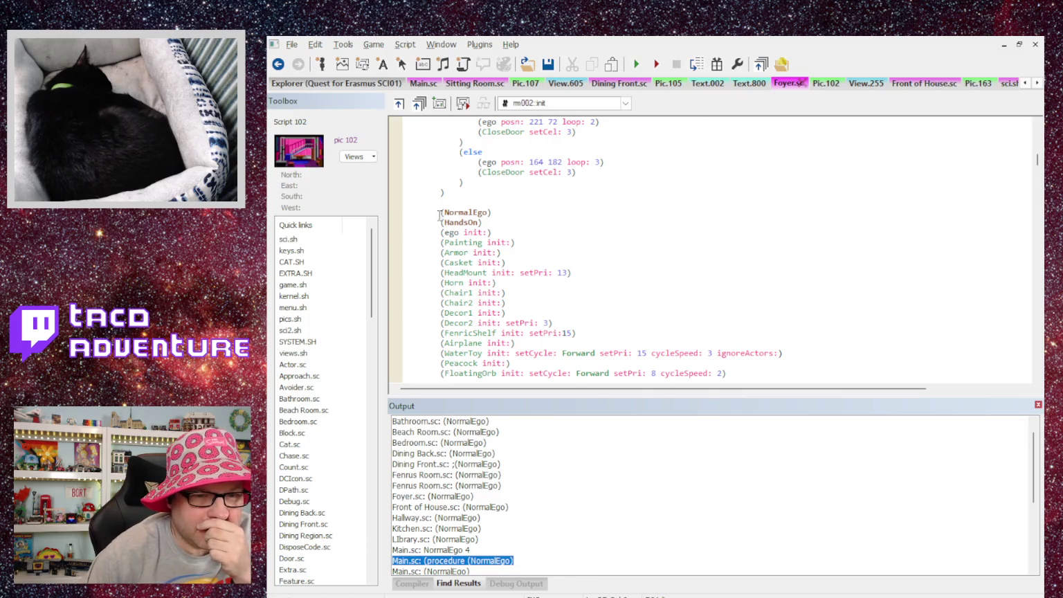
text(;)
click(420, 65)
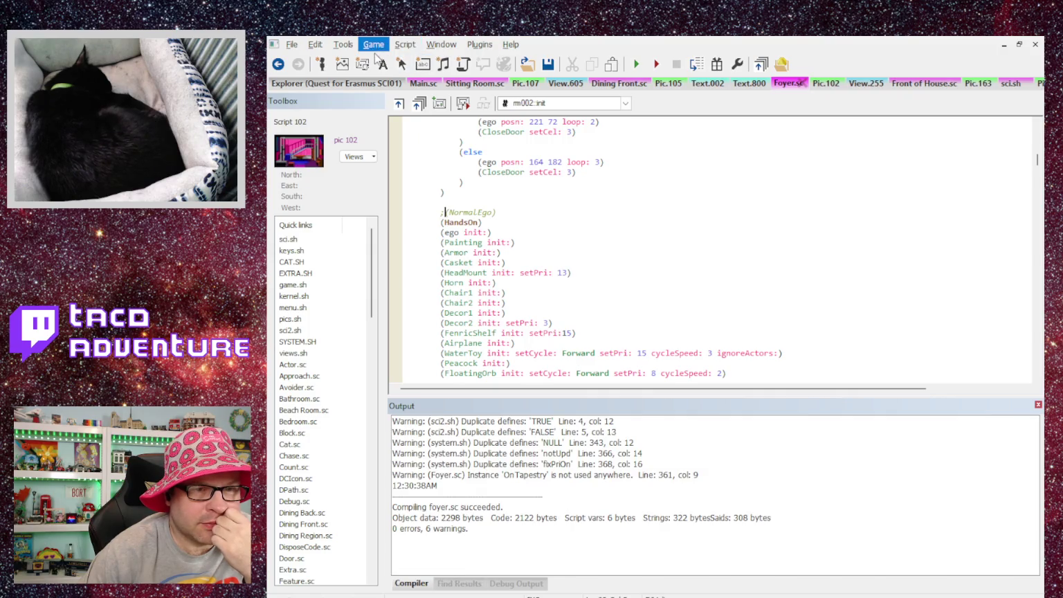
Step: Run the game, start a quest into the foyer, then close the game
key(F5)
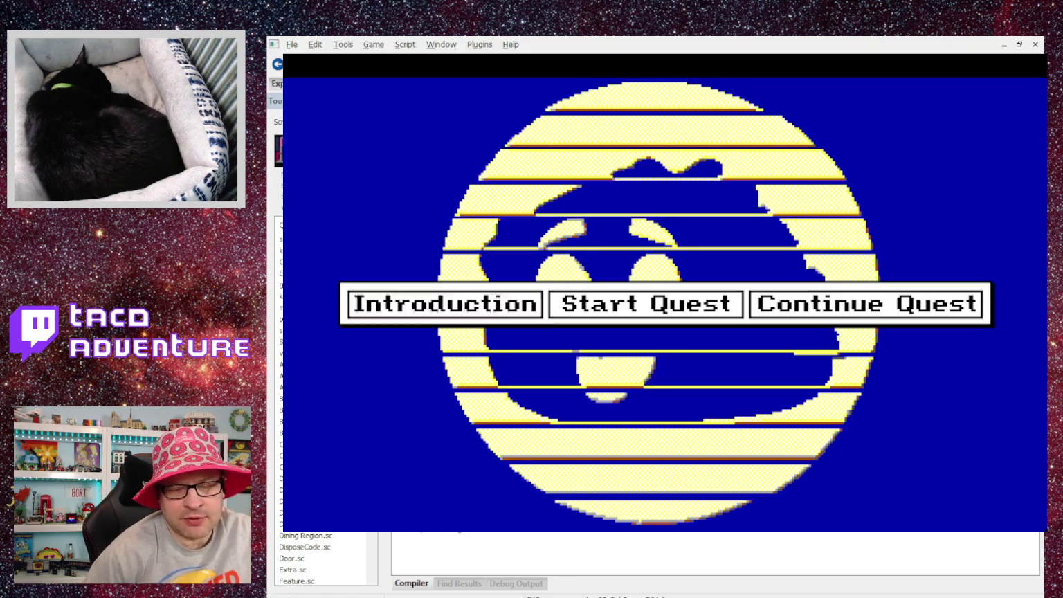
click(650, 316)
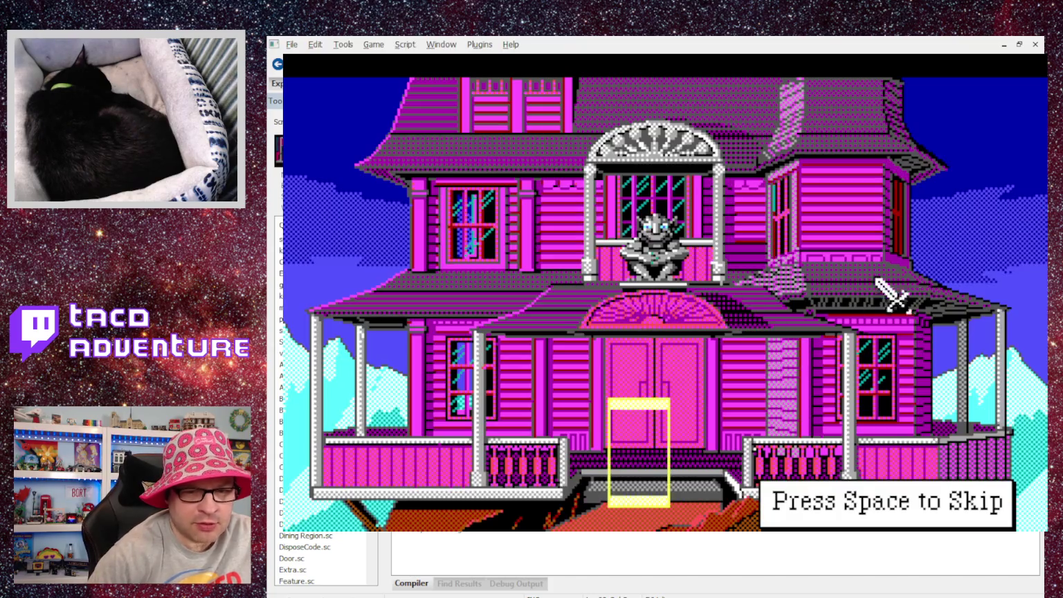
key(space)
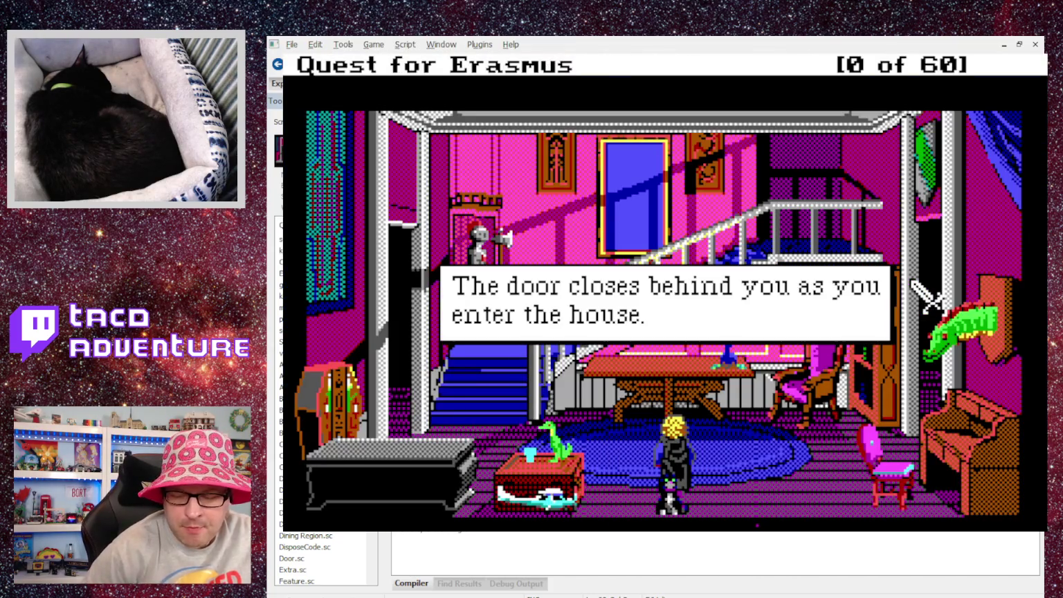
key(Return)
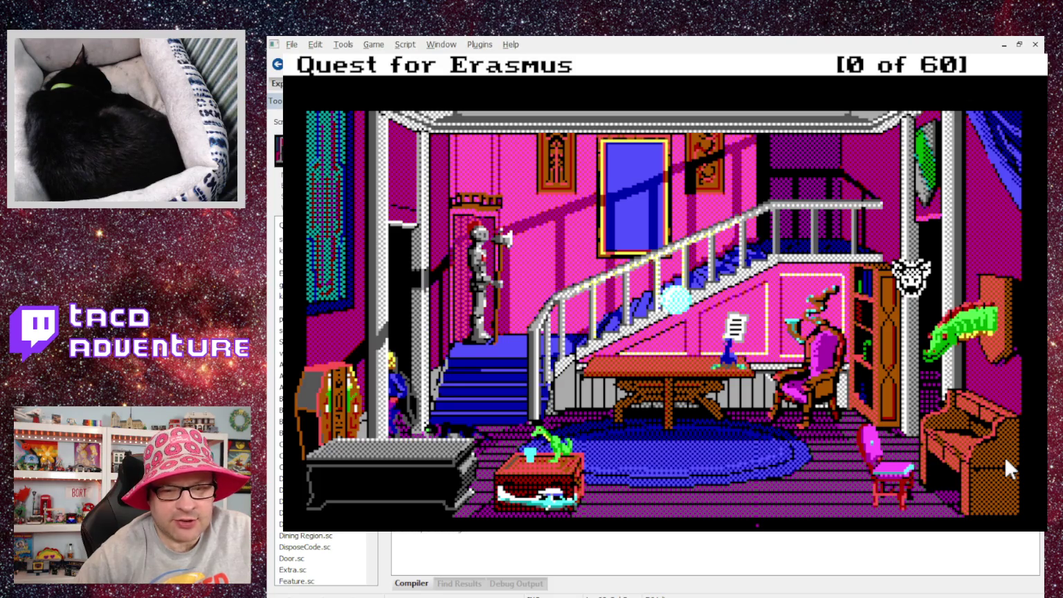
key(alt+F4)
scroll(553, 268, up, 1)
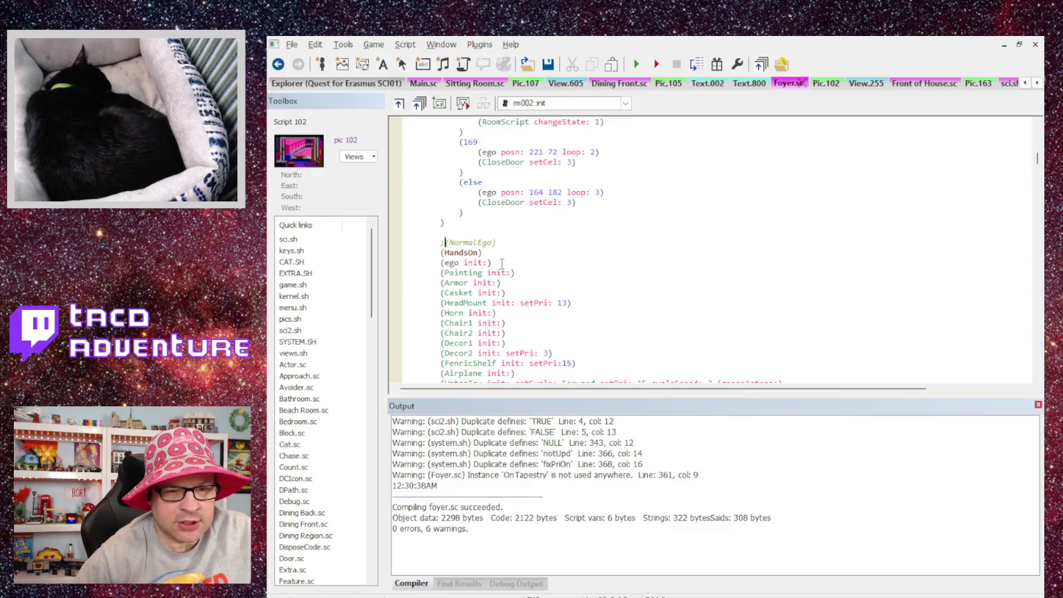
Step: Delete the commented ;(NormalEgo) line and the leftover blank line in Foyer.sc
mouse_move(501, 244)
mouse_down()
mouse_move(429, 250)
mouse_move(396, 241)
mouse_up()
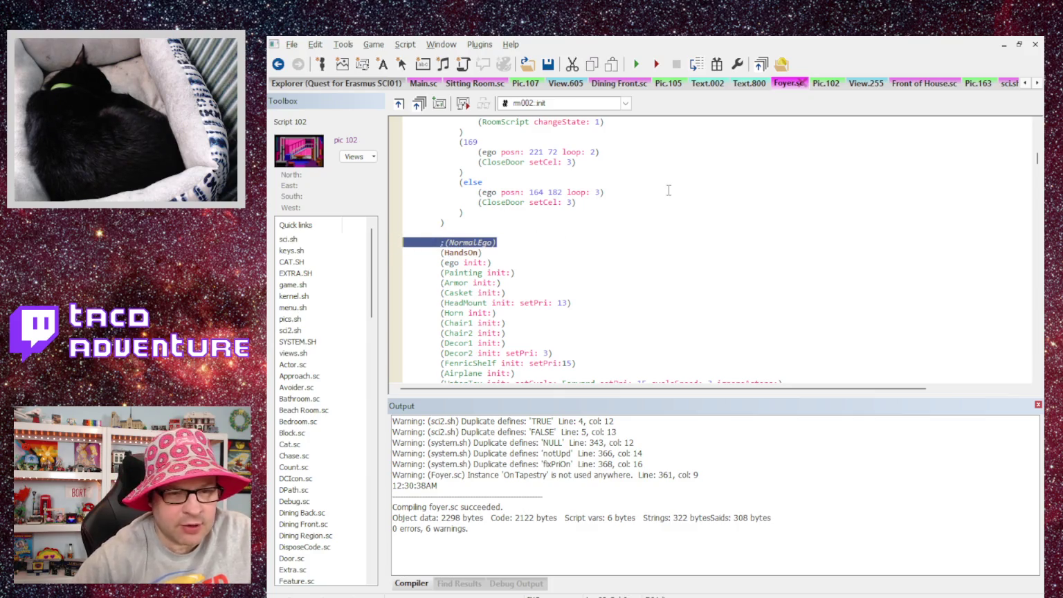
key(Delete)
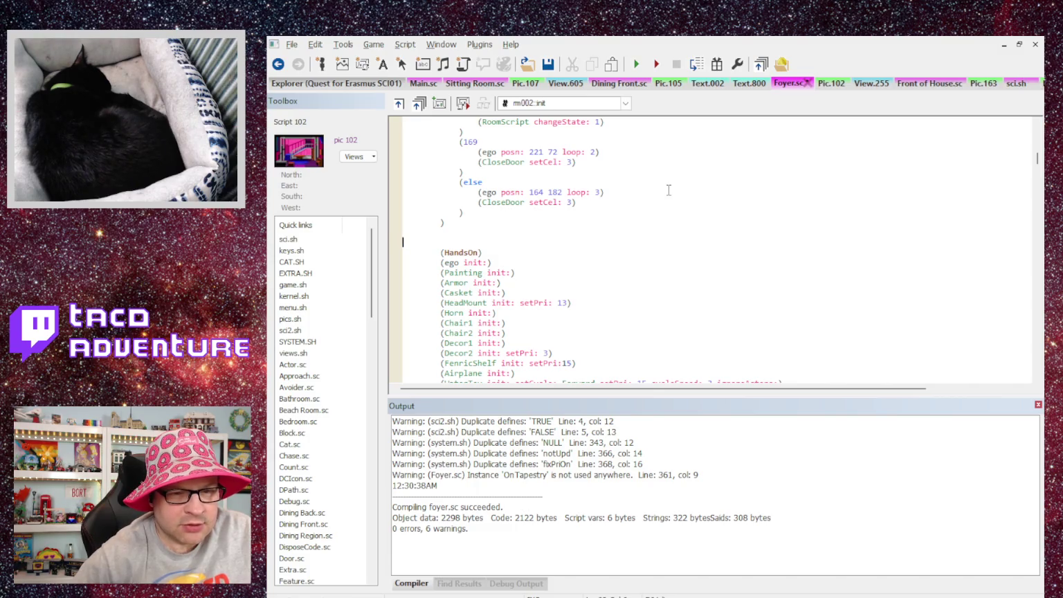
key(Delete)
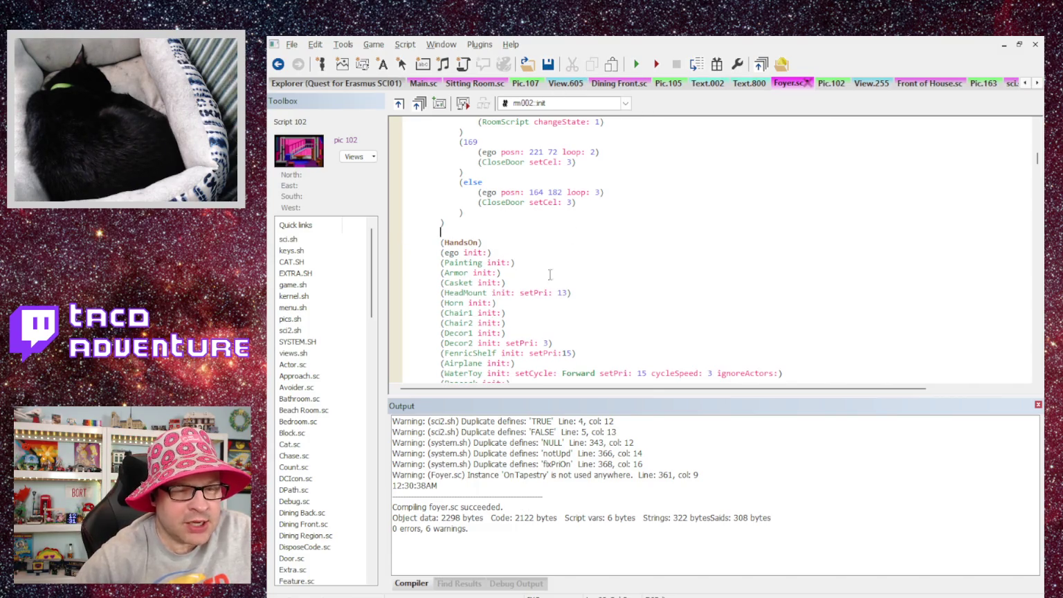
scroll(526, 315, down, 4)
scroll(526, 316, up, 6)
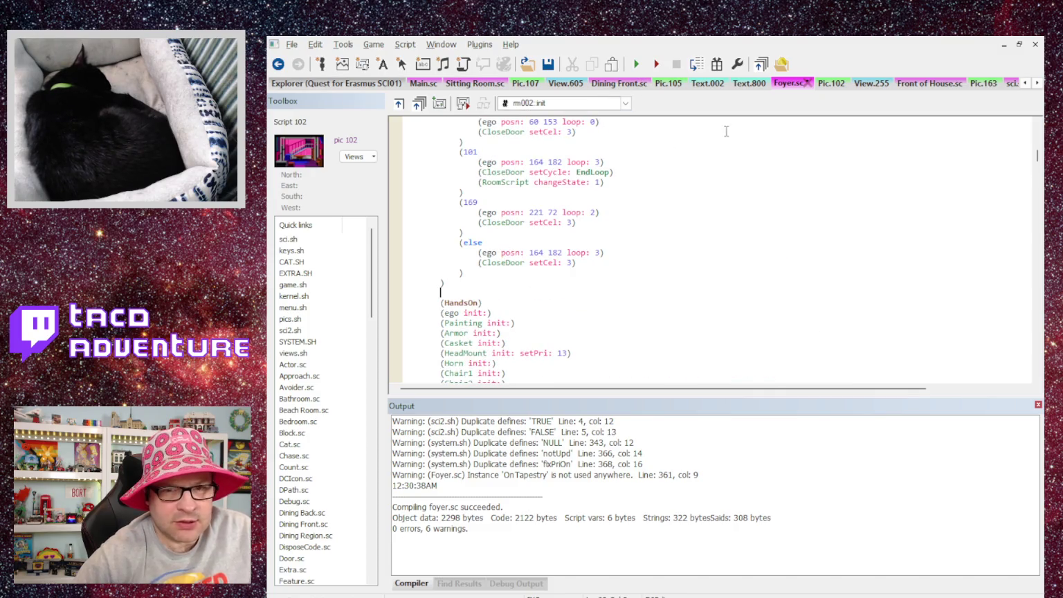
Step: Re-add an uncommented (NormalEgo) call above HandsOn, close Main.sc, and show the Explorer
click(291, 44)
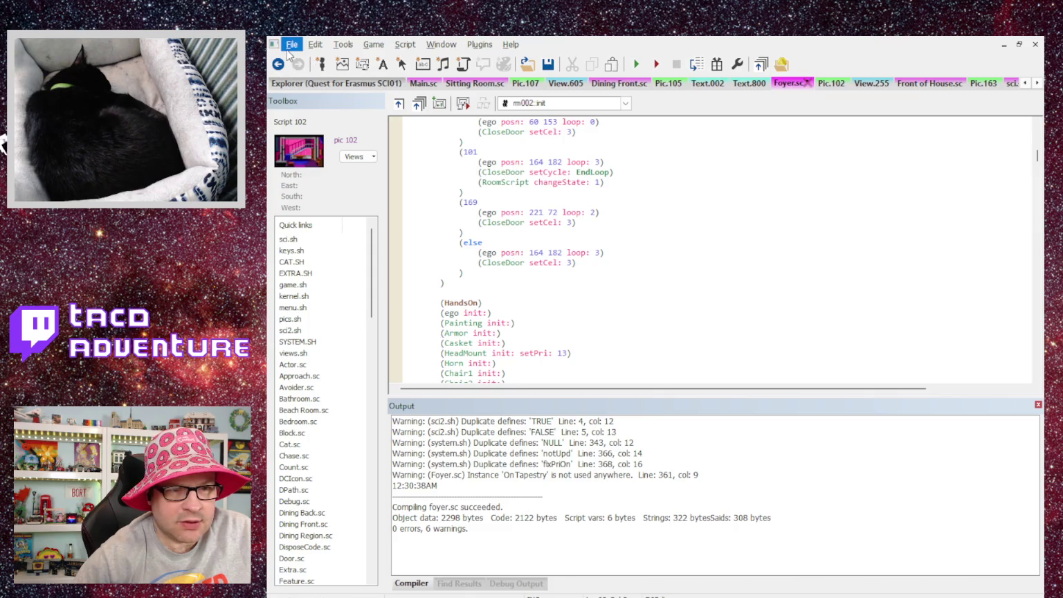
key(Return)
text(;(NormalEgo))
key(Home)
key(Delete)
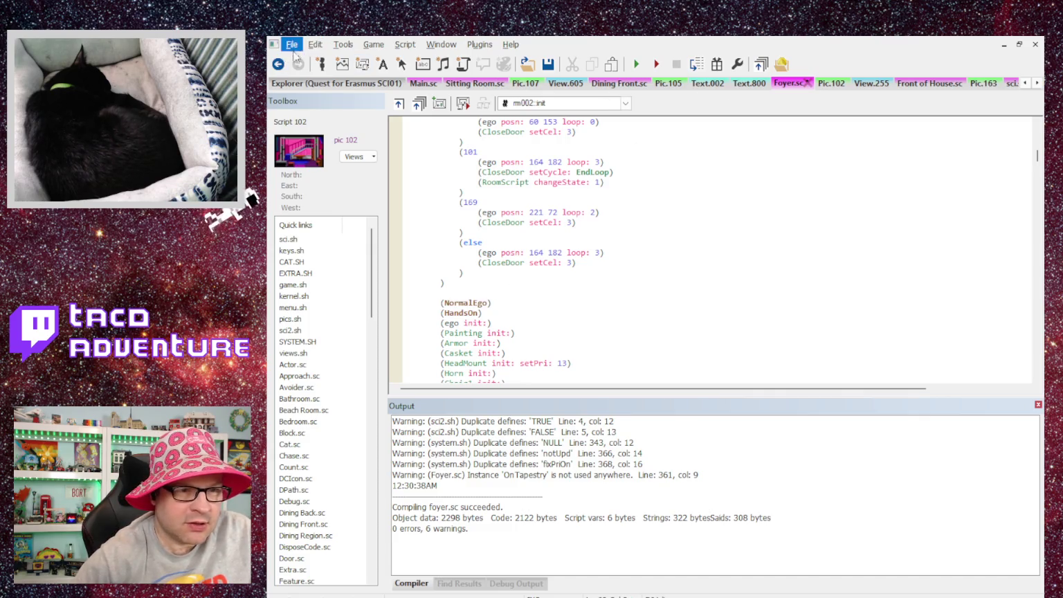
middle_click(433, 87)
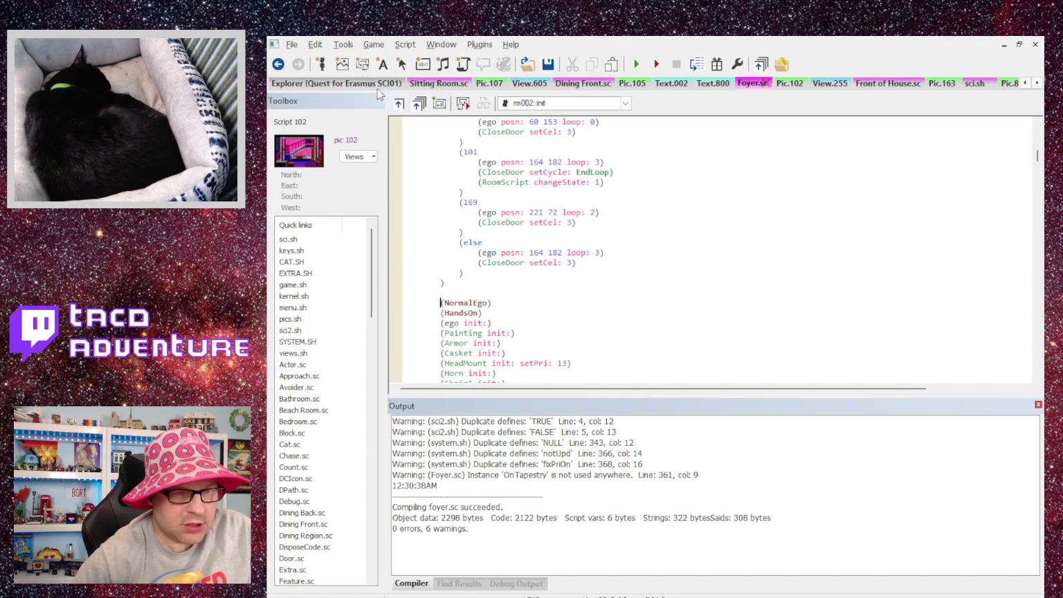
click(308, 83)
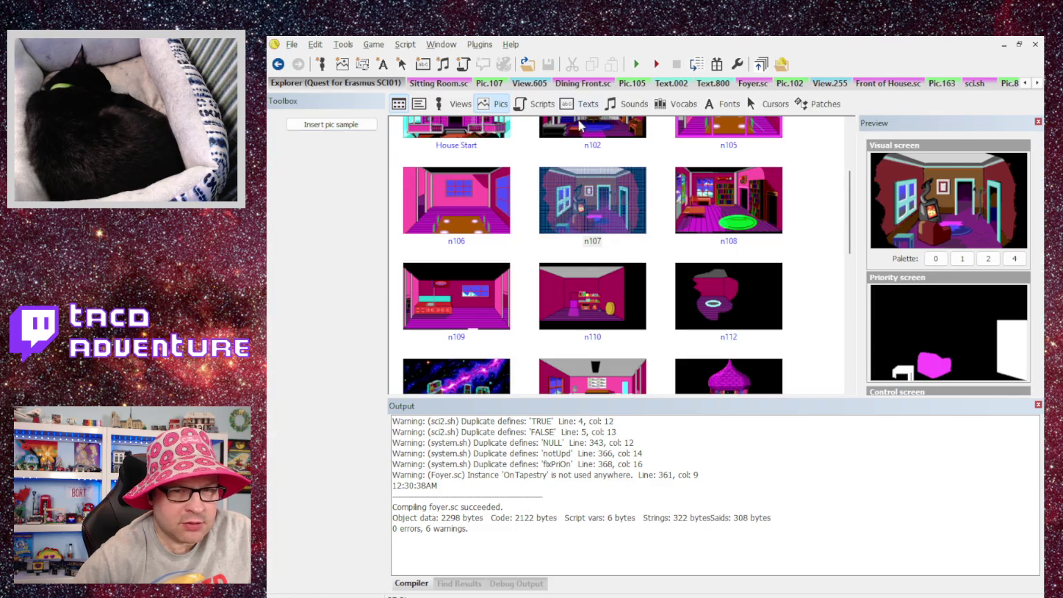
Step: Reopen Main from the Scripts list and jump to NormalEgo's setLoop: egoLooper line
click(532, 107)
double_click(402, 139)
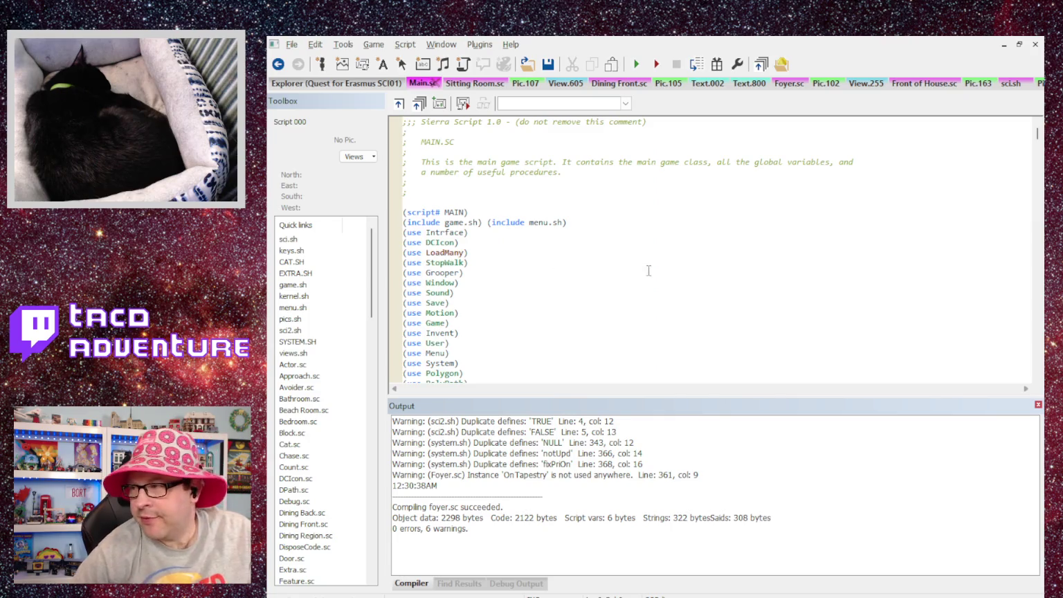
scroll(691, 307, down, 20)
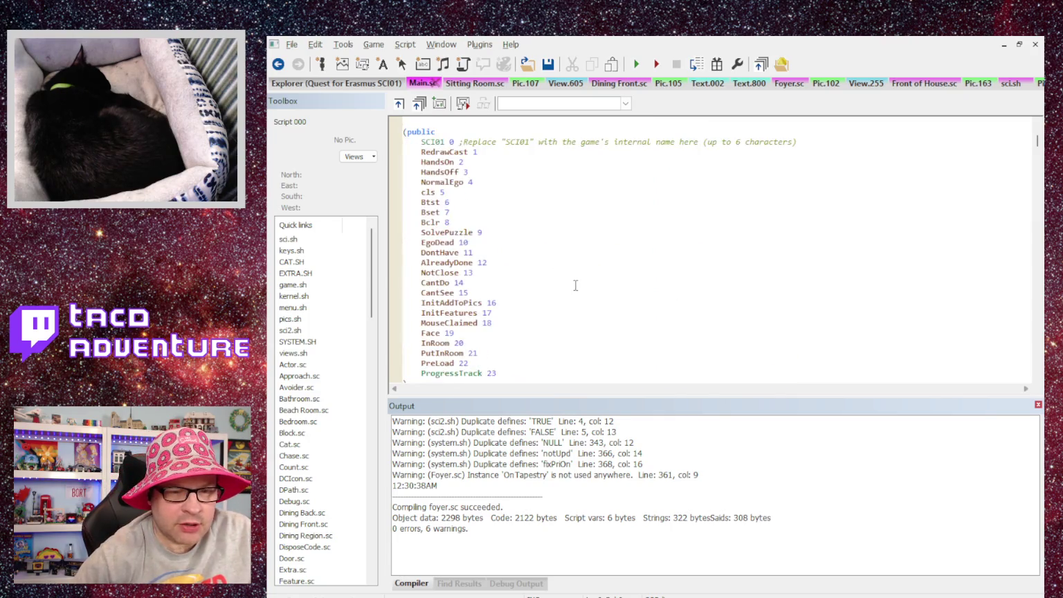
scroll(575, 285, down, 8)
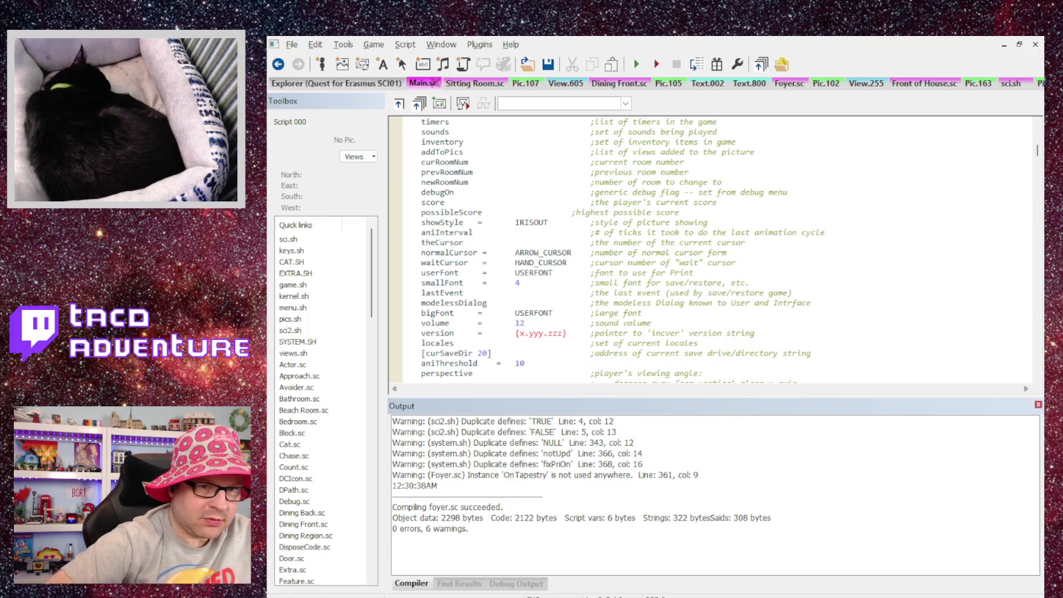
scroll(692, 249, up, 8)
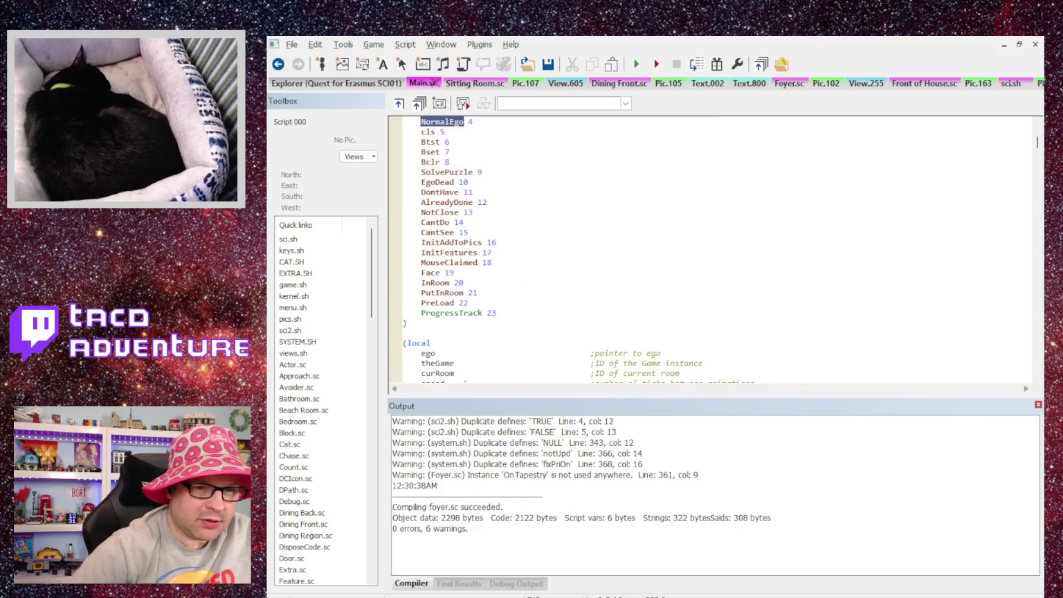
key(F3)
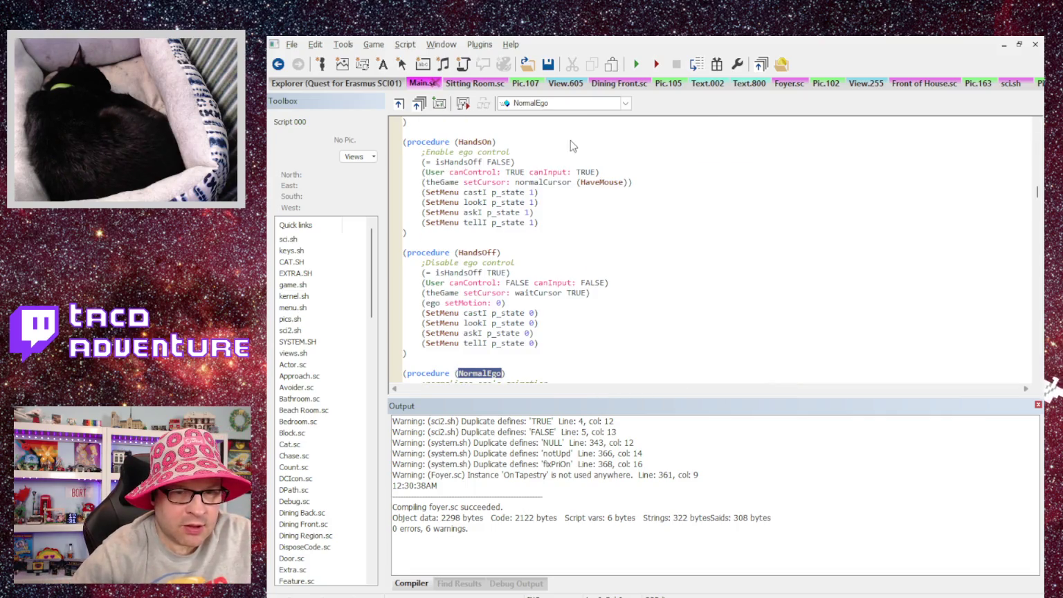
scroll(574, 235, down, 3)
click(440, 242)
Step: Comment out the setLoop and setCycle lines in the NormalEgo procedure
text(;baseSetter: egoBaseSetter)
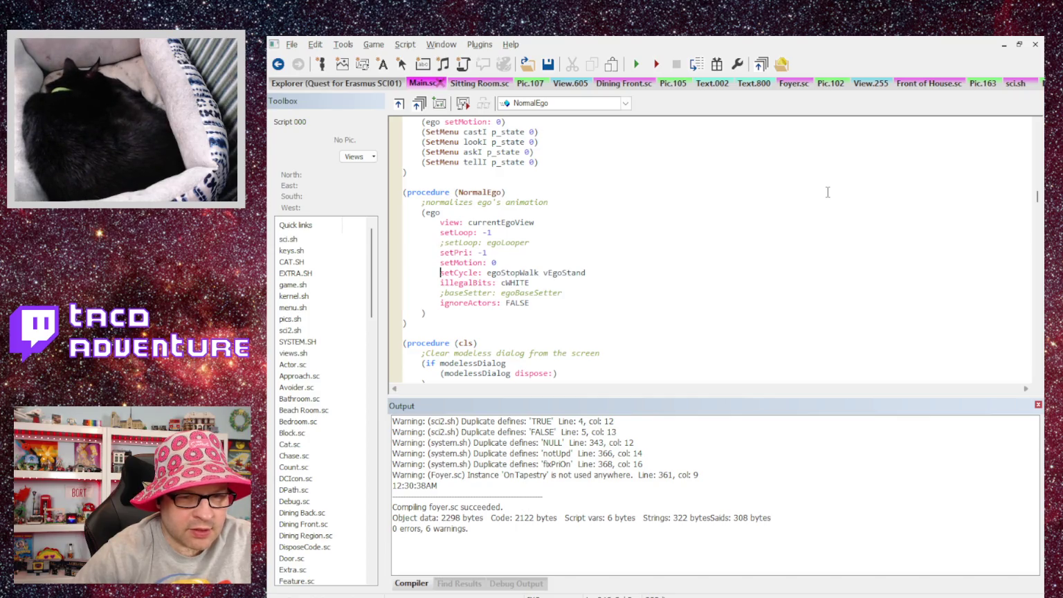
key(Down)
key(Down)
key(Down)
text(;)
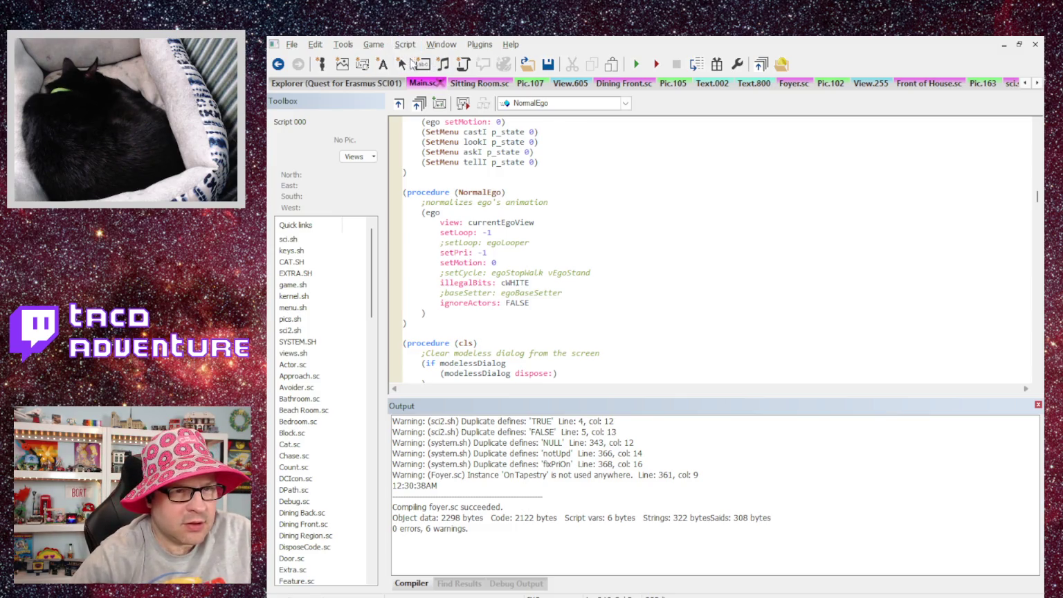
Step: Compile Main.sc and the whole project, then launch the game
key(ctrl+F7)
key(F7)
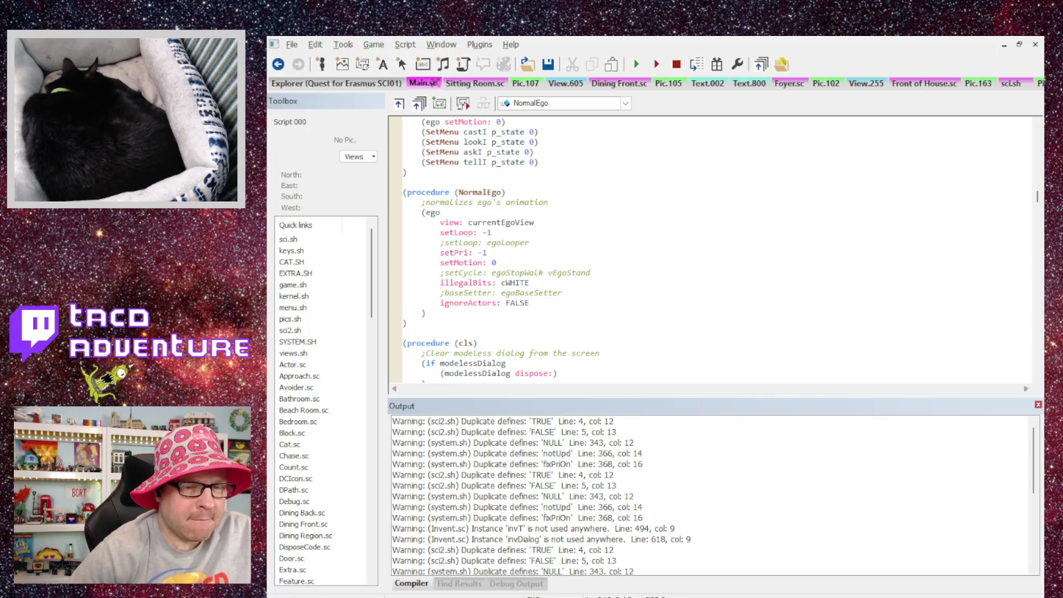
key(F5)
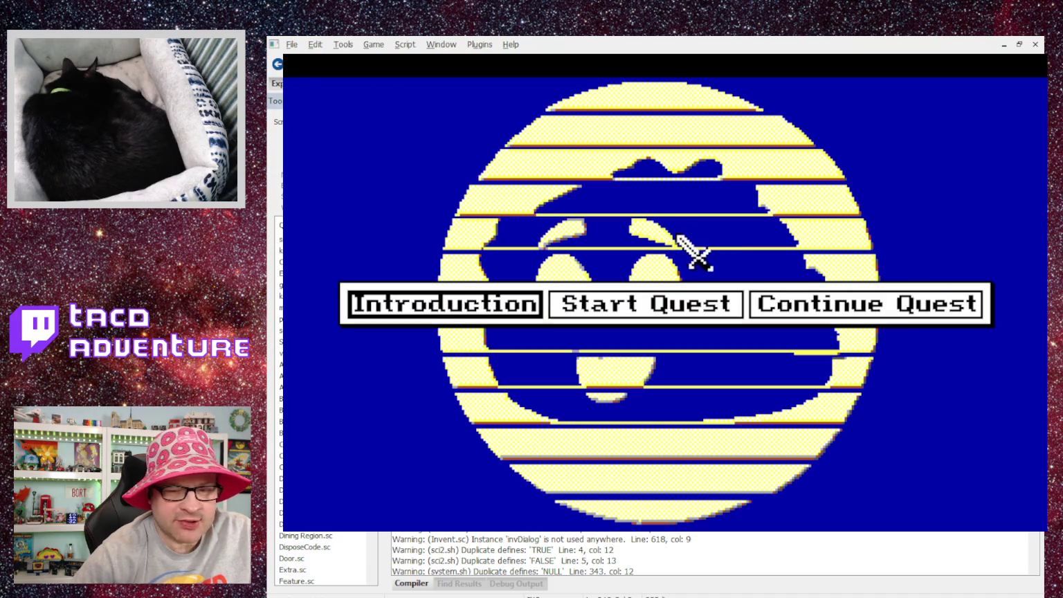
Step: Start a new quest, walk the hero past the door message, then close the game
click(663, 312)
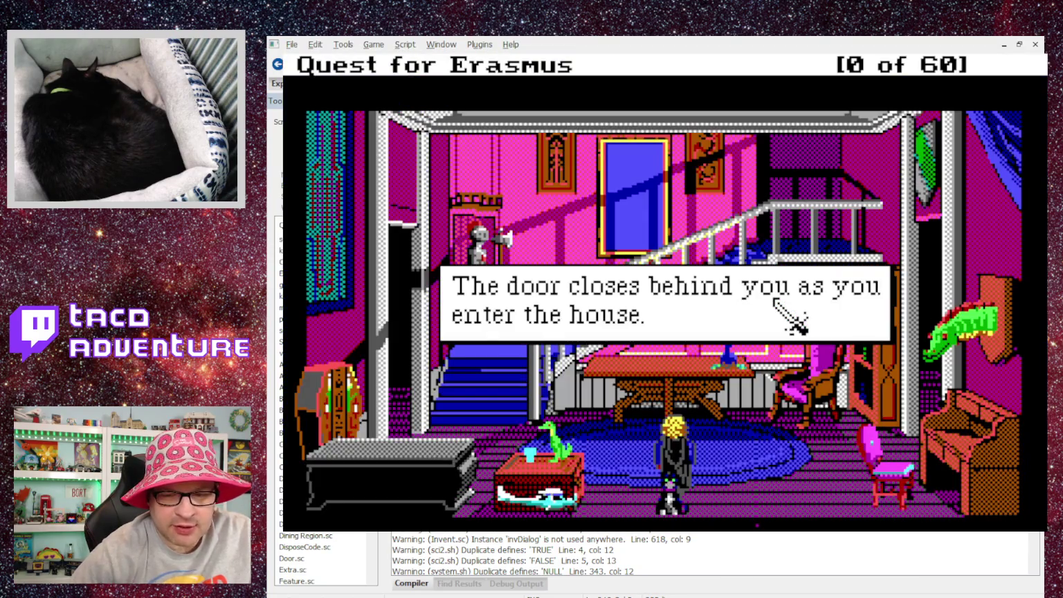
click(774, 300)
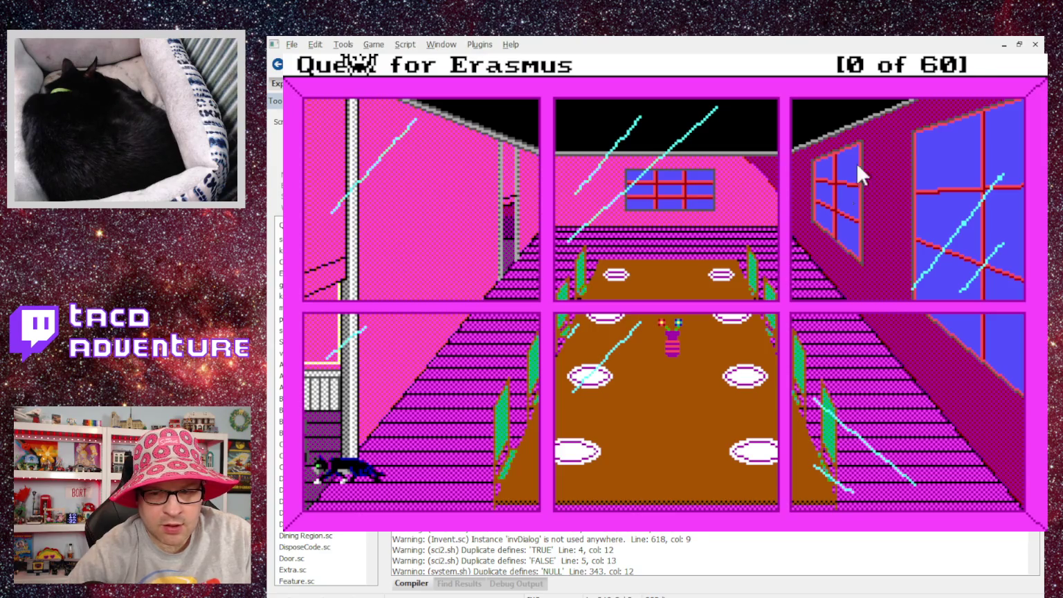
key(alt+F4)
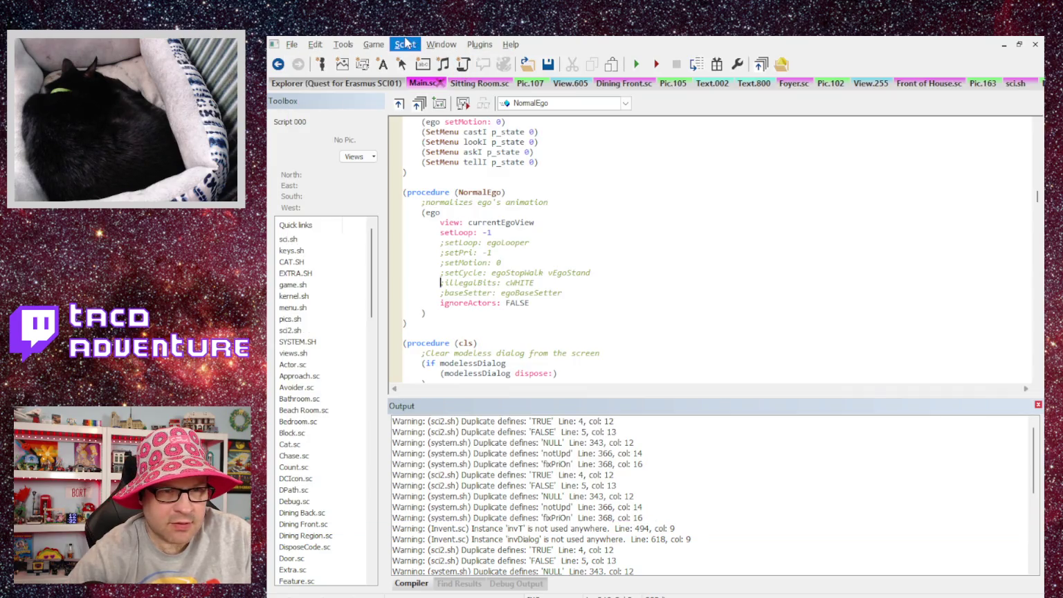
Step: Recompile Main.sc, replay until the Oops error, close it, and return to Dining Front.sc
key(ctrl+F7)
key(F5)
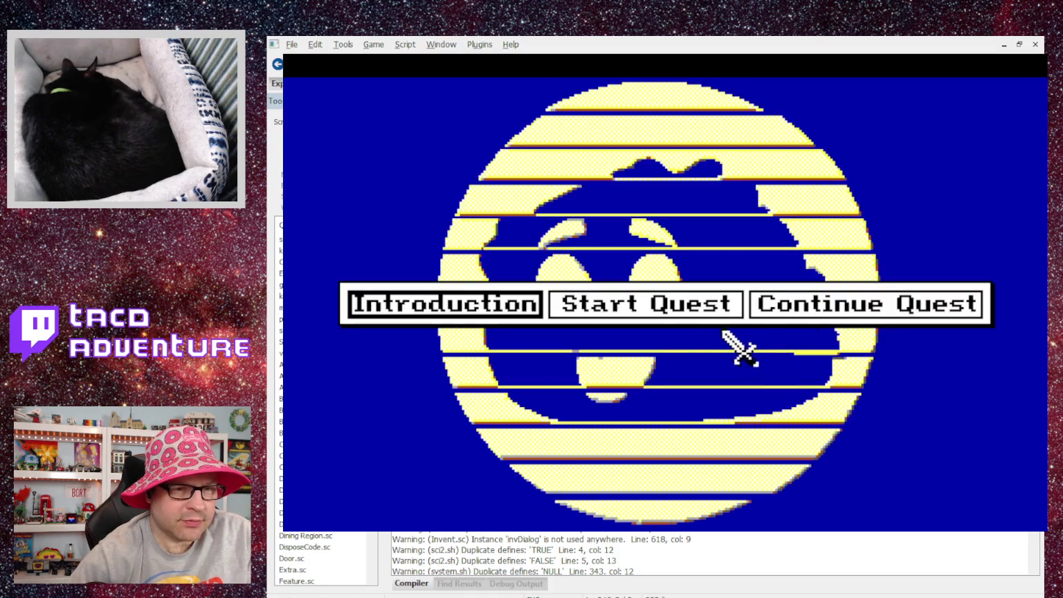
click(655, 310)
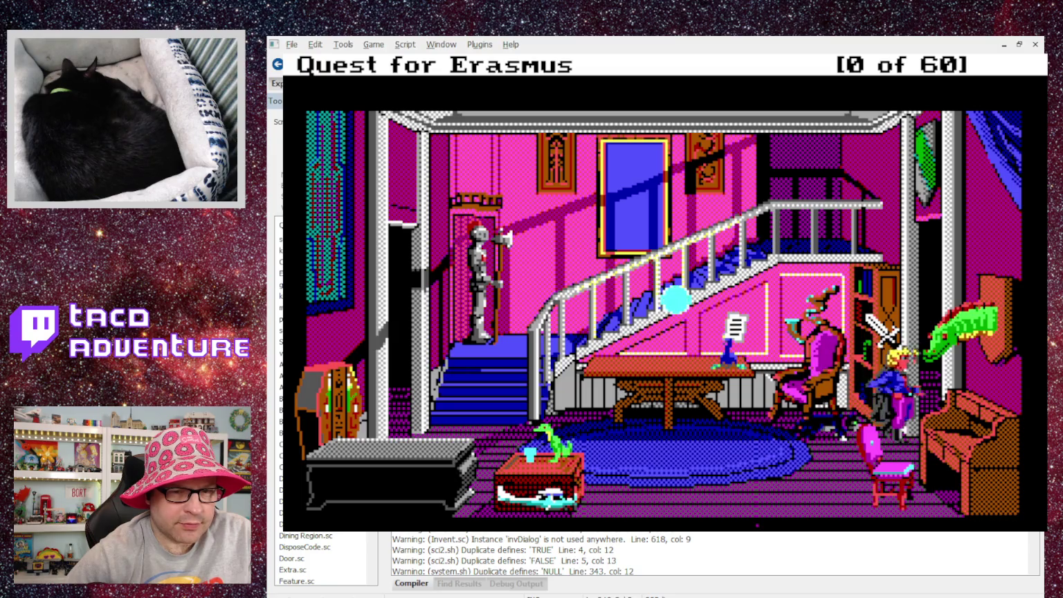
key(Return)
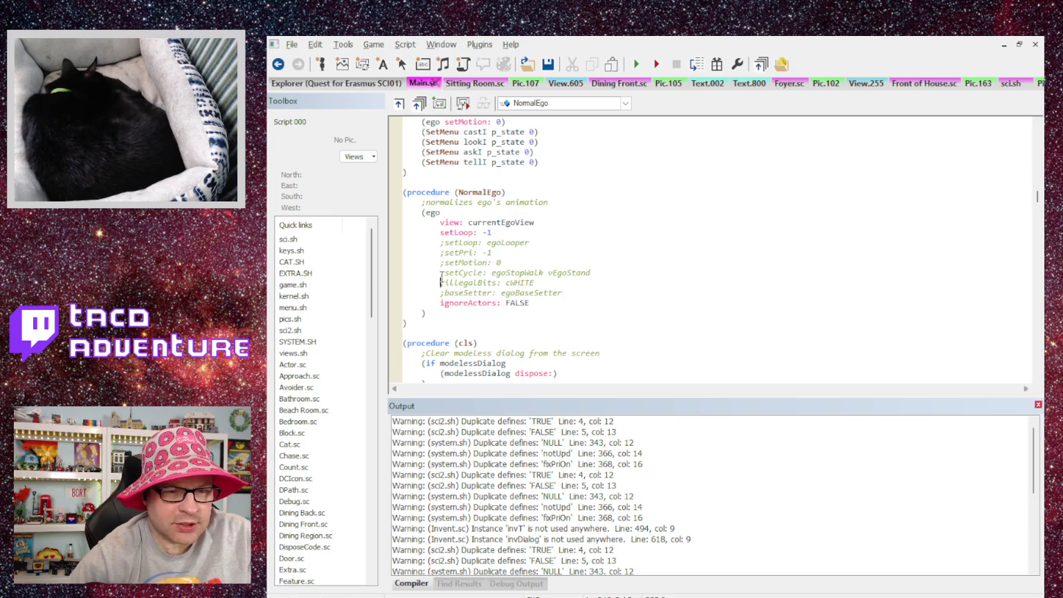
key(Up)
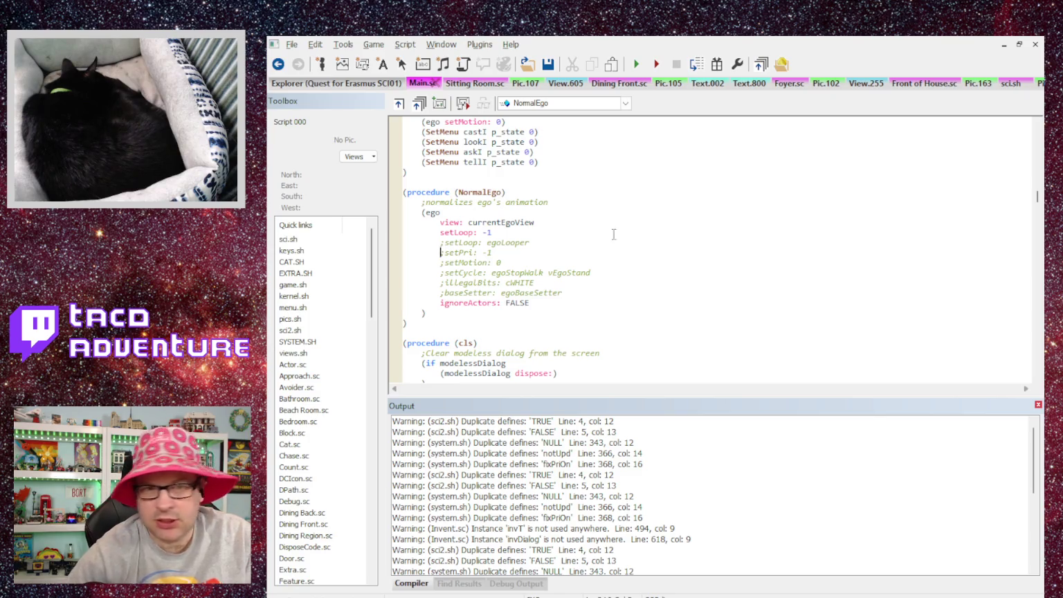
click(617, 83)
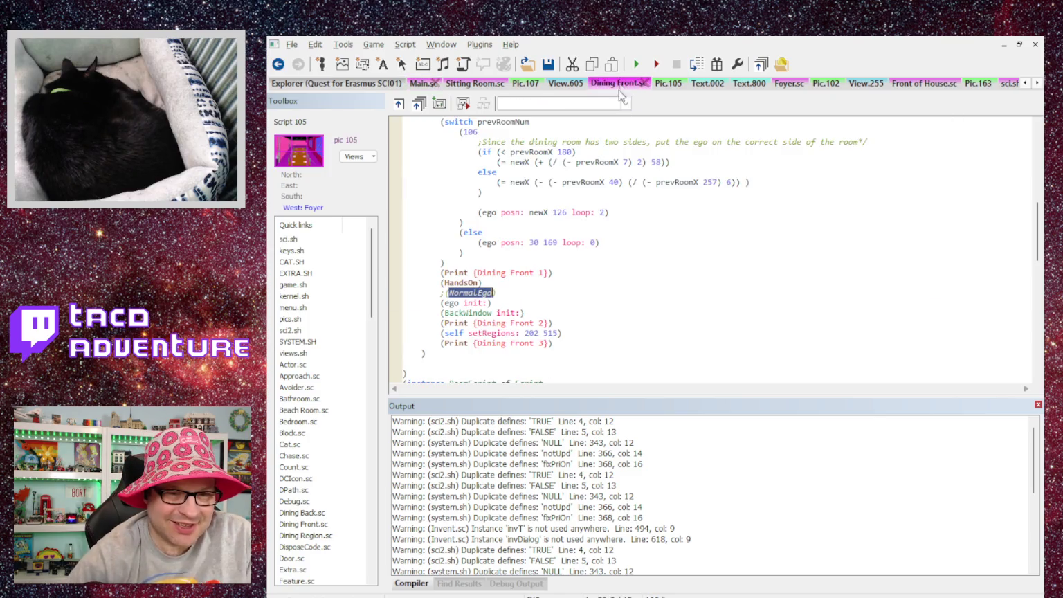
Step: Compare NormalEgo calls in Dining Front.sc, Sitting Room.sc and Front of House.sc, ending on Main.sc's NormalEgo
click(528, 303)
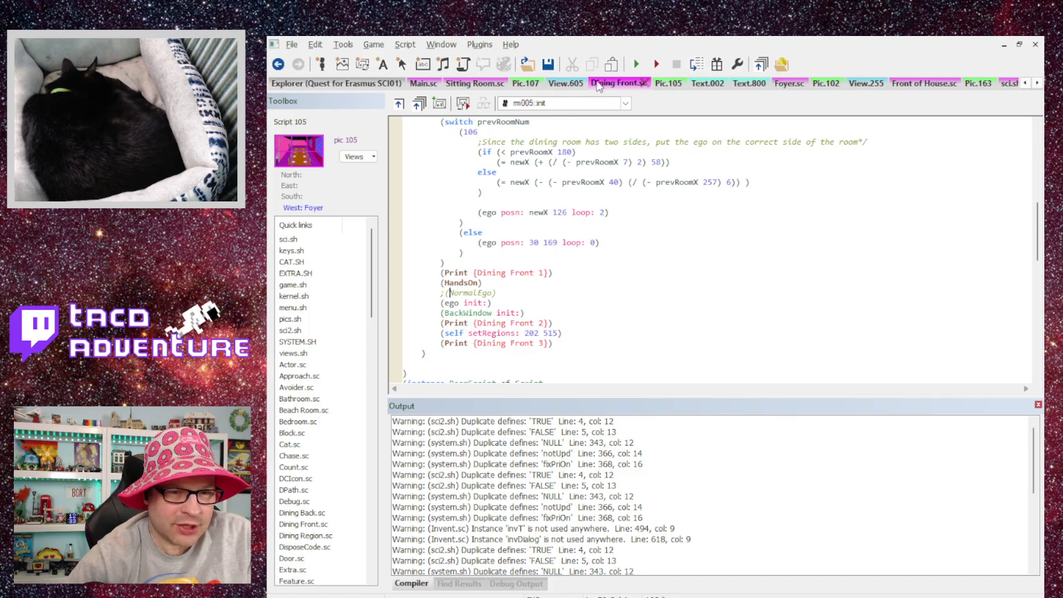
click(492, 85)
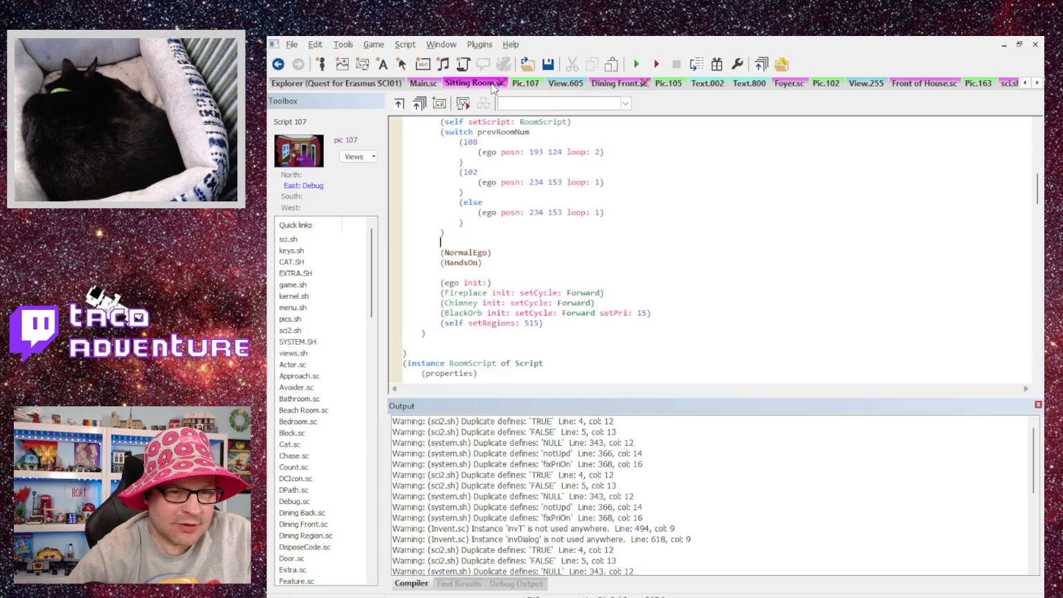
click(603, 84)
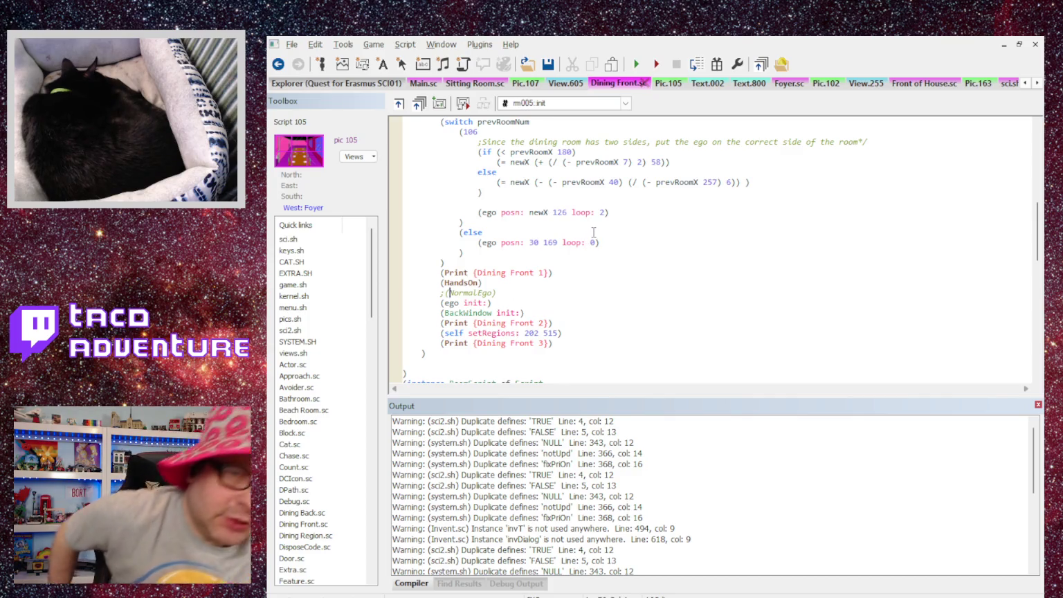
click(482, 83)
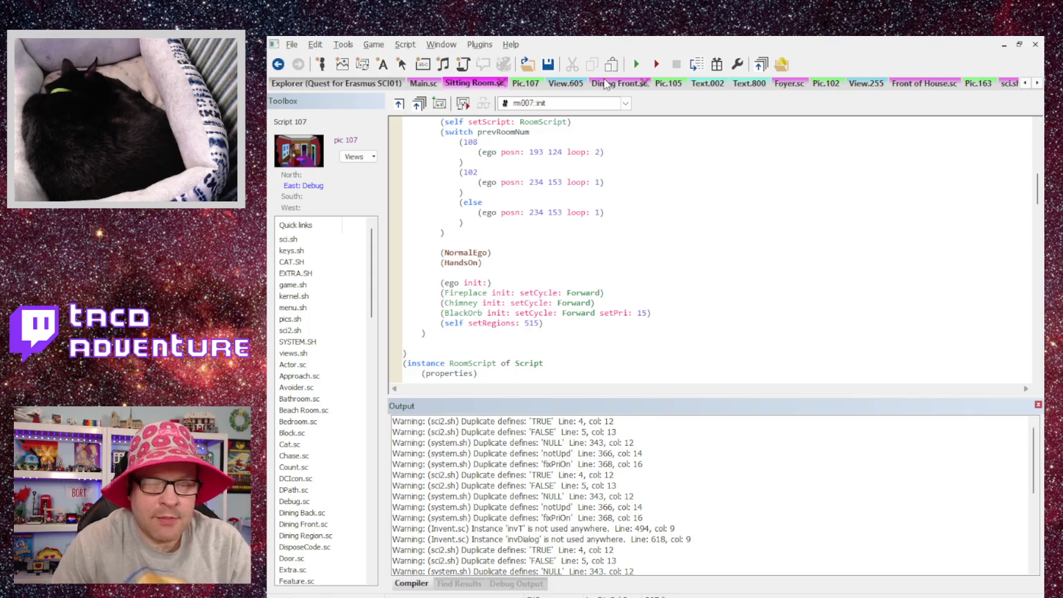
click(903, 85)
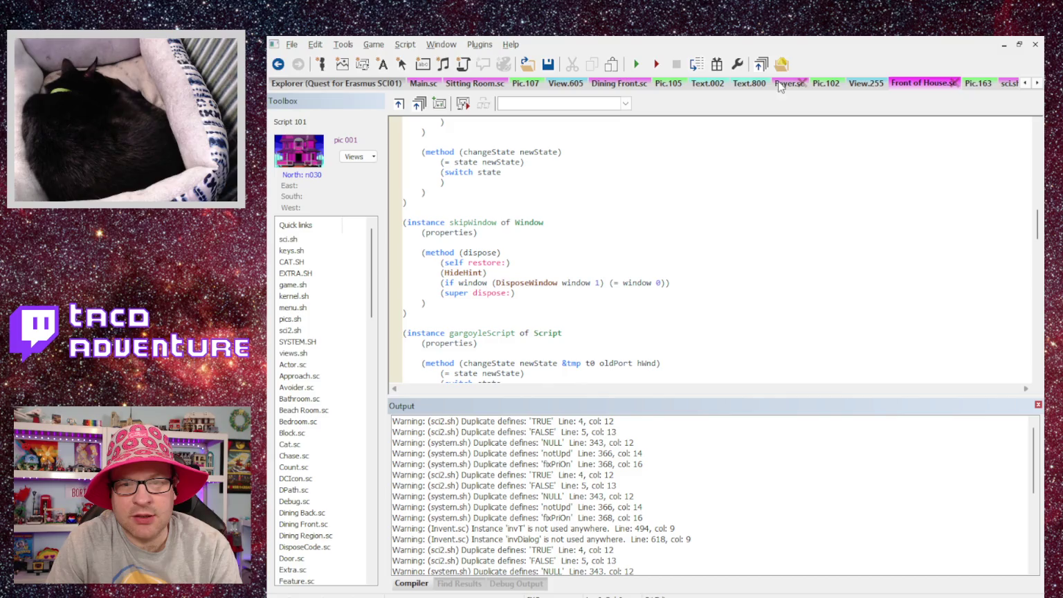
click(609, 86)
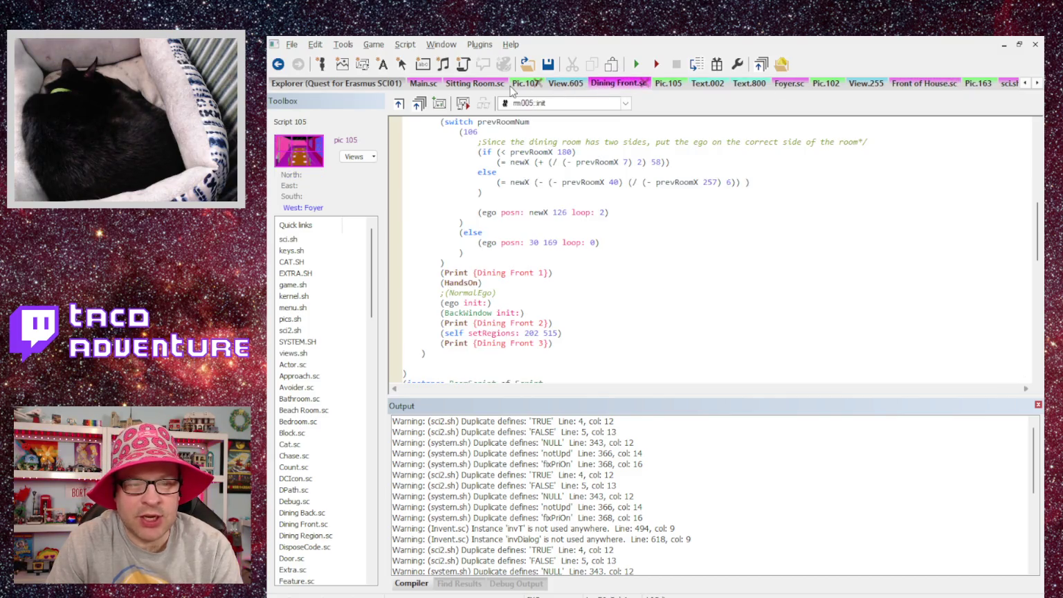
click(467, 84)
click(423, 83)
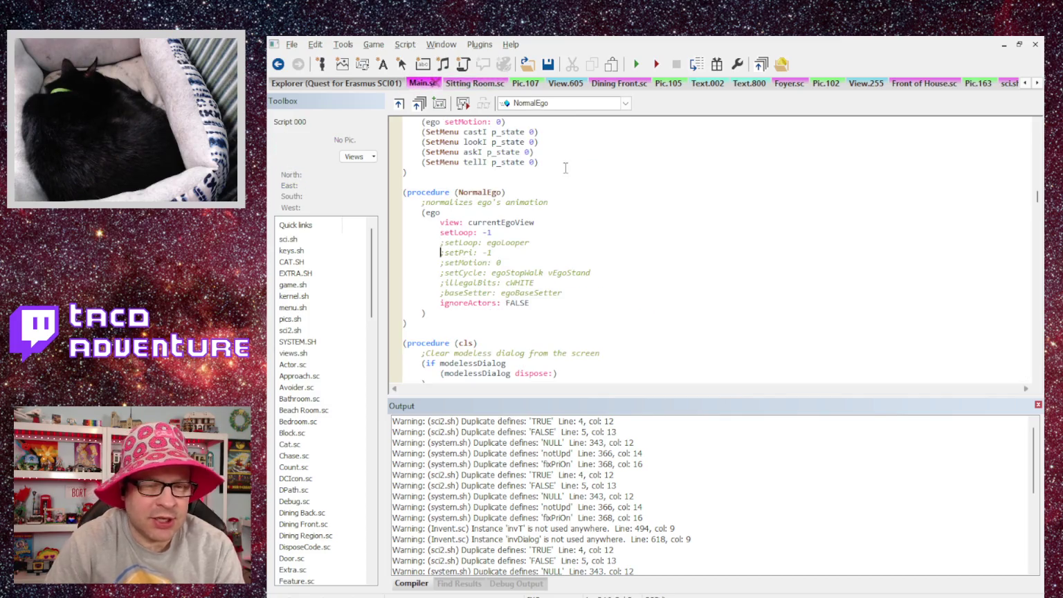
Step: Uncomment the setPri, setMotion, setCycle and illegalBits lines in NormalEgo and compile Main.sc
key(Delete)
key(Down)
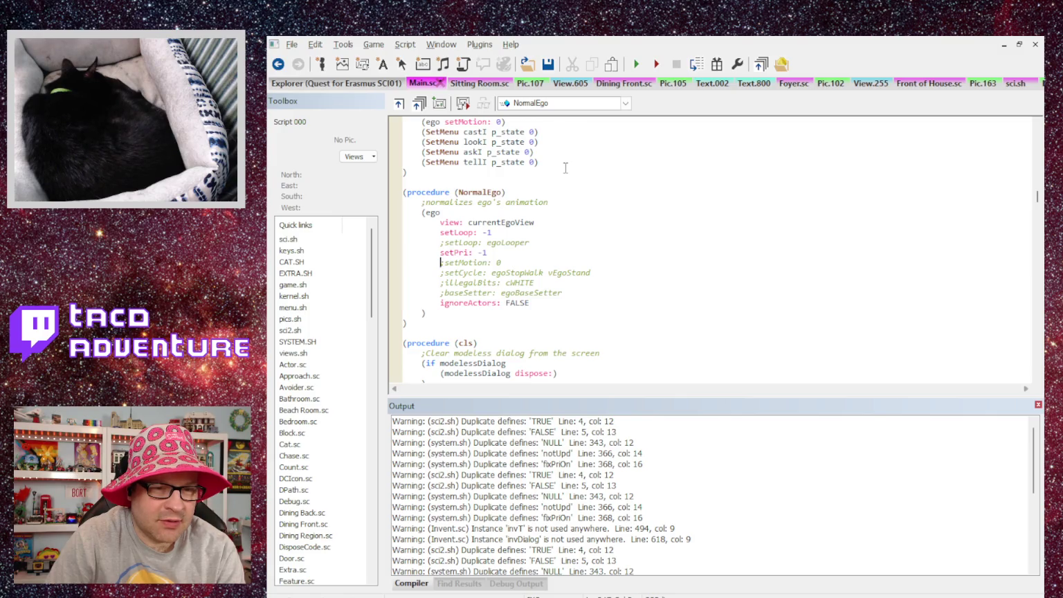
key(Delete)
key(Delete)
key(Down)
key(Delete)
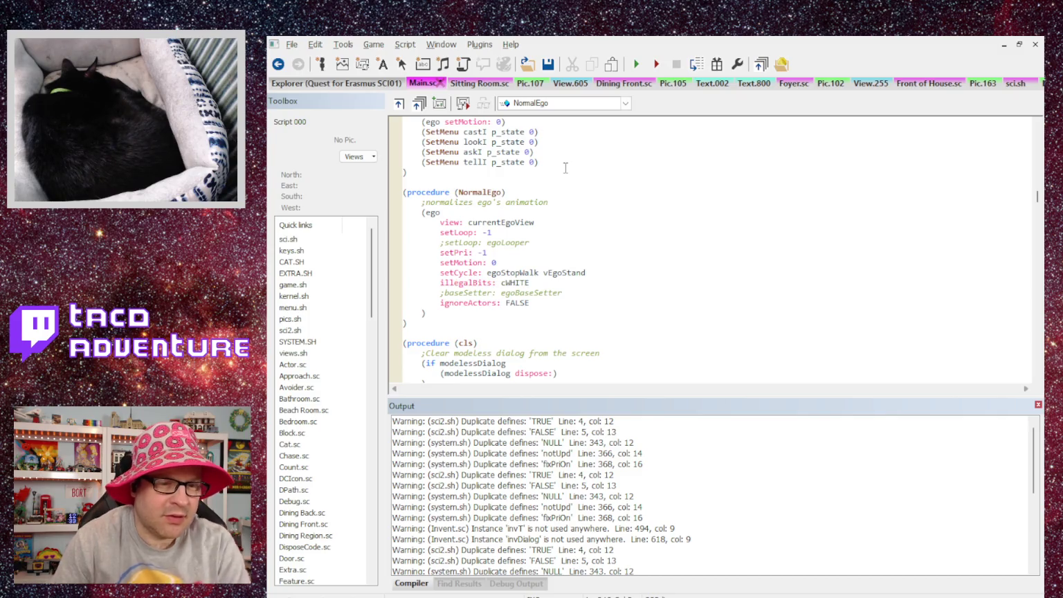
key(ctrl+shift+b)
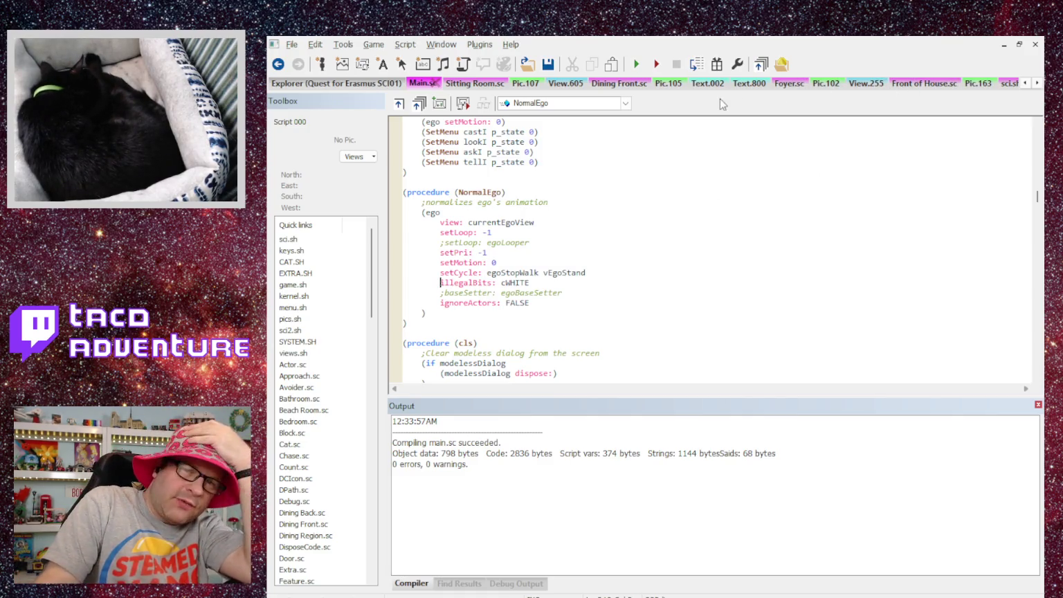
Step: From Foyer.sc, rebuild all 73 scripts and launch the game
click(790, 83)
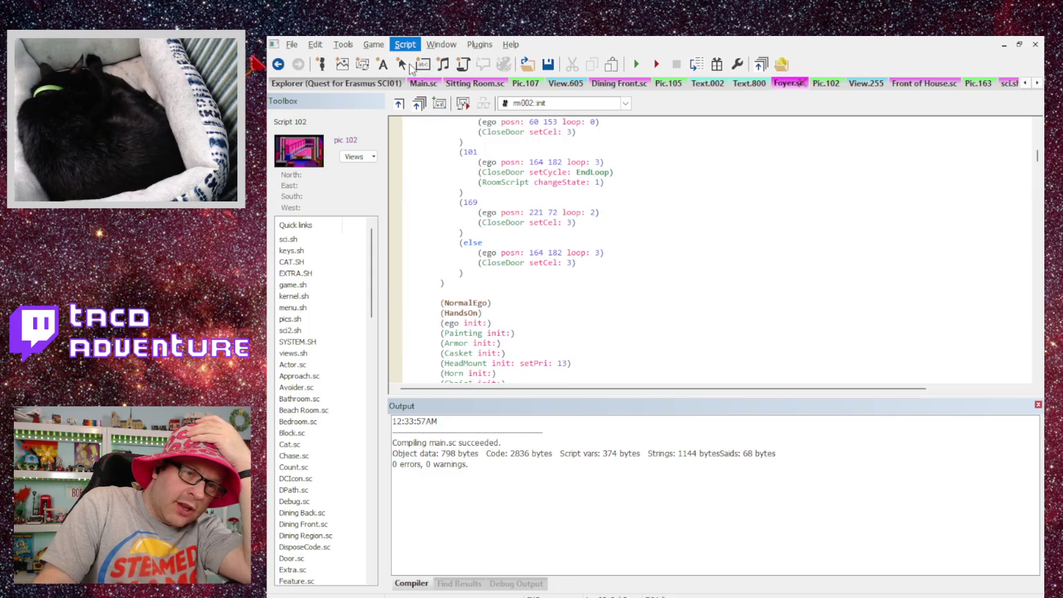
scroll(498, 169, down, 5)
scroll(498, 170, up, 2)
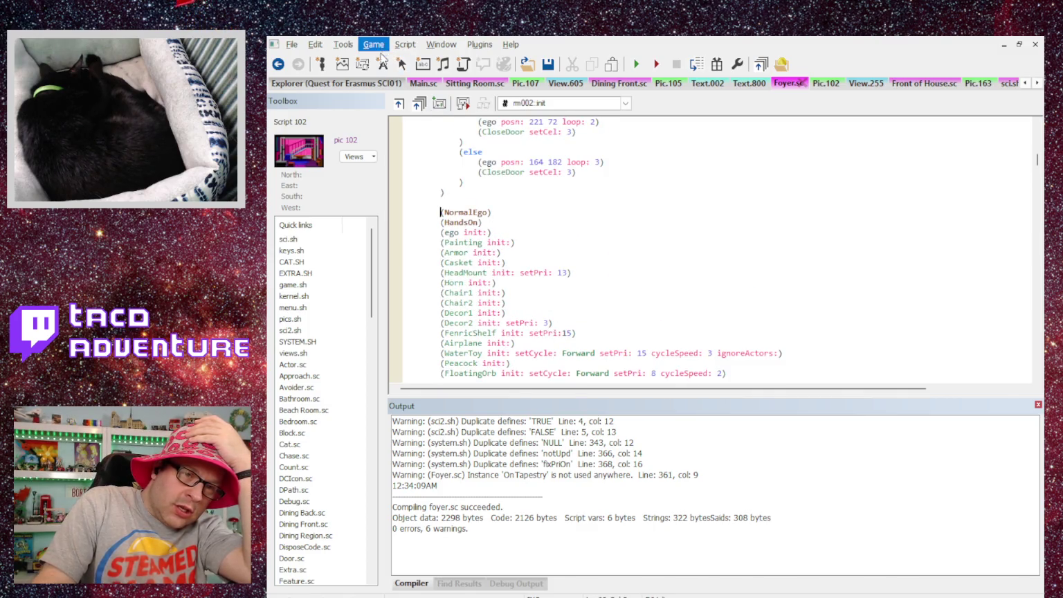
key(F7)
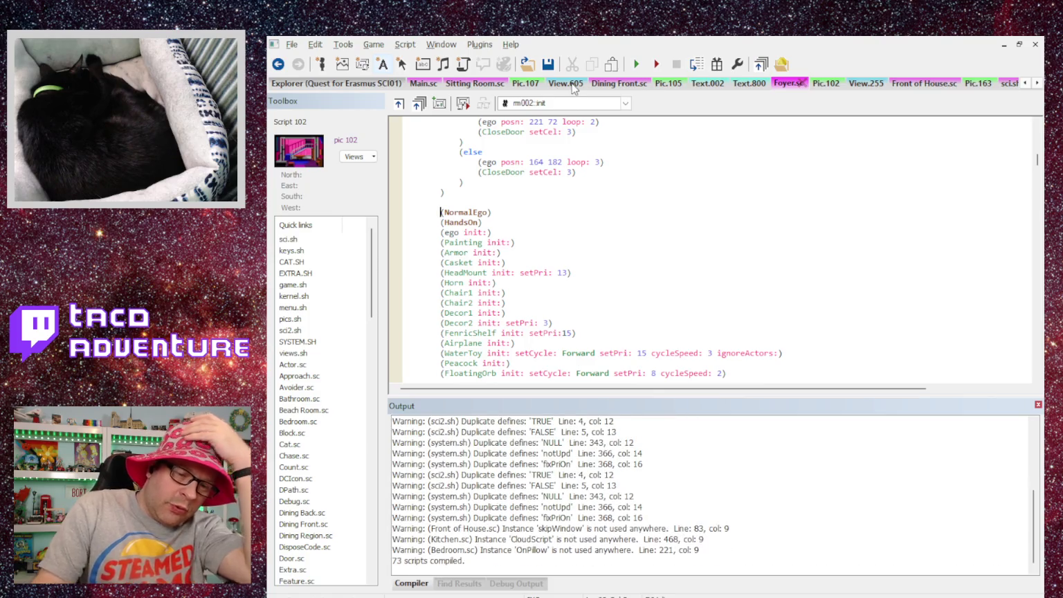
key(F5)
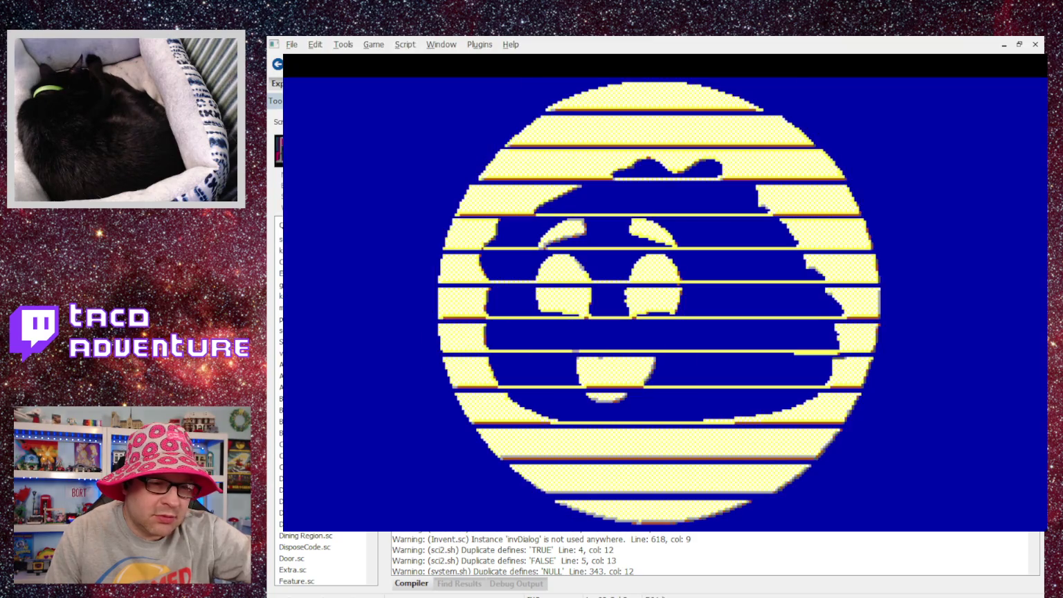
Step: Start a new quest and play into the dining room, cycling the interaction mode along the way
click(626, 311)
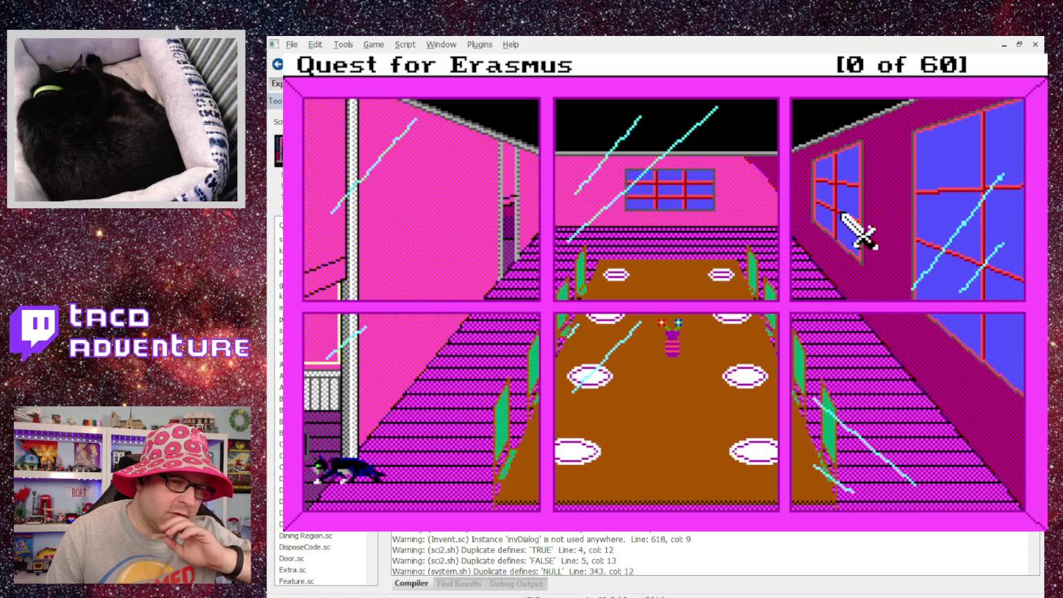
right_click(841, 214)
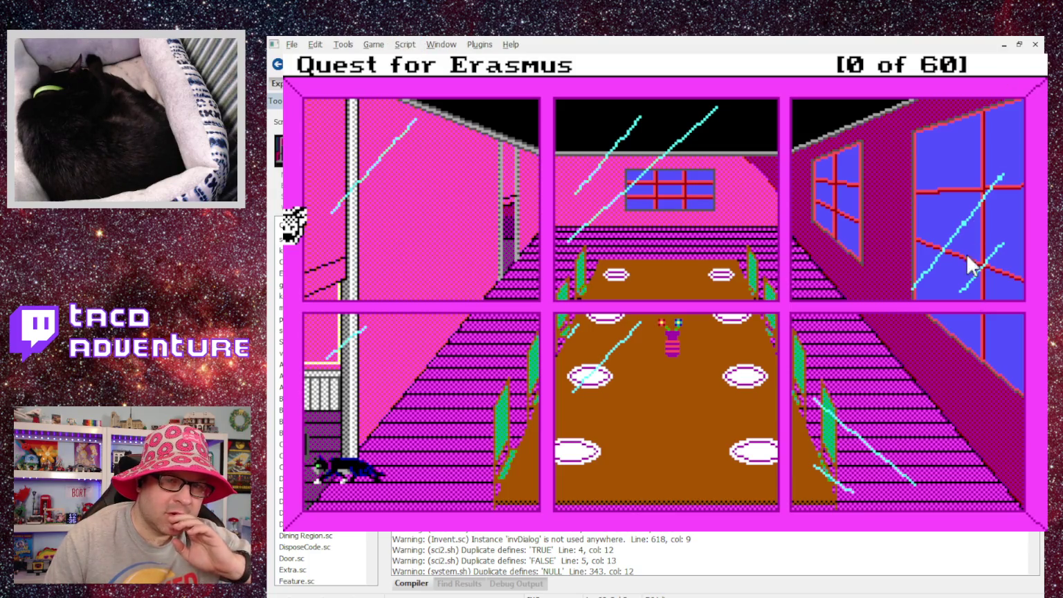
scroll(546, 297, down, 3)
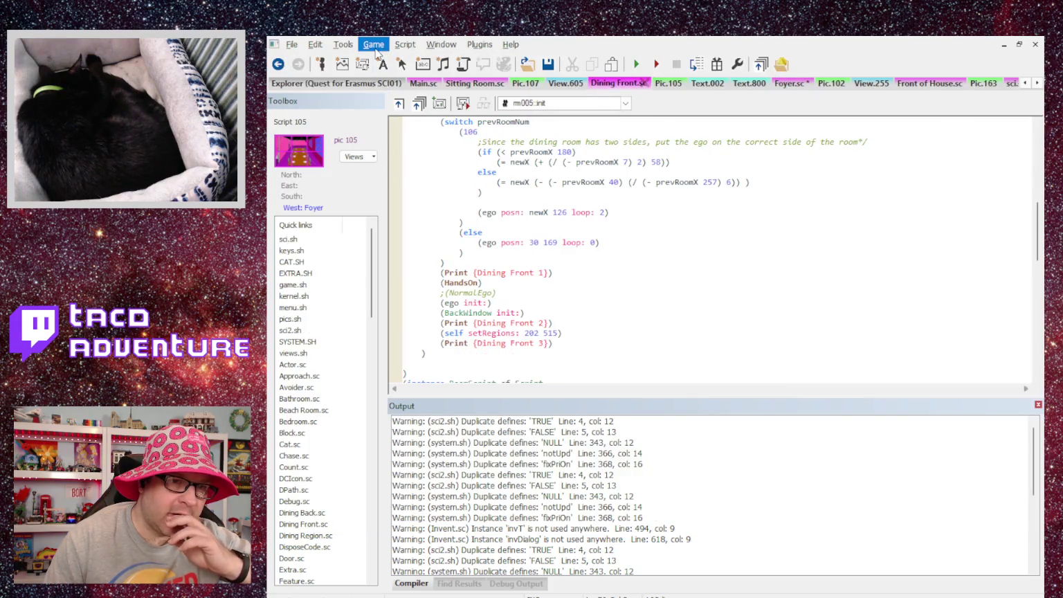
key(F5)
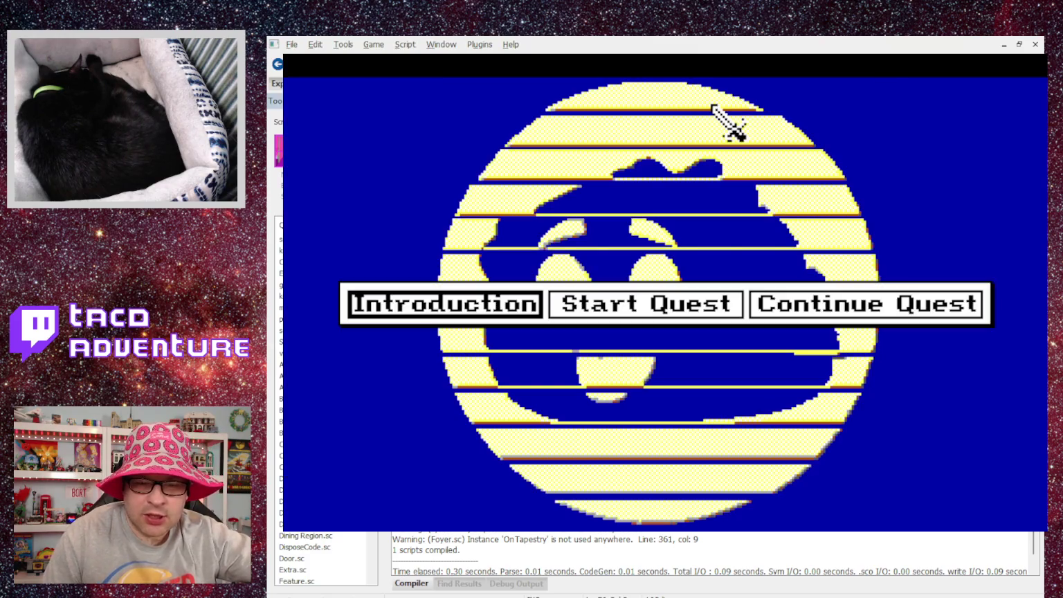
click(712, 308)
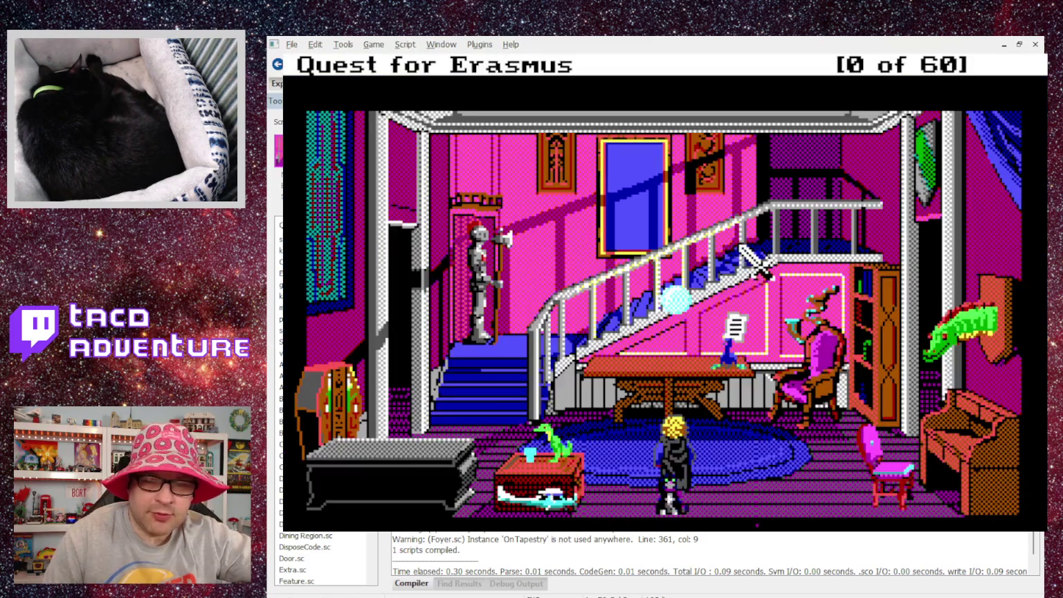
click(742, 247)
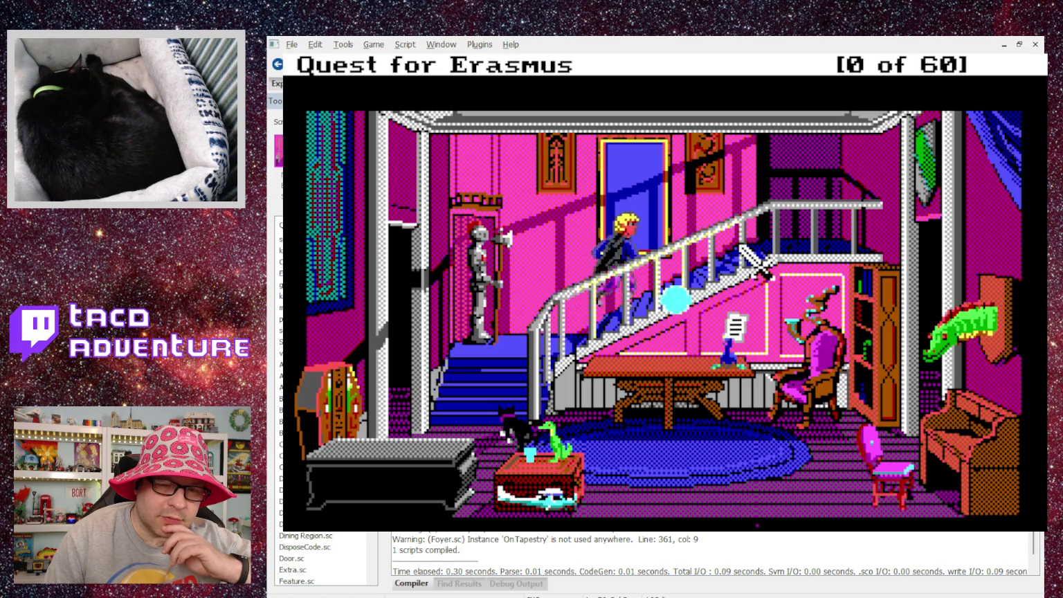
right_click(739, 235)
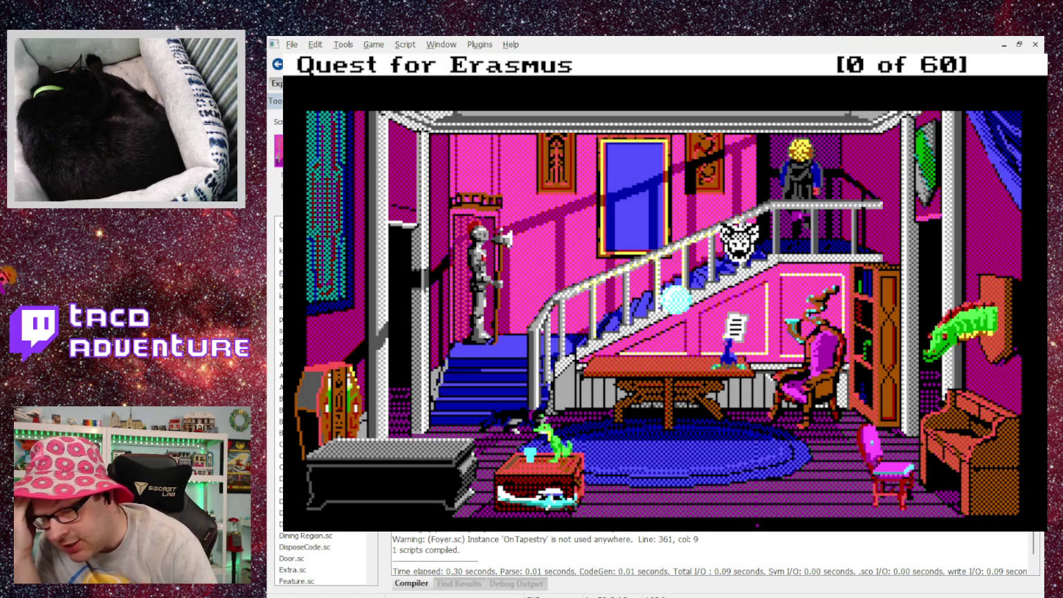
right_click(742, 247)
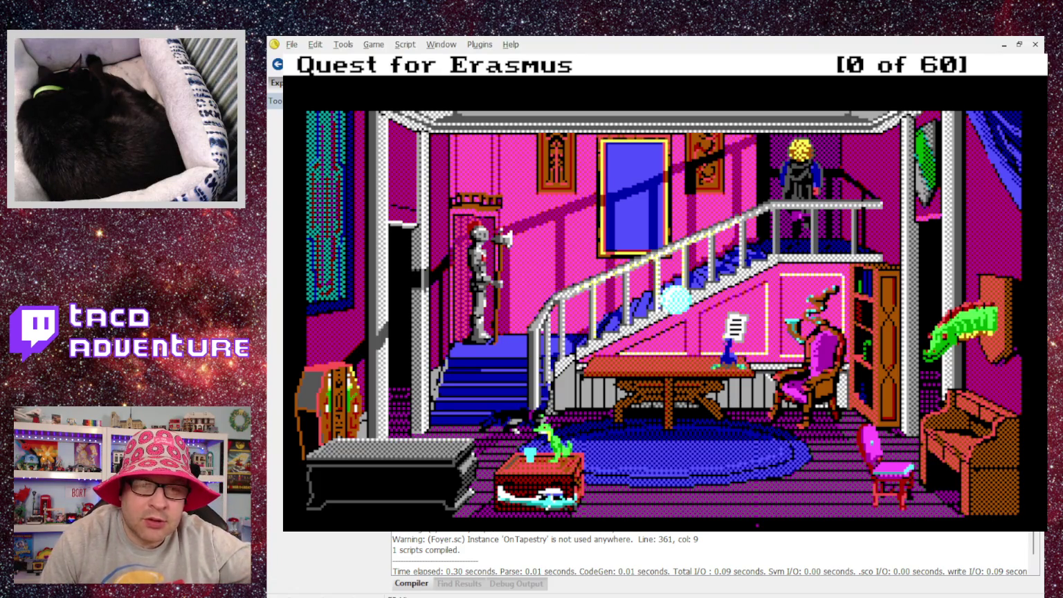
Step: Close the Quest for Erasmus game window with Alt+F4
key(alt+F4)
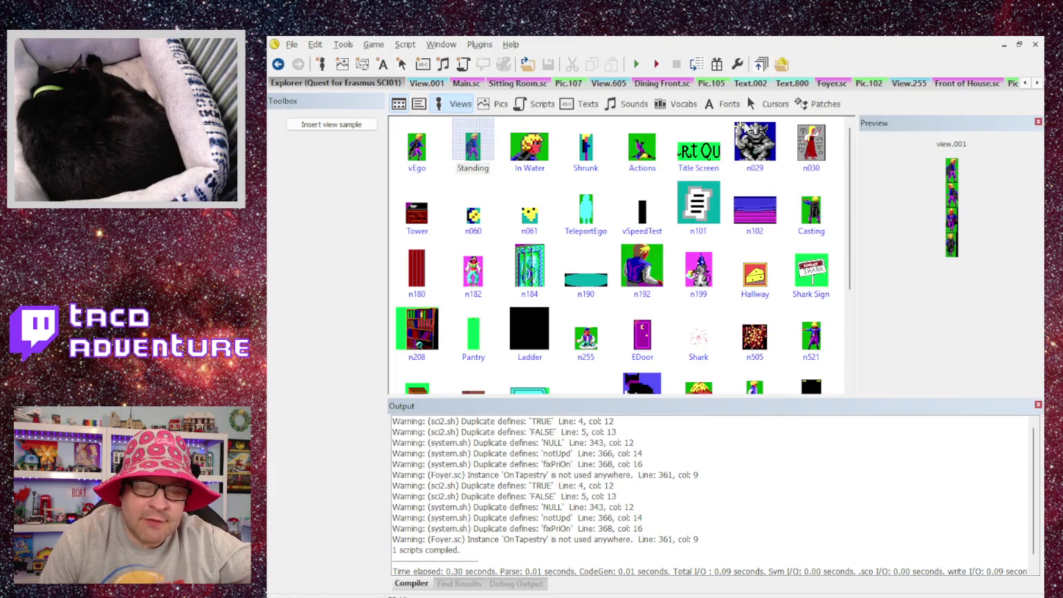
Step: Review the init code in the Dining Front.sc script
click(662, 84)
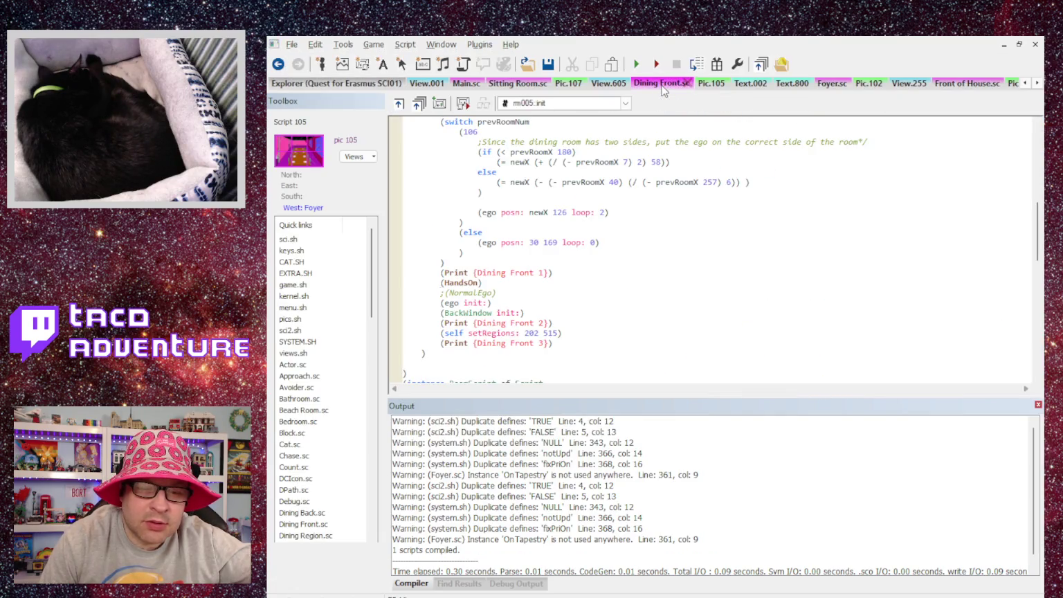
scroll(553, 214, up, 1)
scroll(554, 214, down, 3)
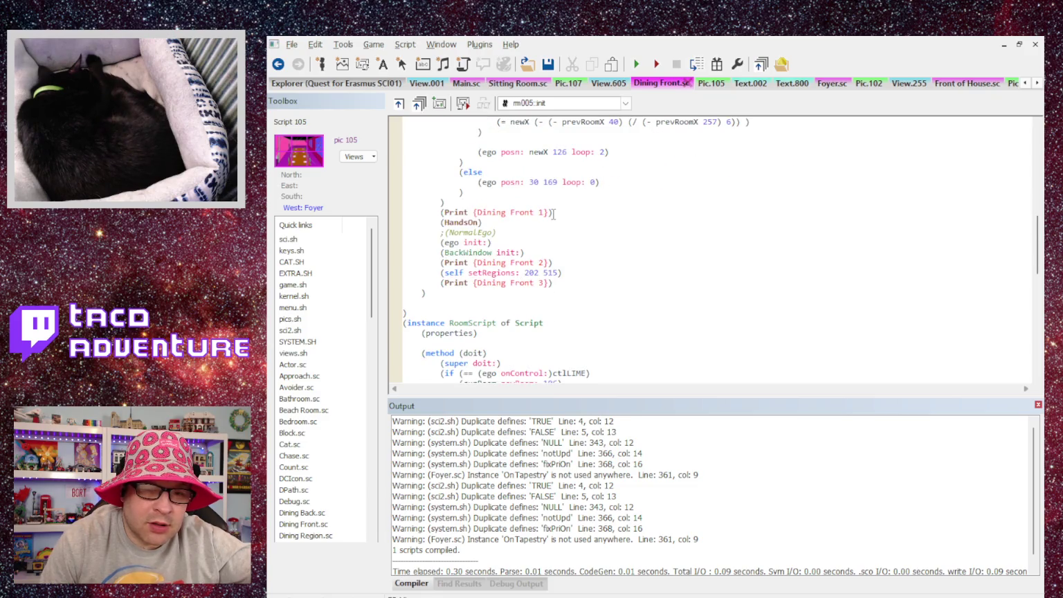
scroll(465, 233, up, 2)
scroll(464, 232, down, 2)
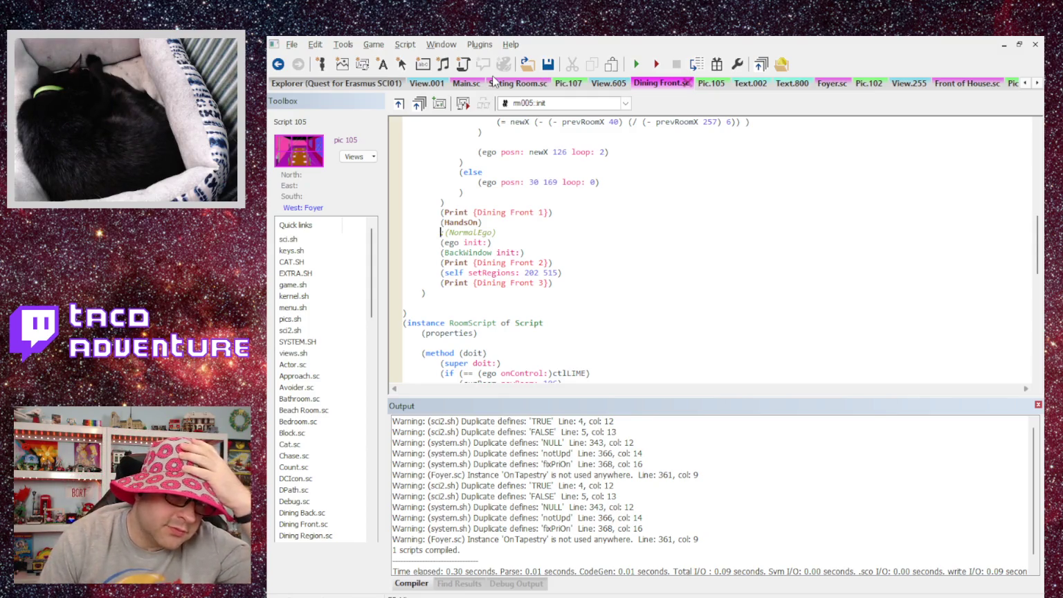
scroll(631, 189, up, 2)
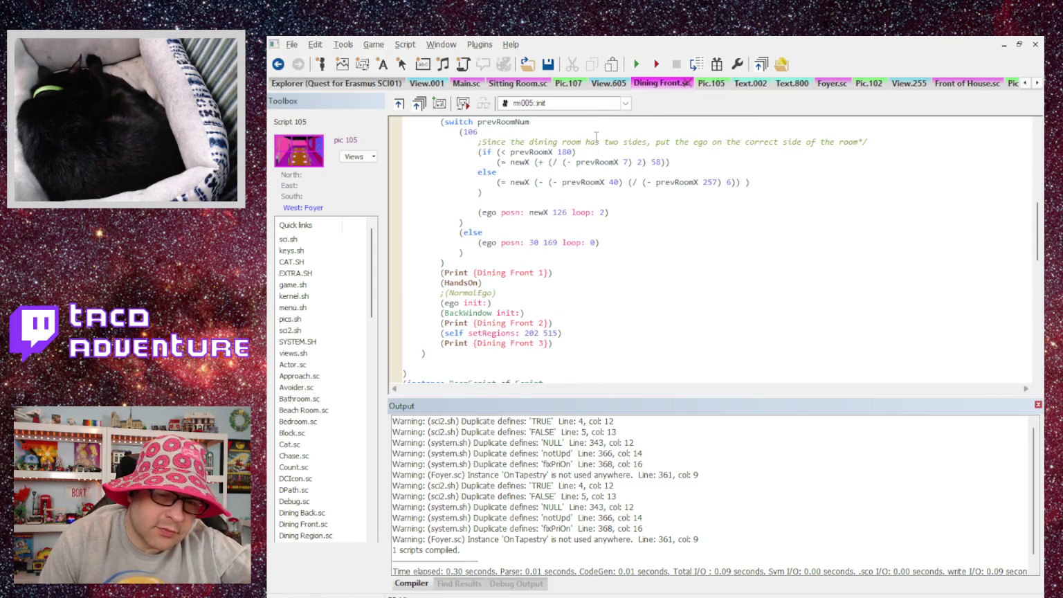
Step: Cut the (NormalEgo) line from the Sitting Room script's init
click(515, 83)
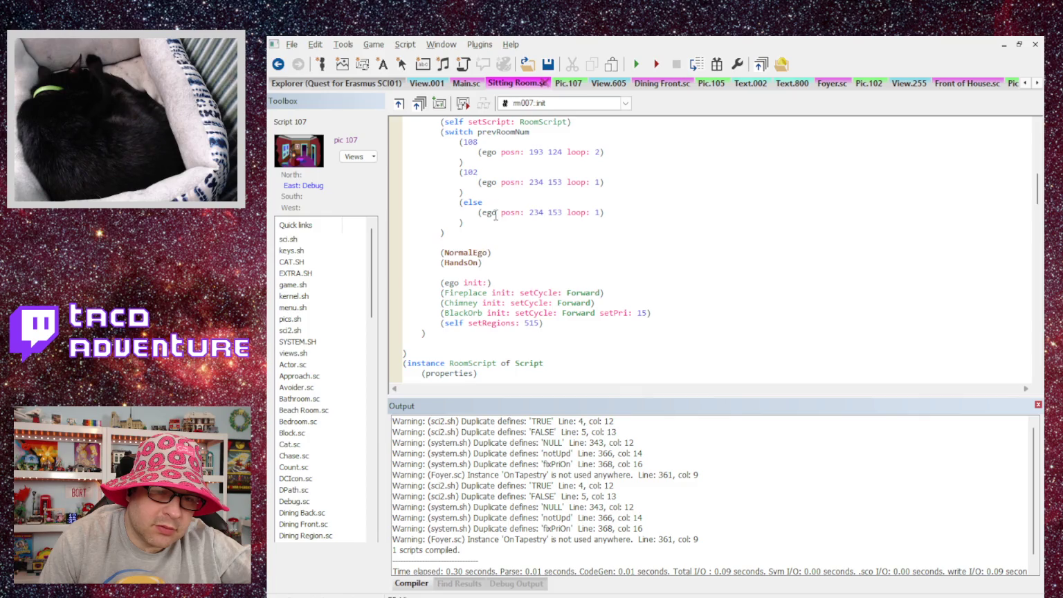
scroll(496, 216, down, 1)
mouse_move(505, 218)
mouse_down()
mouse_move(398, 221)
mouse_move(372, 207)
mouse_move(368, 223)
mouse_up()
key(ctrl+x)
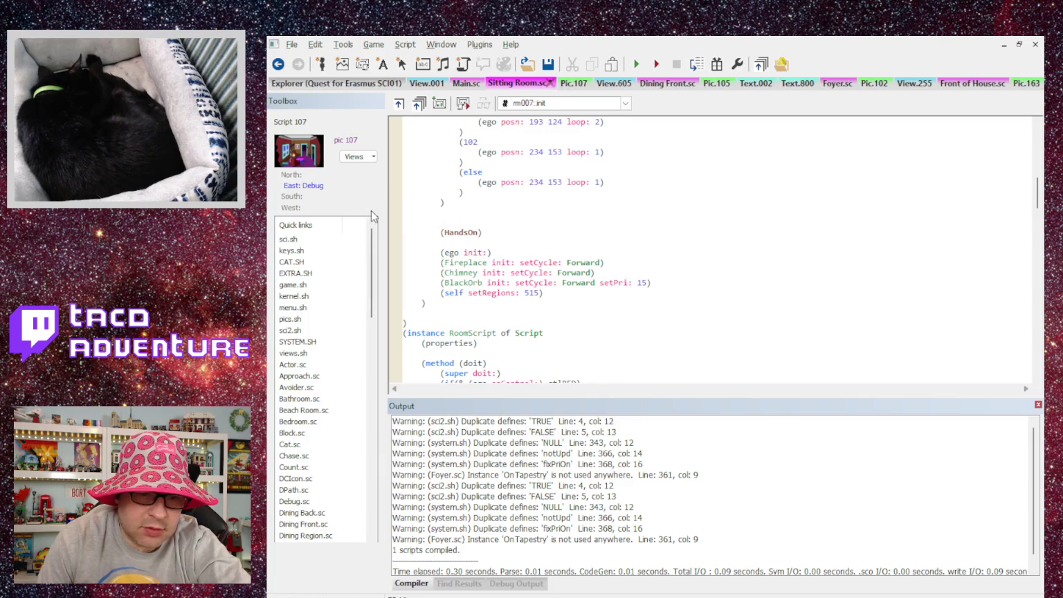
key(Delete)
key(Delete)
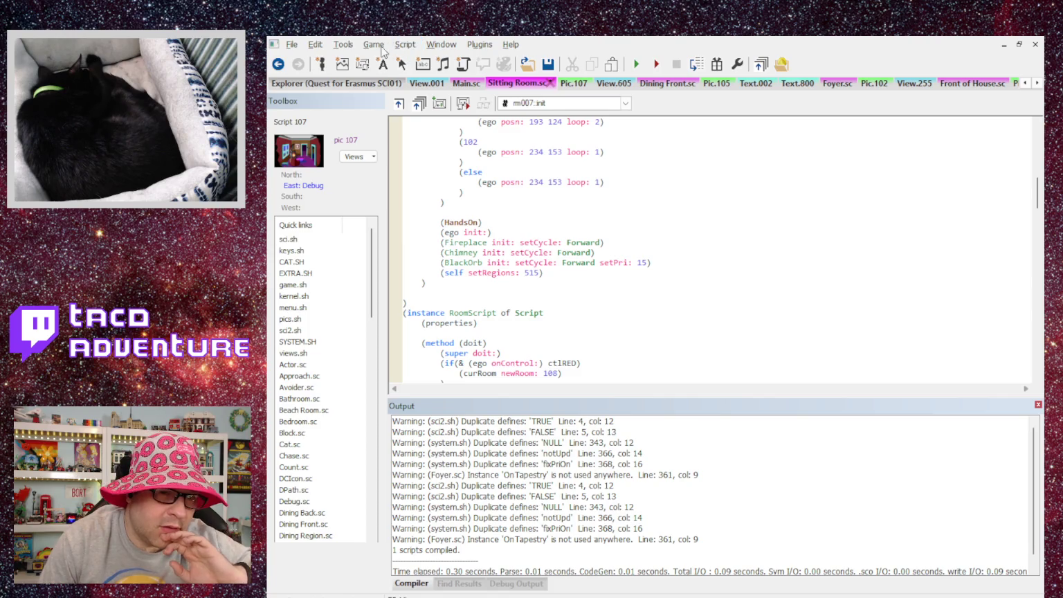
Step: Compile Sitting Room.sc, start a new quest, and close the game after the Oops! error
key(F5)
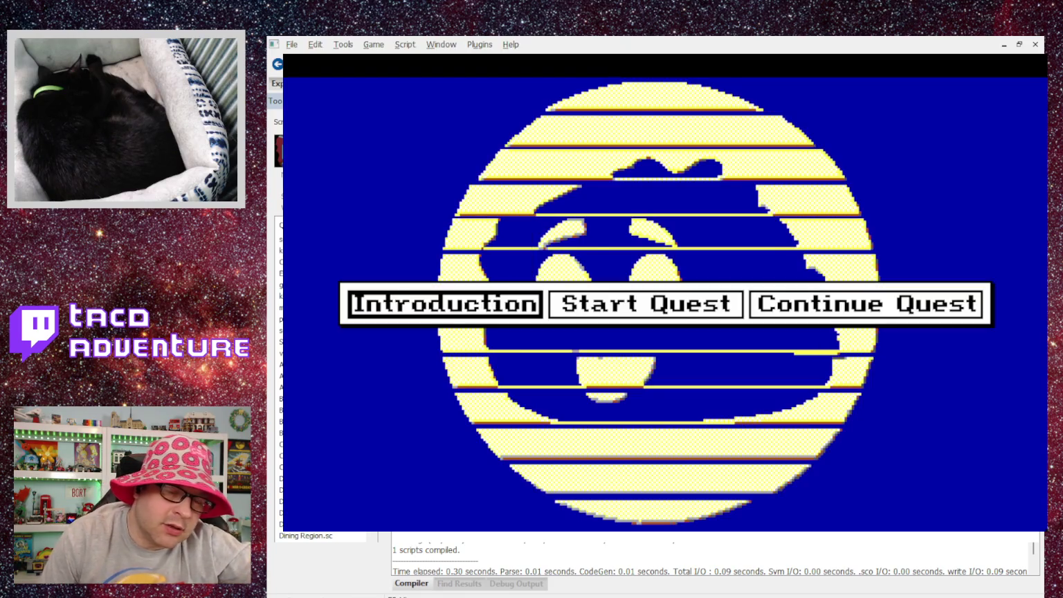
click(685, 317)
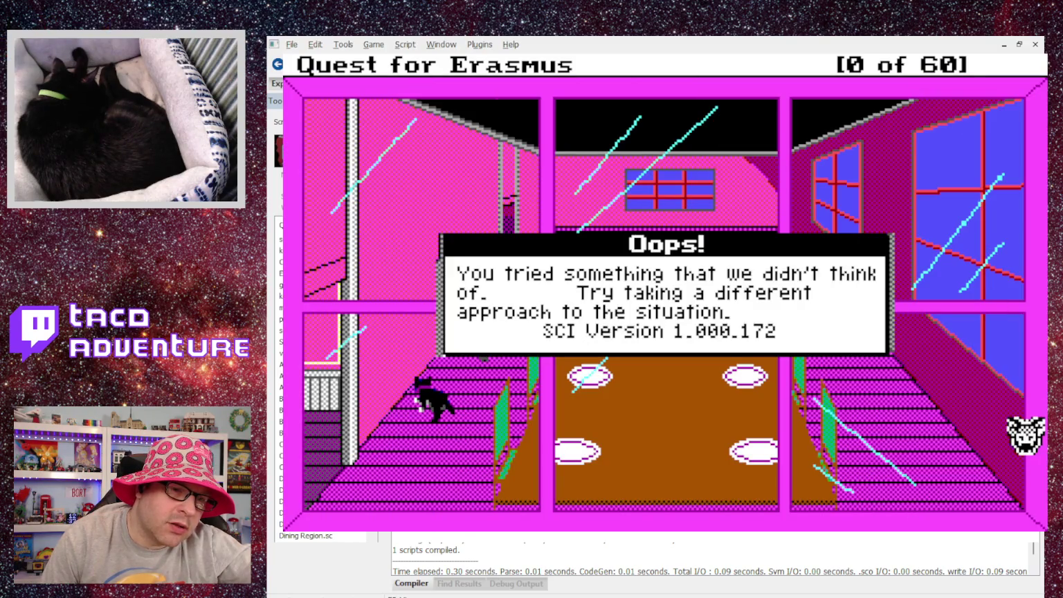
key(Return)
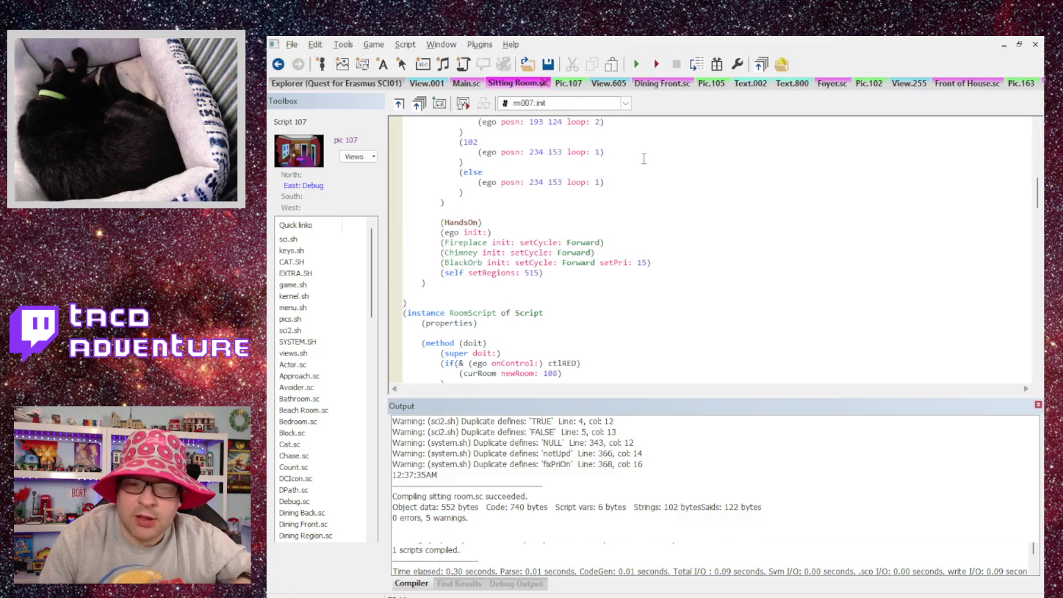
Step: Insert (return TRUE) as the first line of Main.sc's NormalEgo procedure and run the game
click(467, 83)
scroll(499, 174, up, 3)
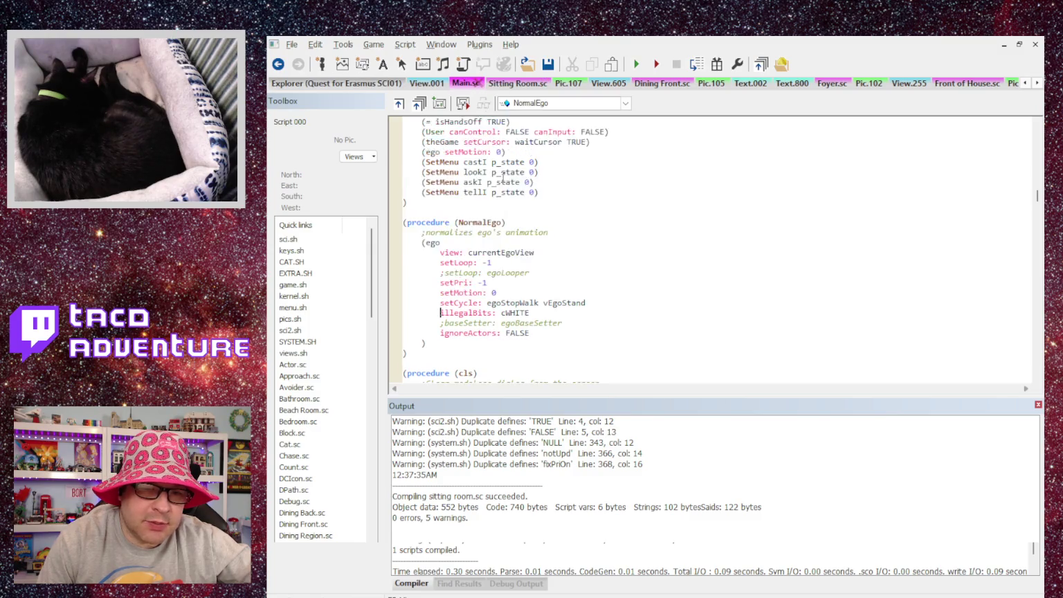
scroll(498, 174, down, 3)
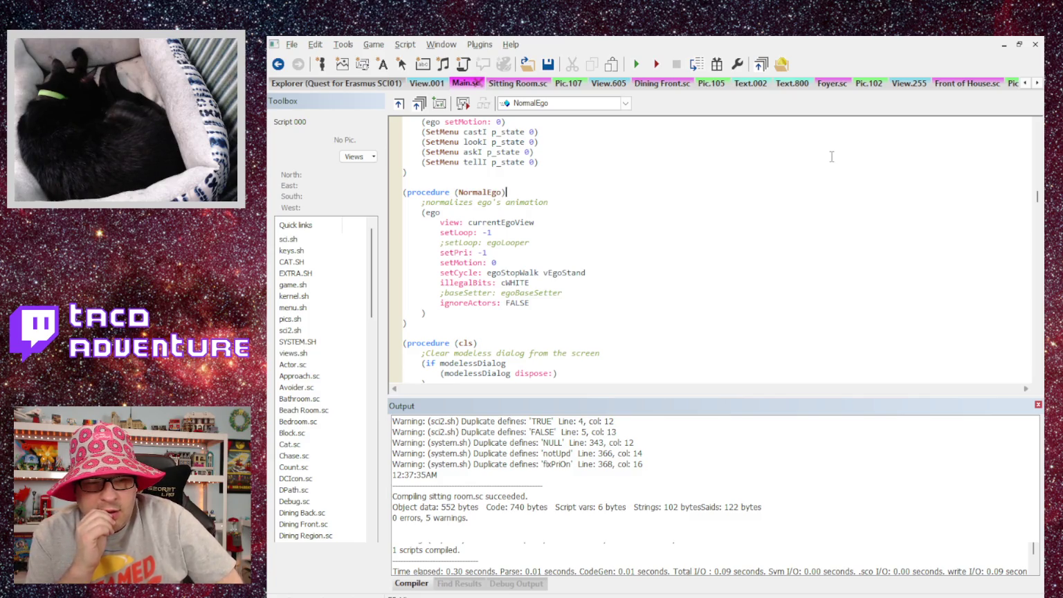
key(Return)
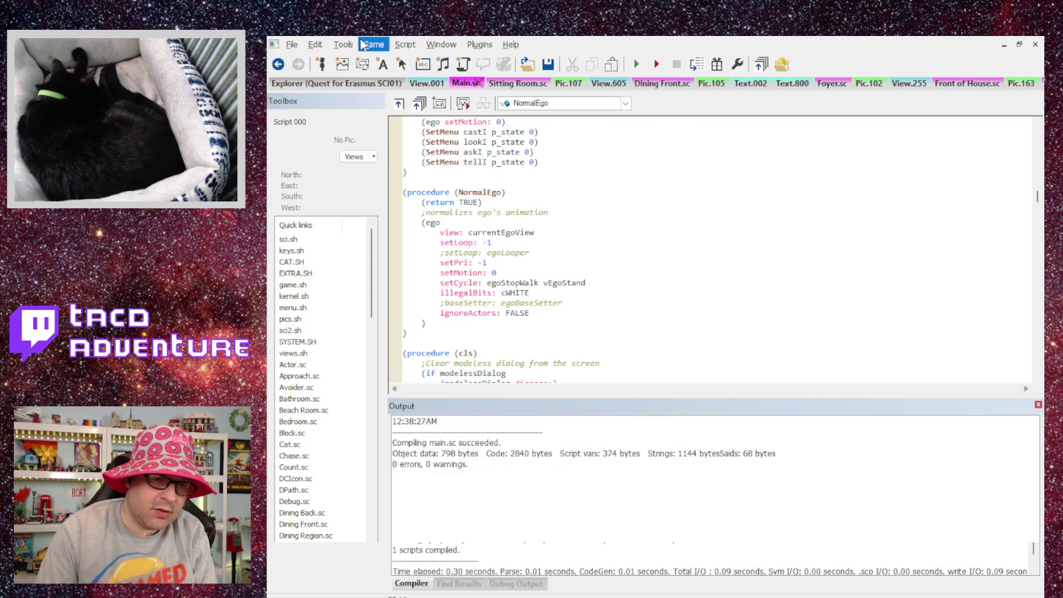
click(636, 64)
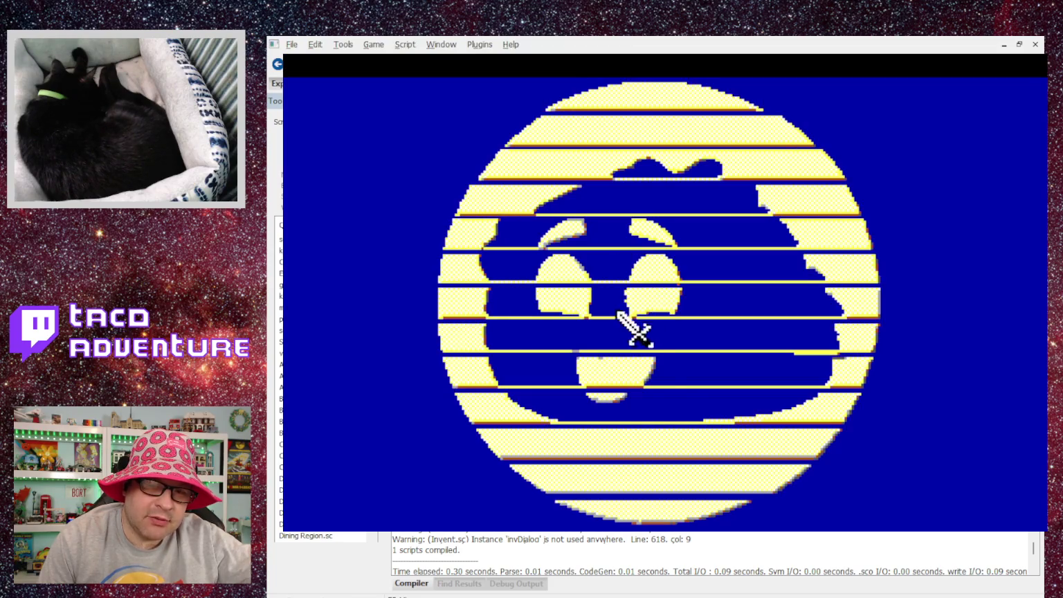
Step: Start a new quest, dismiss the door message, confirm the hero shows in the foyer, then close
click(583, 299)
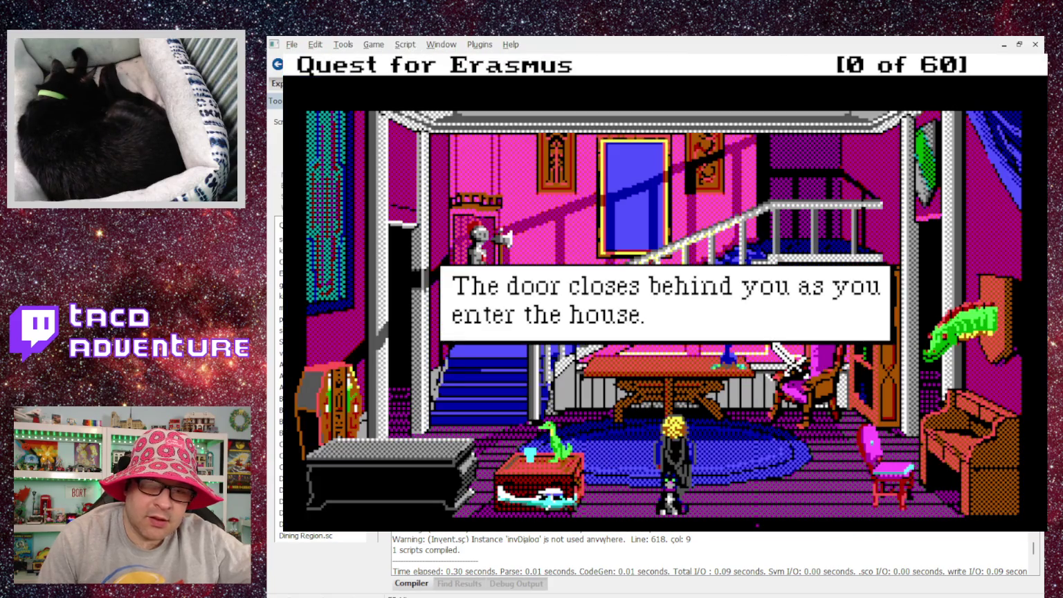
click(772, 344)
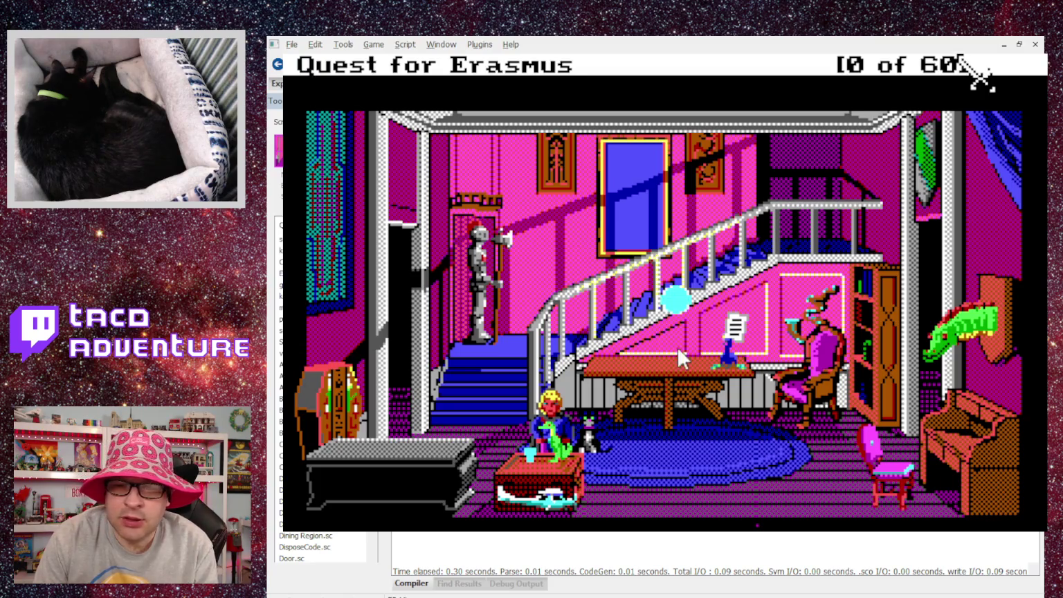
key(alt+F4)
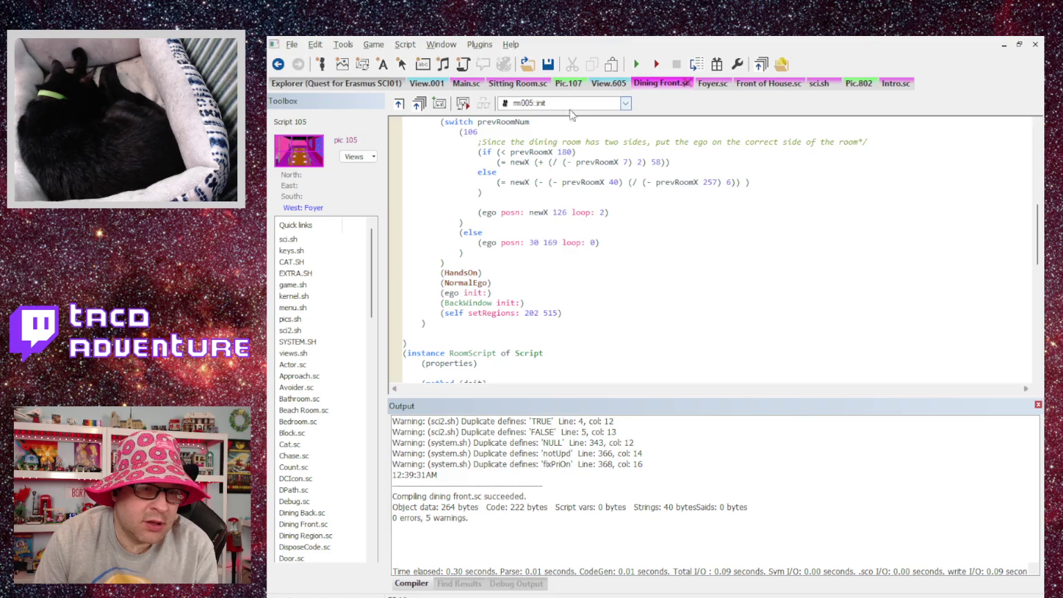
Step: In Foyer.sc, move the (NormalEgo) call from under room 101 to above (HandsOn) and save
click(712, 84)
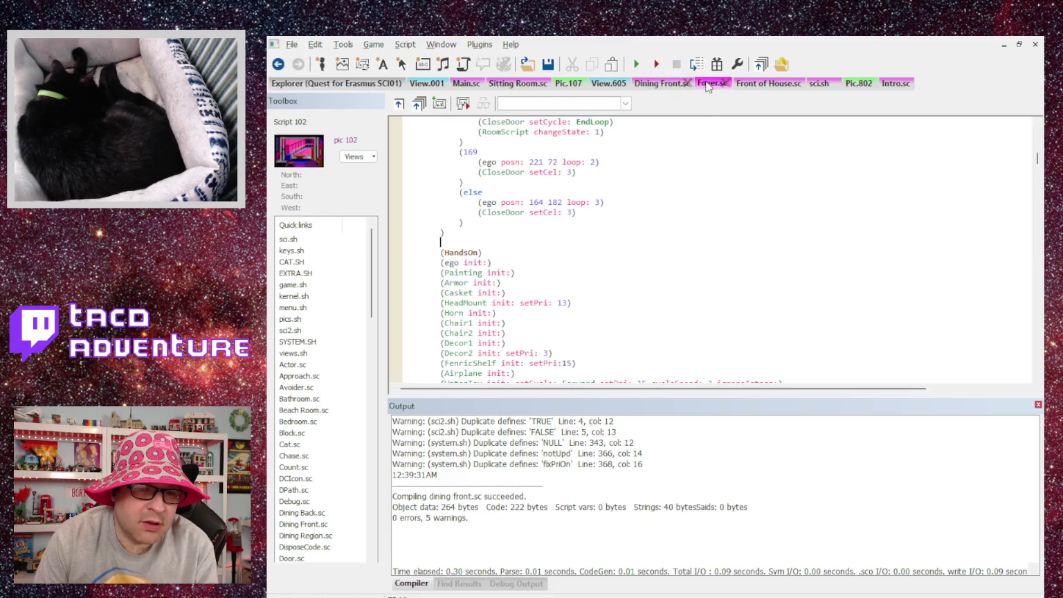
scroll(507, 233, up, 5)
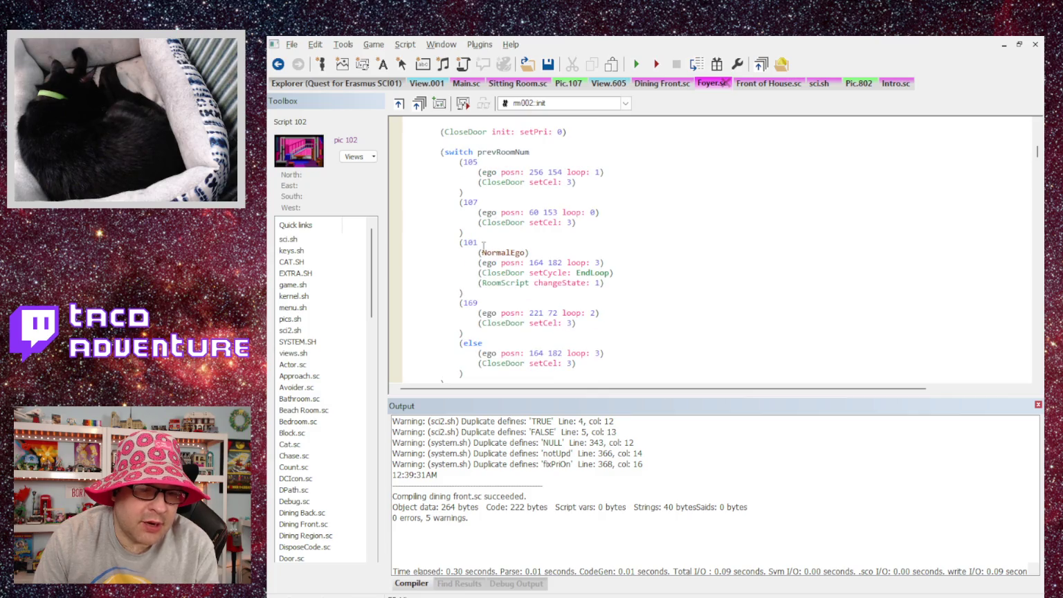
mouse_move(530, 253)
mouse_down()
mouse_move(403, 253)
mouse_move(478, 253)
mouse_up()
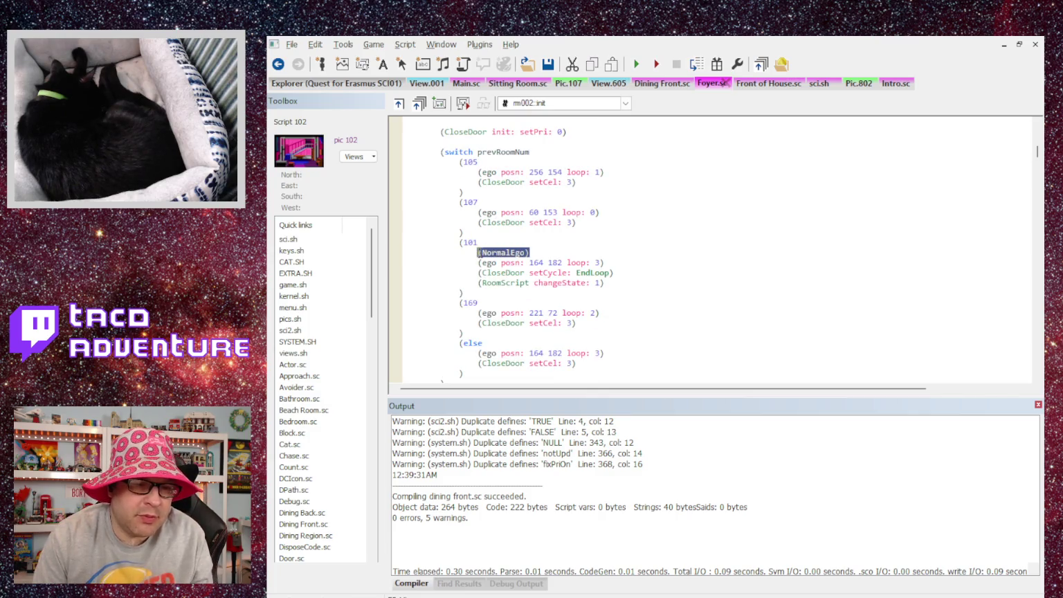
scroll(499, 336, down, 2)
click(458, 332)
key(ctrl+v)
drag(532, 192, 400, 193)
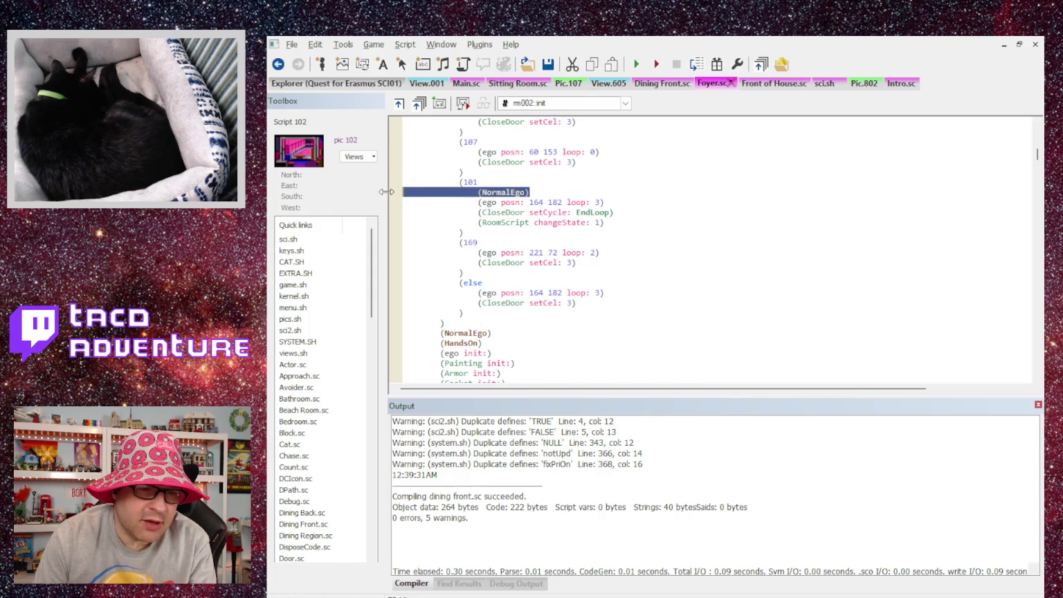
key(Delete)
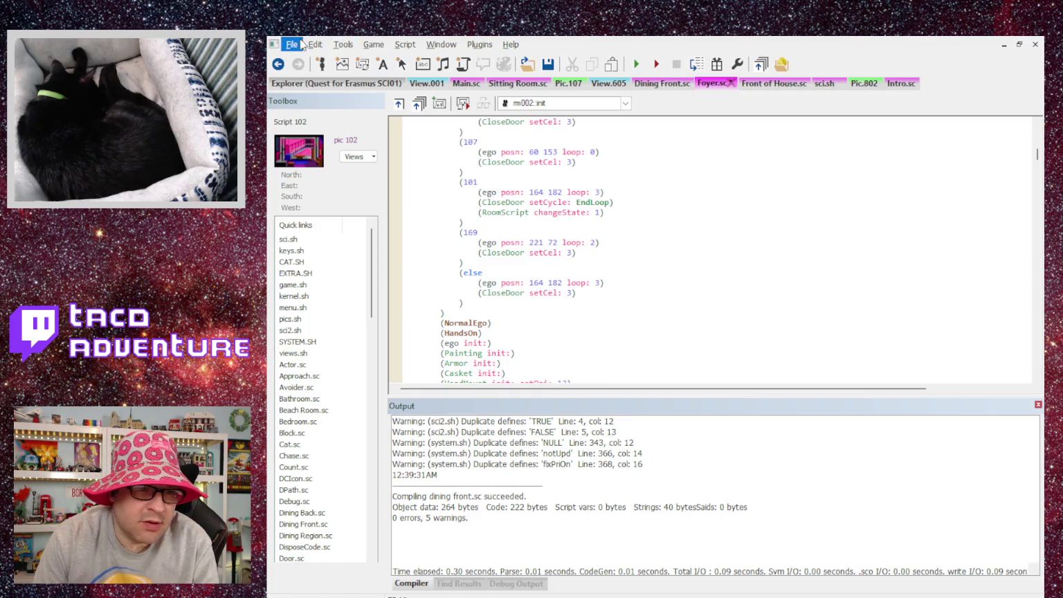
key(ctrl+s)
Step: Check the Front of House and Foyer scripts, then open View.001 with the hero's four loops
scroll(696, 212, up, 3)
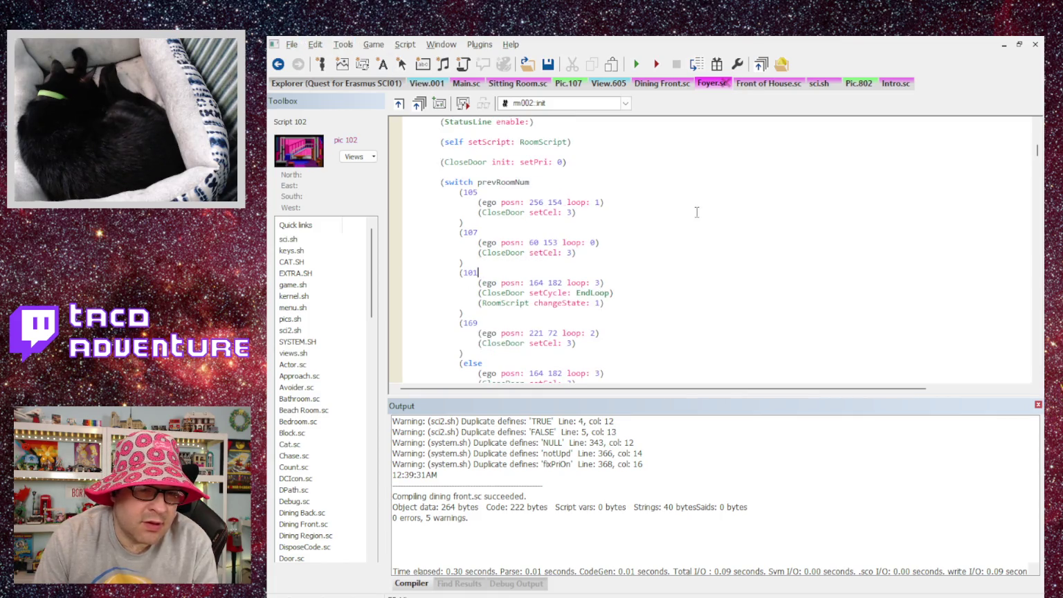
scroll(533, 236, up, 3)
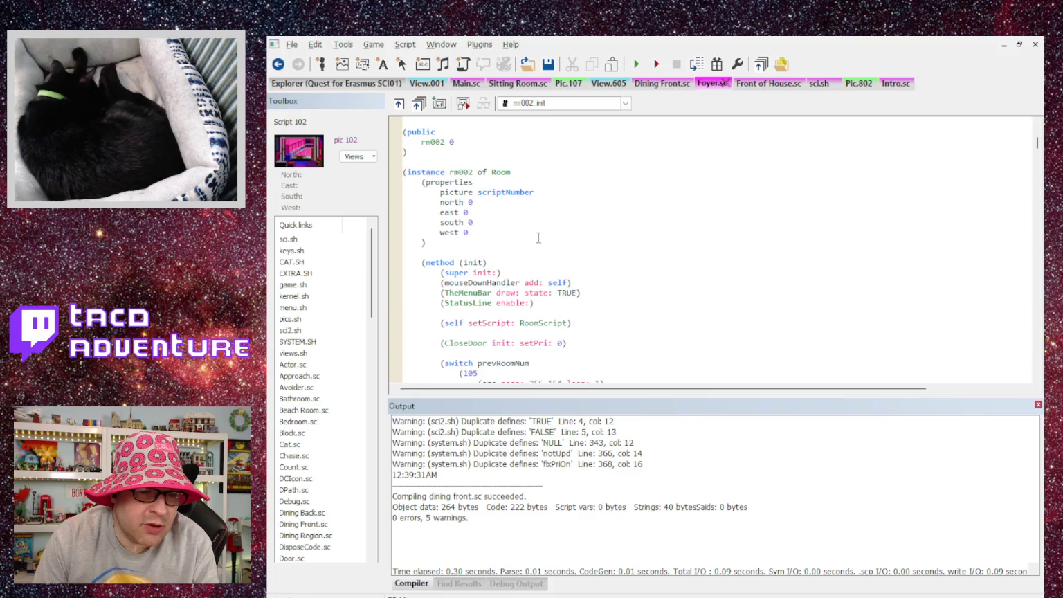
scroll(477, 276, down, 2)
scroll(477, 273, up, 6)
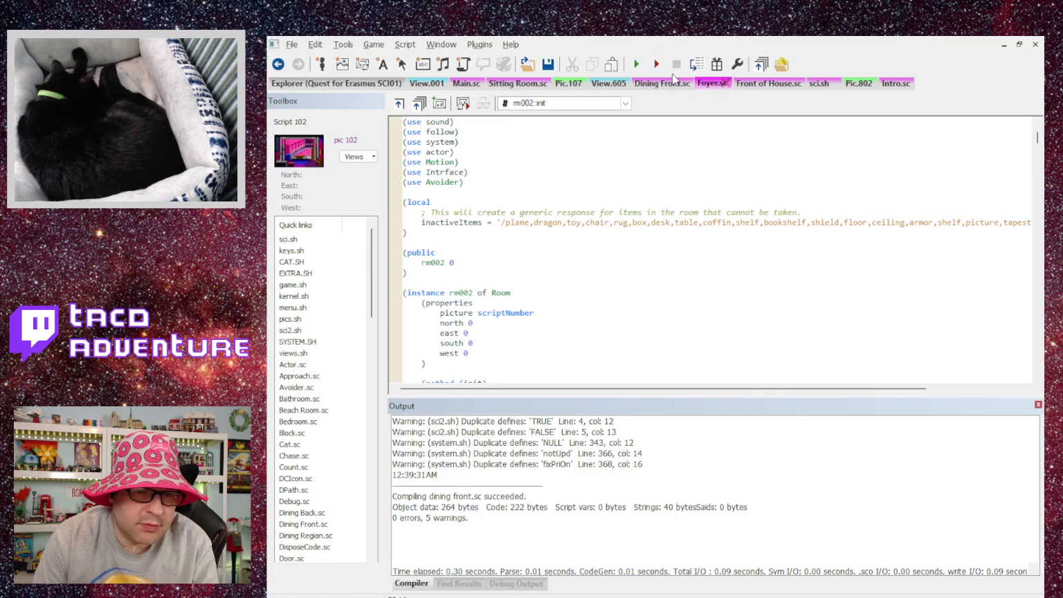
click(767, 84)
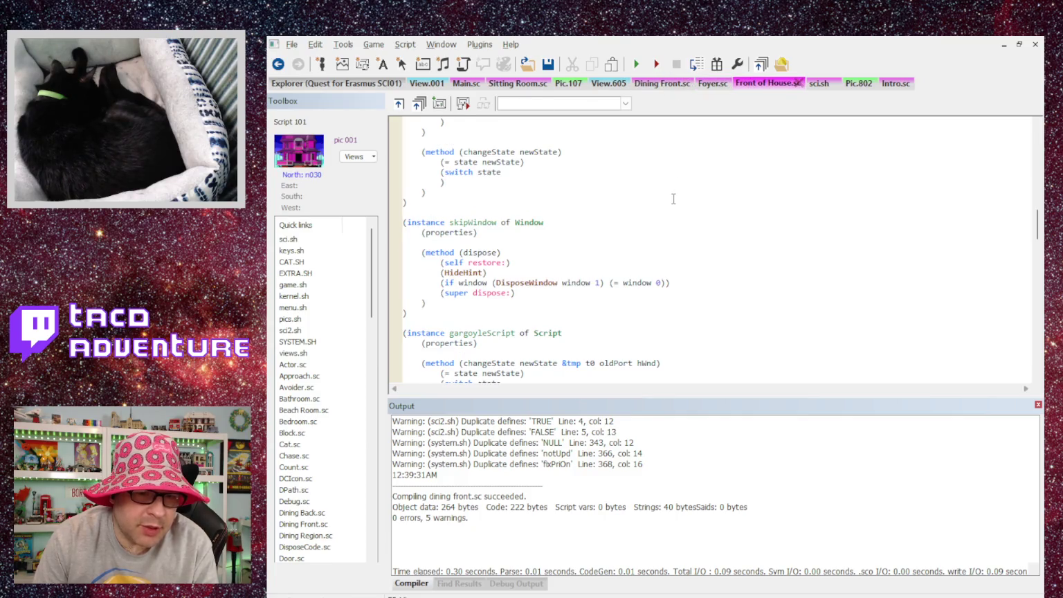
scroll(674, 197, up, 15)
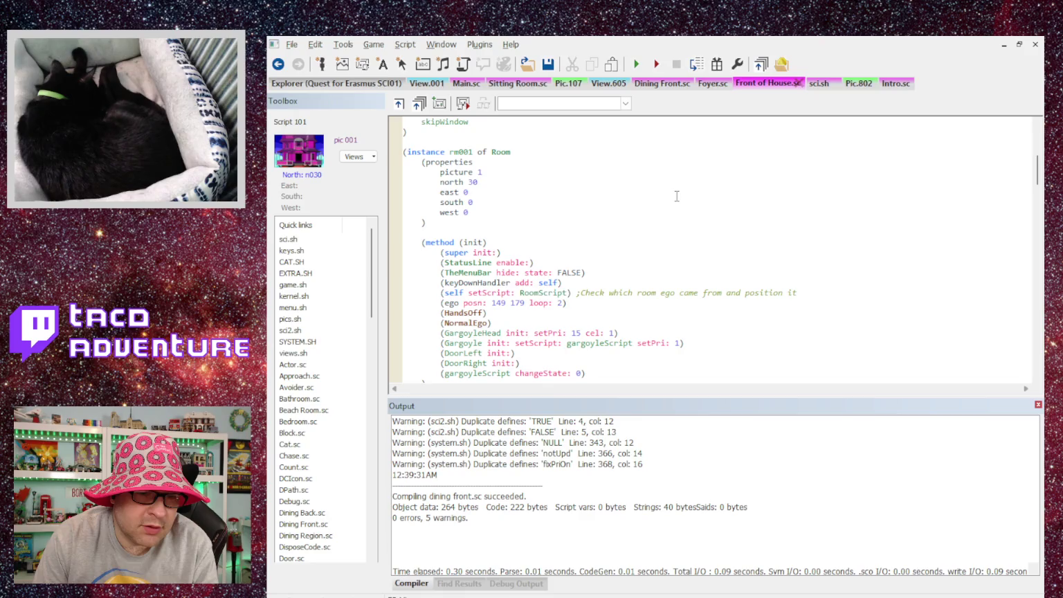
scroll(677, 196, up, 8)
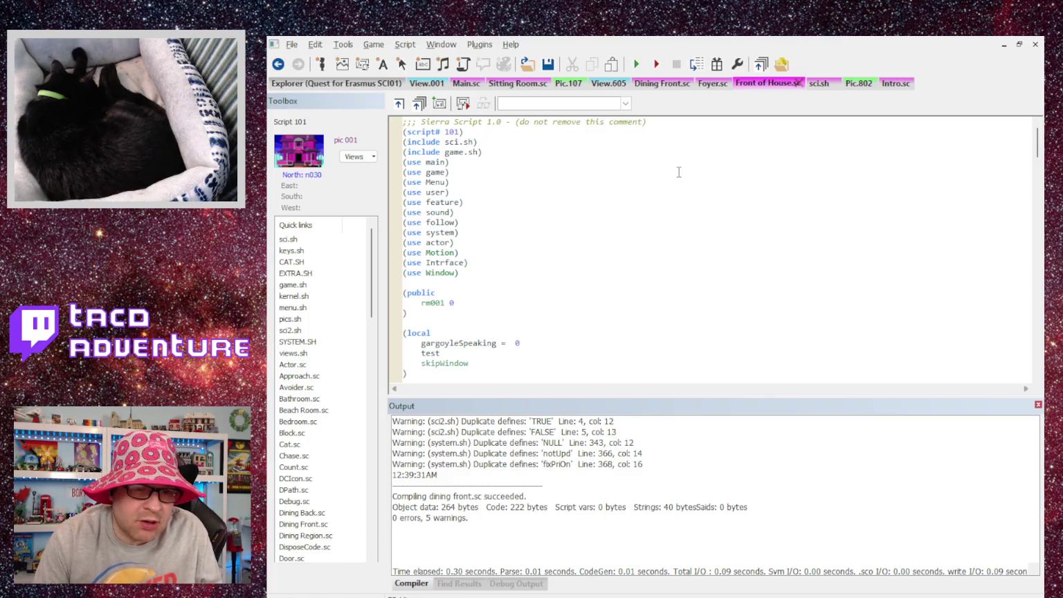
click(704, 86)
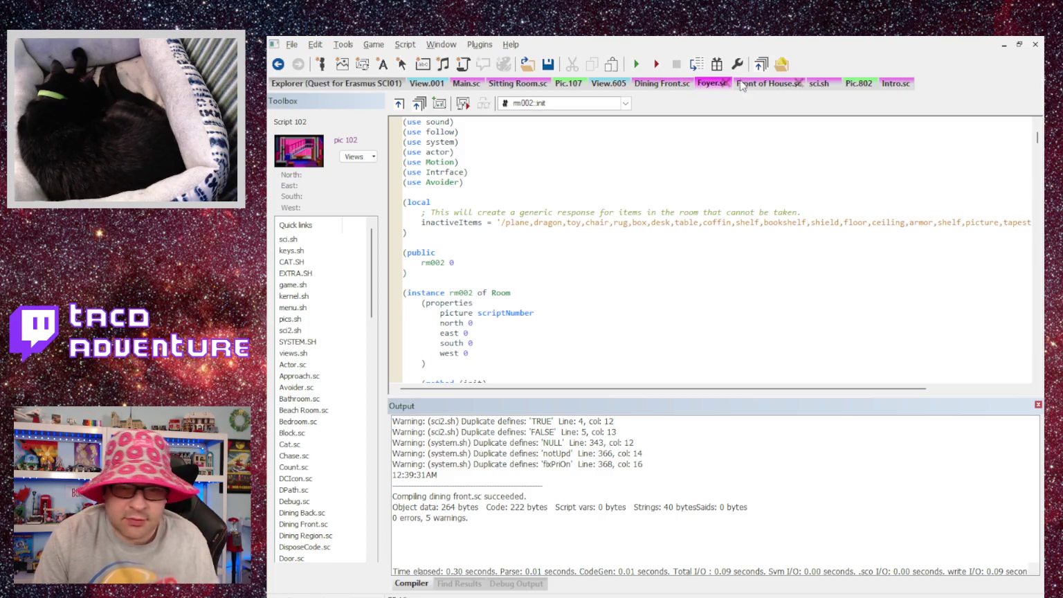
click(742, 84)
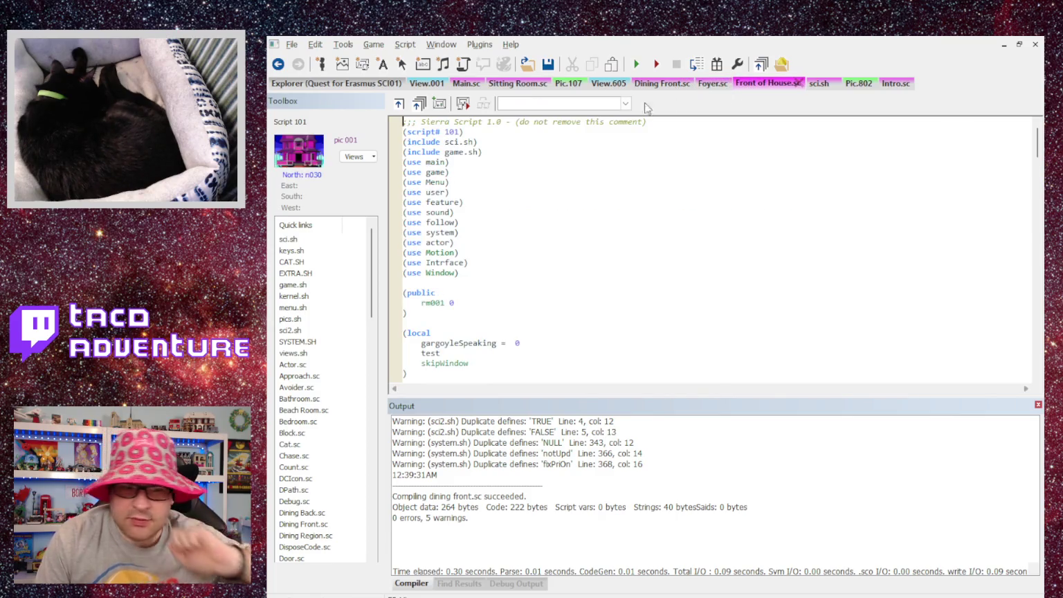
click(425, 84)
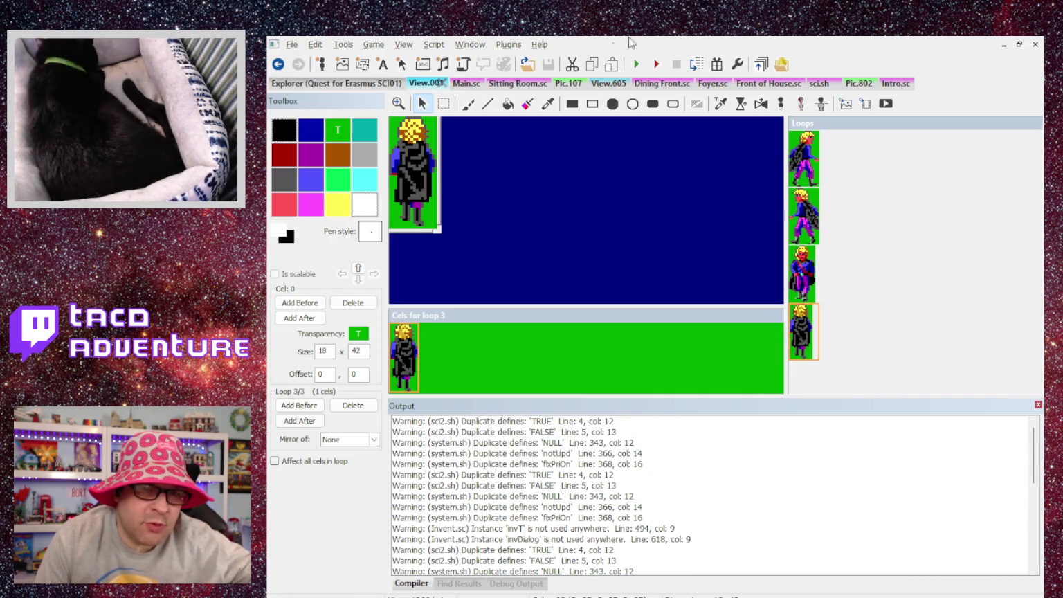
Step: In Main.sc, comment out NormalEgo's (return TRUE), restore setLoop: egoLooper, then compile and run the game
click(467, 84)
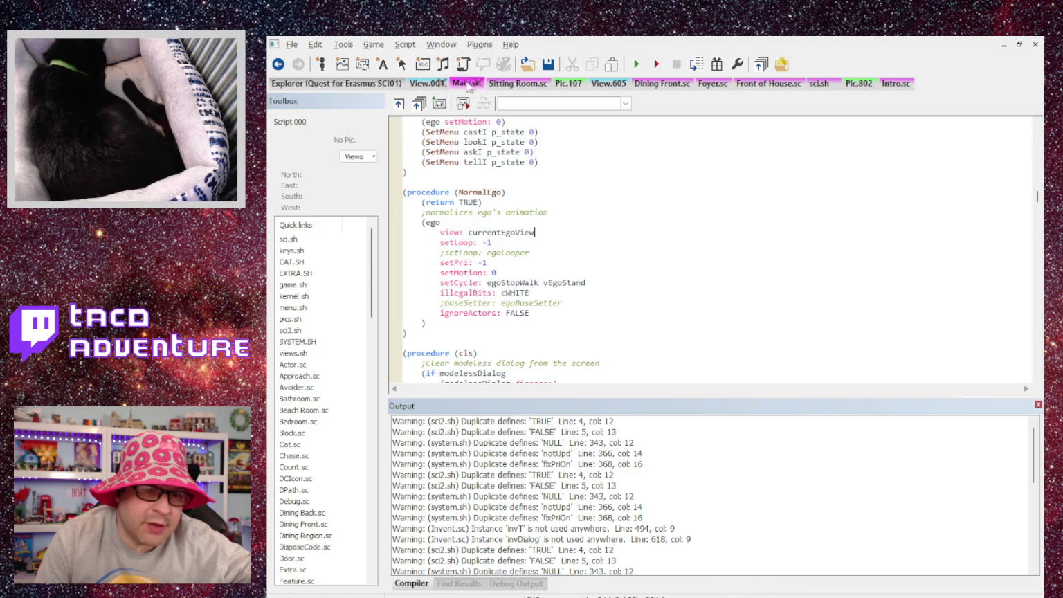
click(421, 202)
text(;)
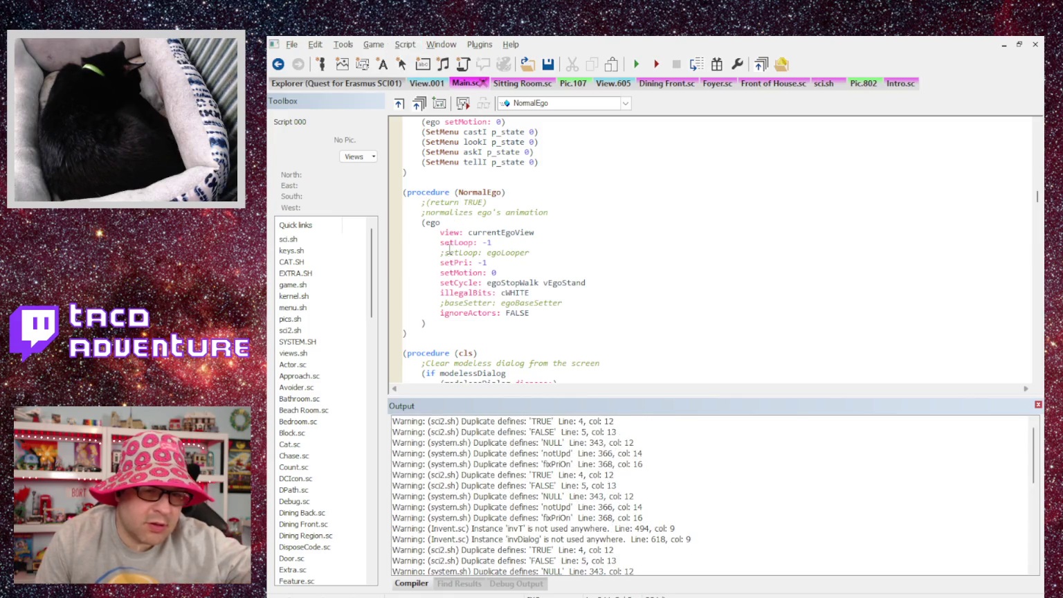
key(BackSpace)
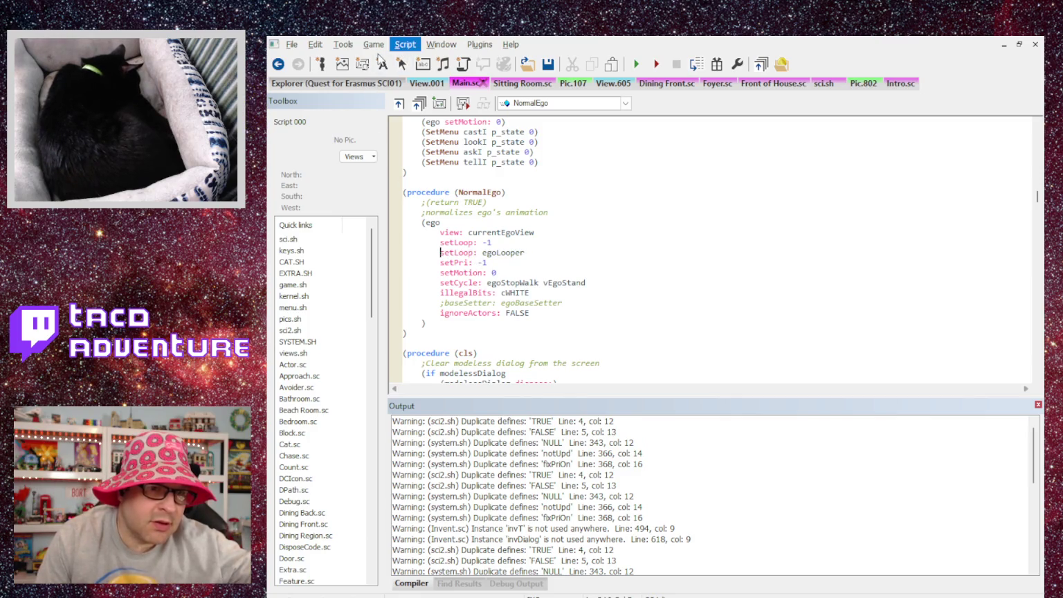
key(F7)
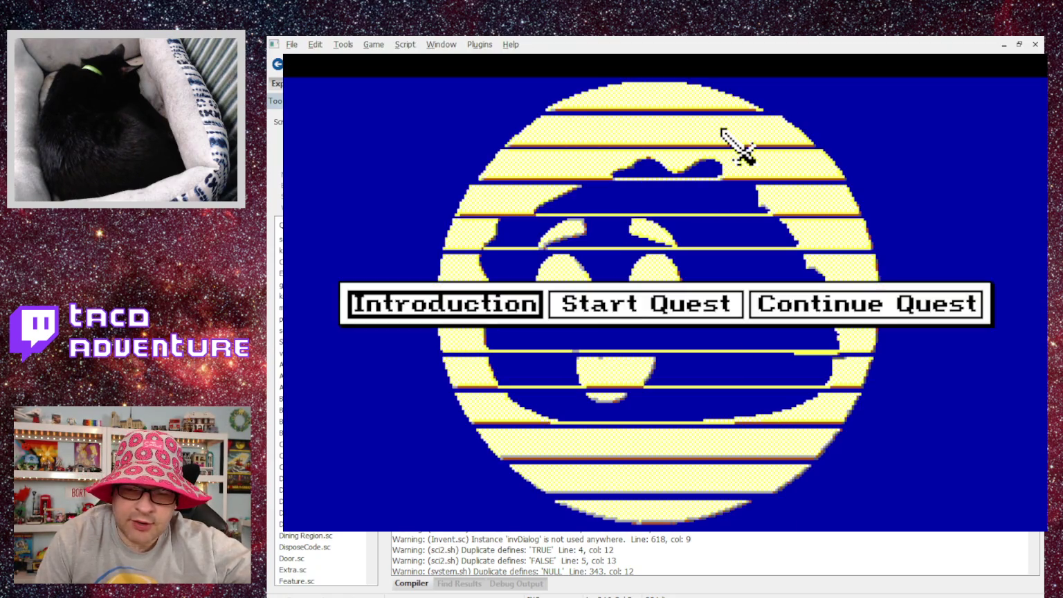
Step: Start a quest, skip the intro and walk the hero into the foyer, then close the Oops crash
click(643, 302)
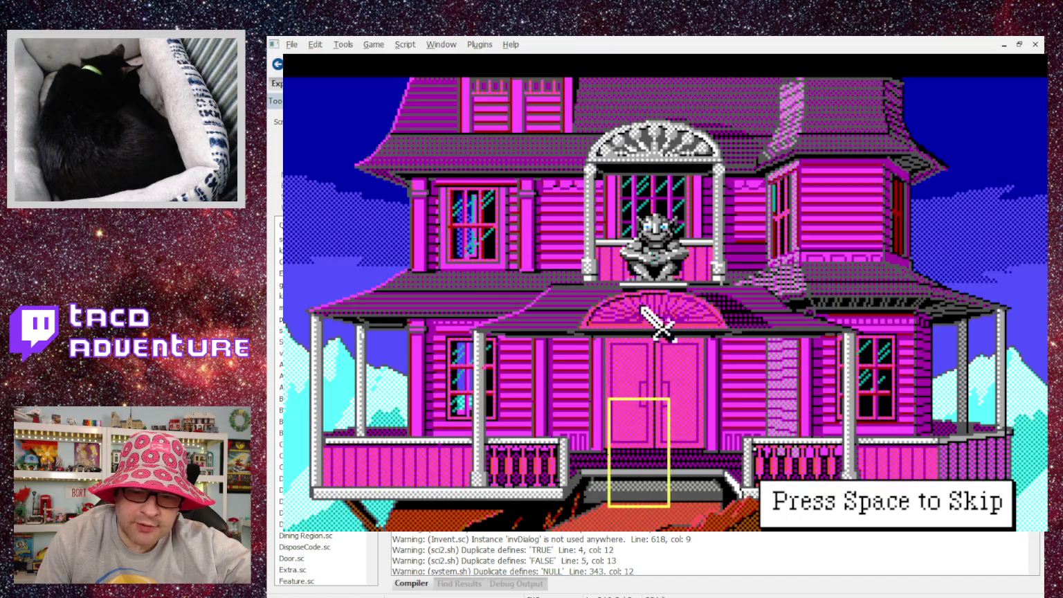
key(space)
click(816, 303)
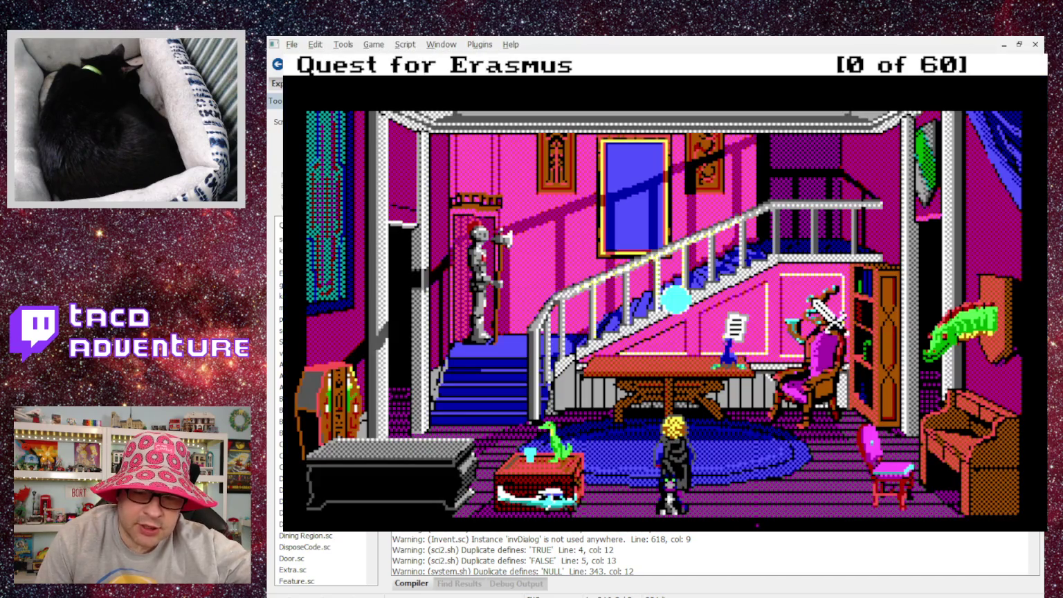
click(816, 302)
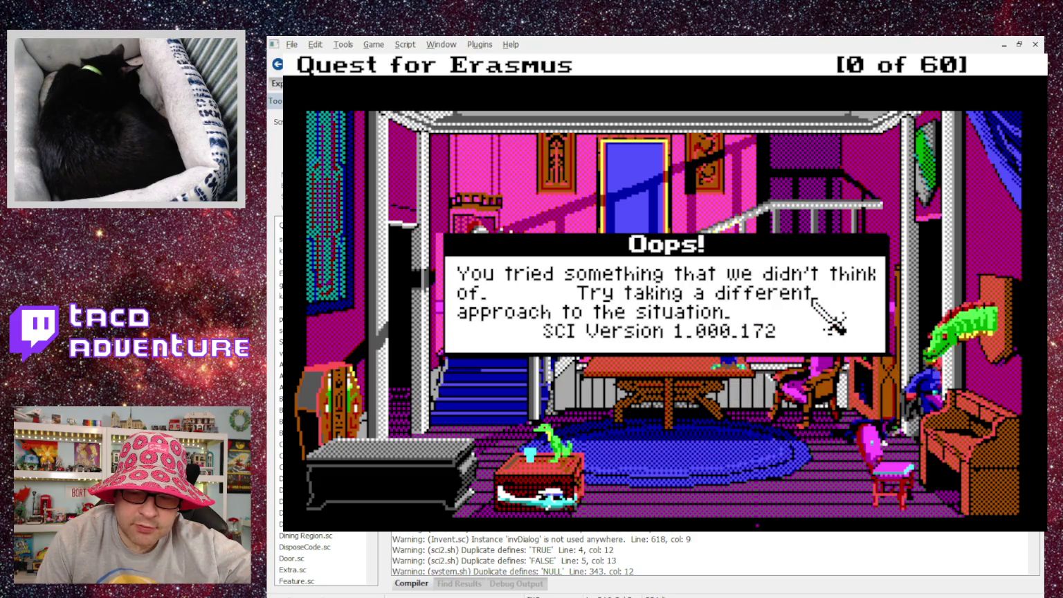
click(813, 299)
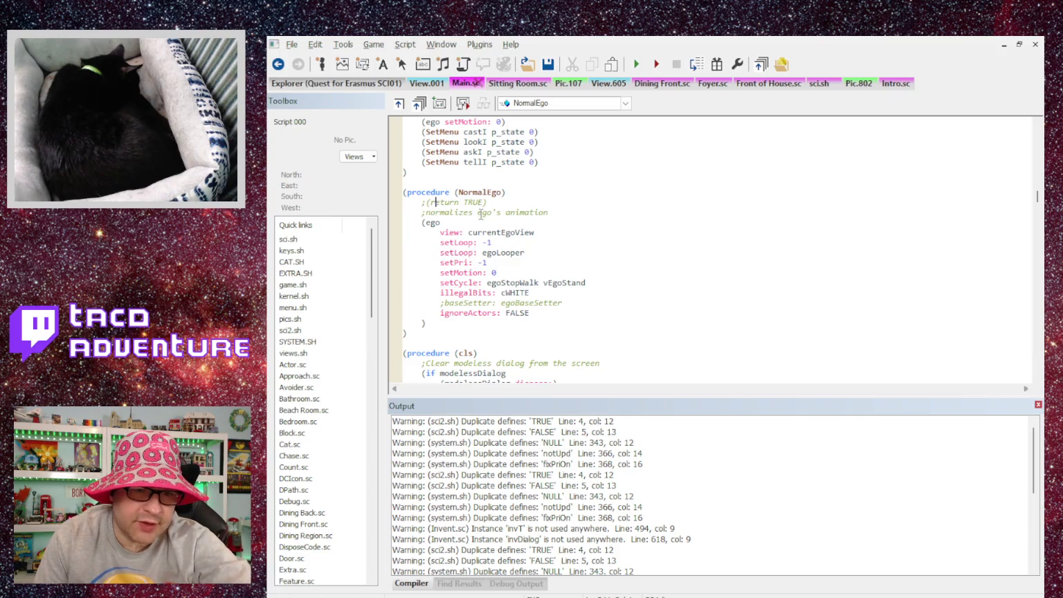
Step: Reactivate NormalEgo's (return TRUE) and open a blank line above it
key(BackSpace)
key(End)
text(;)
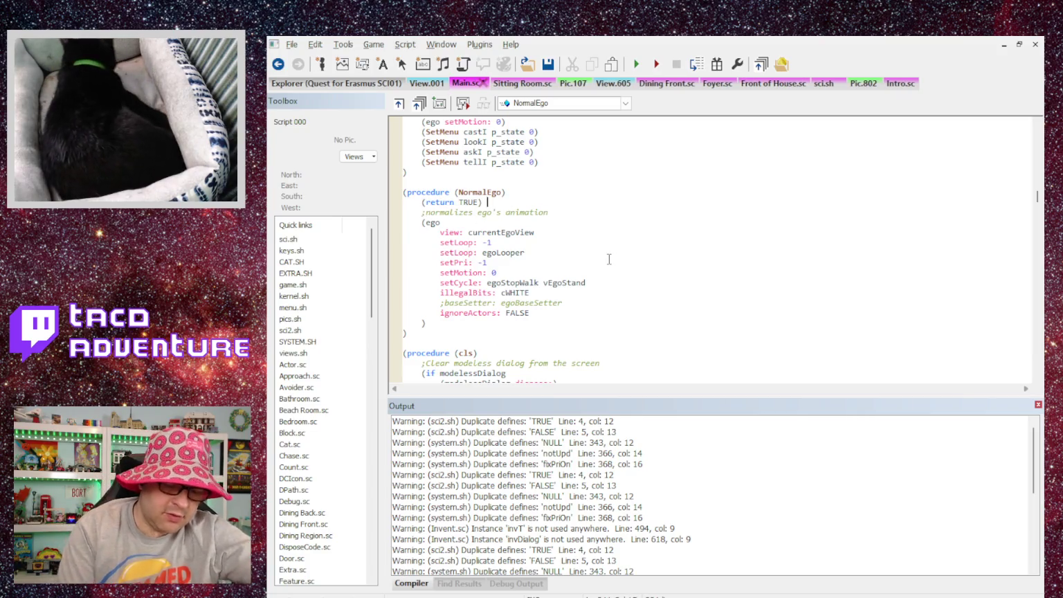
key(BackSpace)
key(BackSpace)
key(Home)
key(Return)
key(Up)
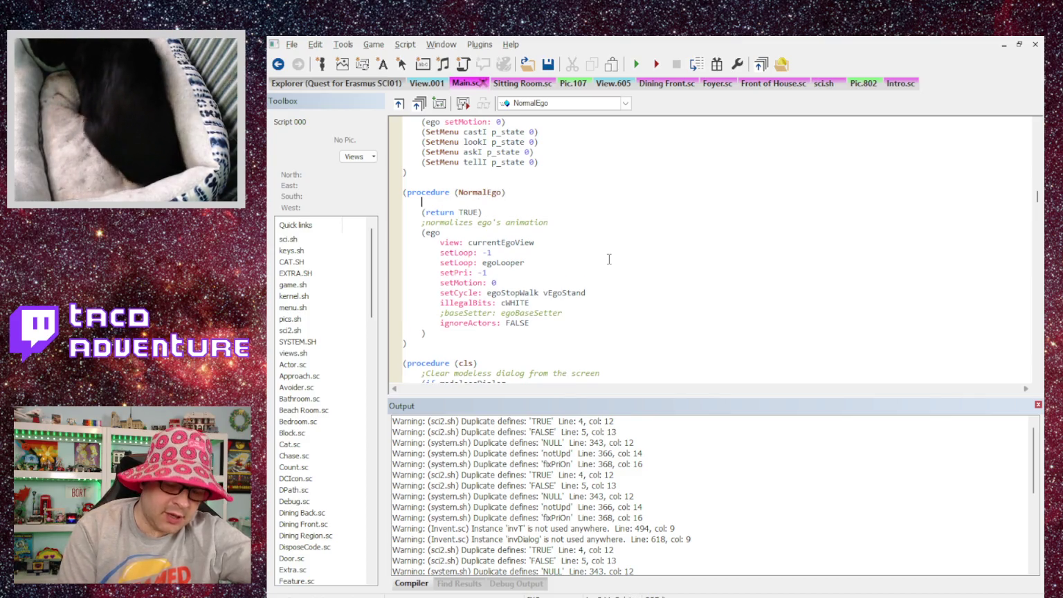
Step: Add the comment 'For some reason, this procedure is crashing the game. 04/09/2026' and compile Main.sc
text(; For some )
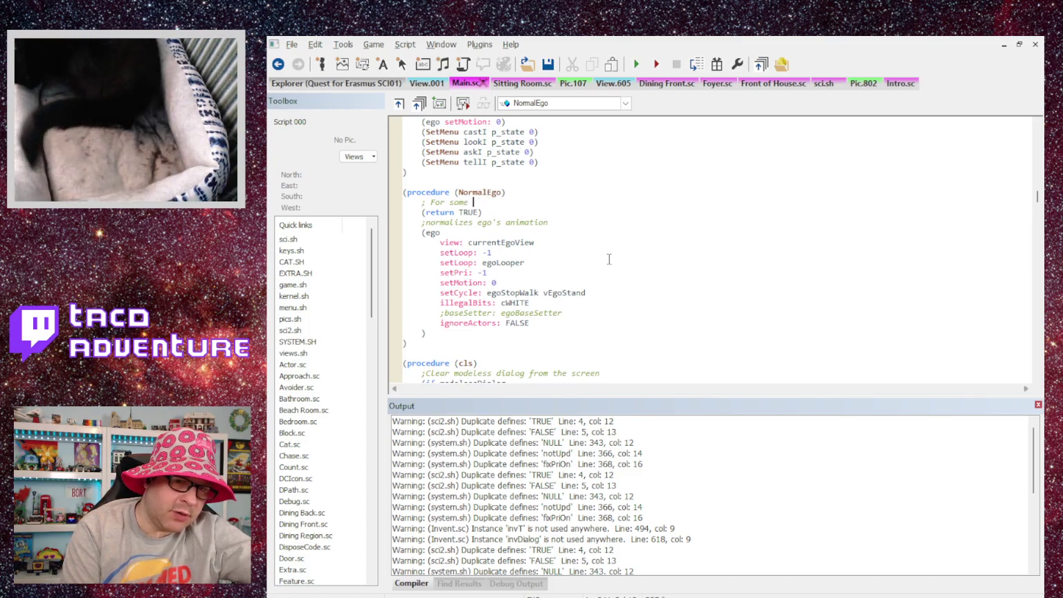
text(reason, this is)
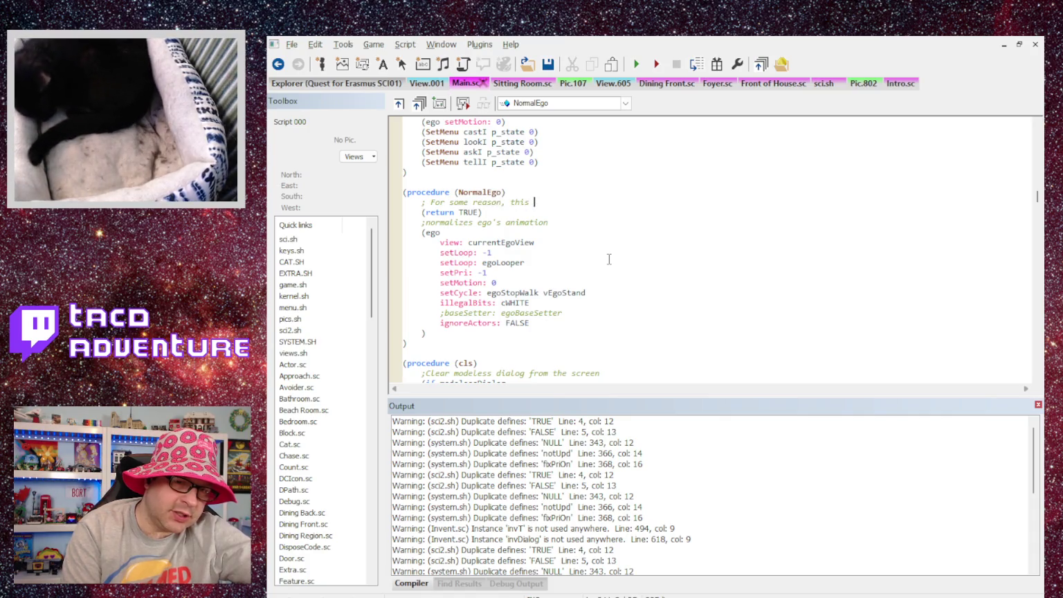
key(BackSpace)
key(BackSpace)
text(procedur)
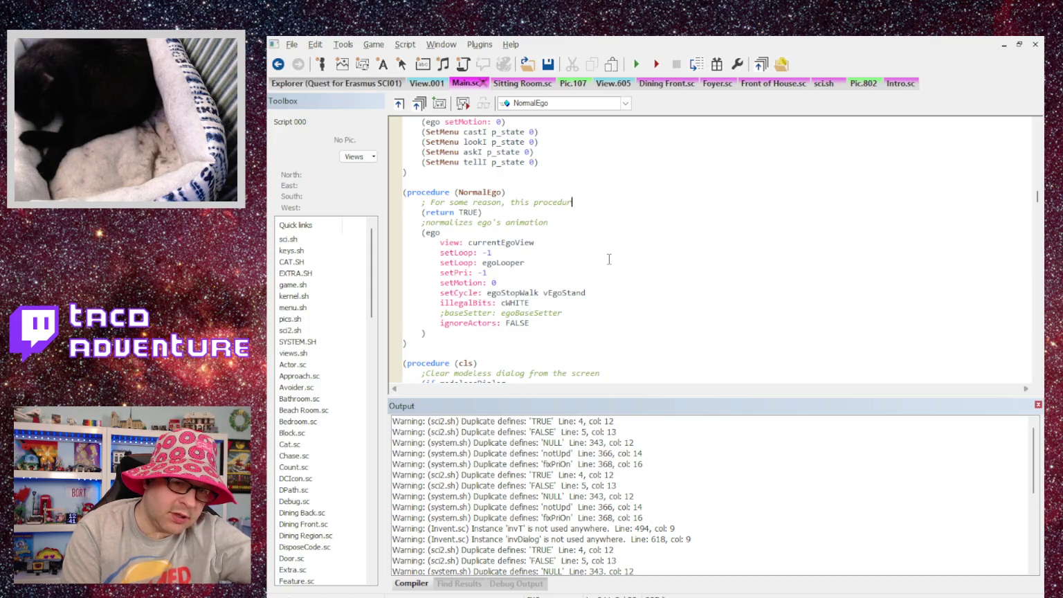
text(e is cra)
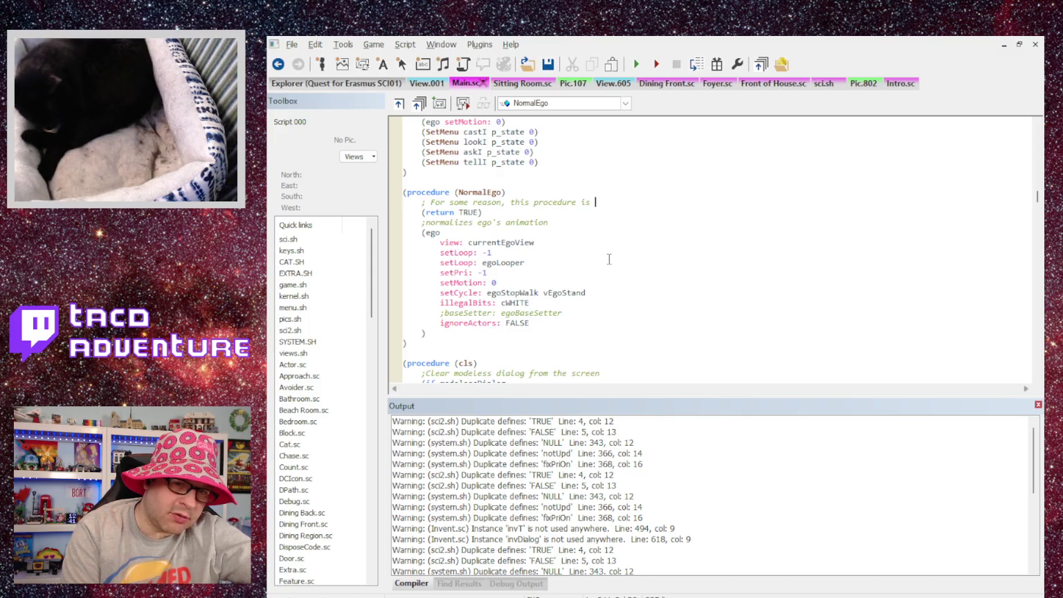
text(shing )
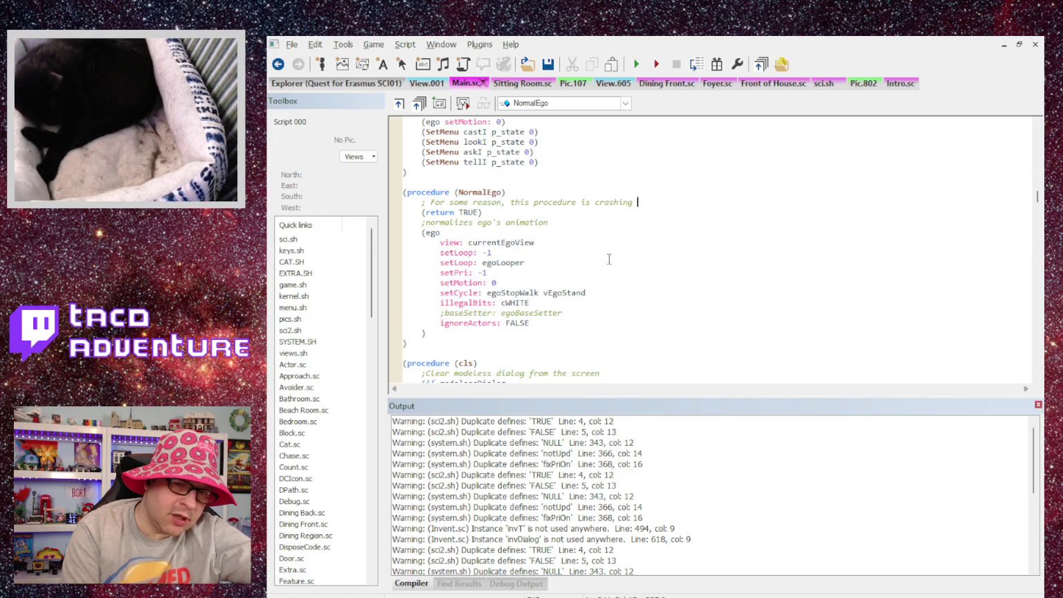
text(the gam)
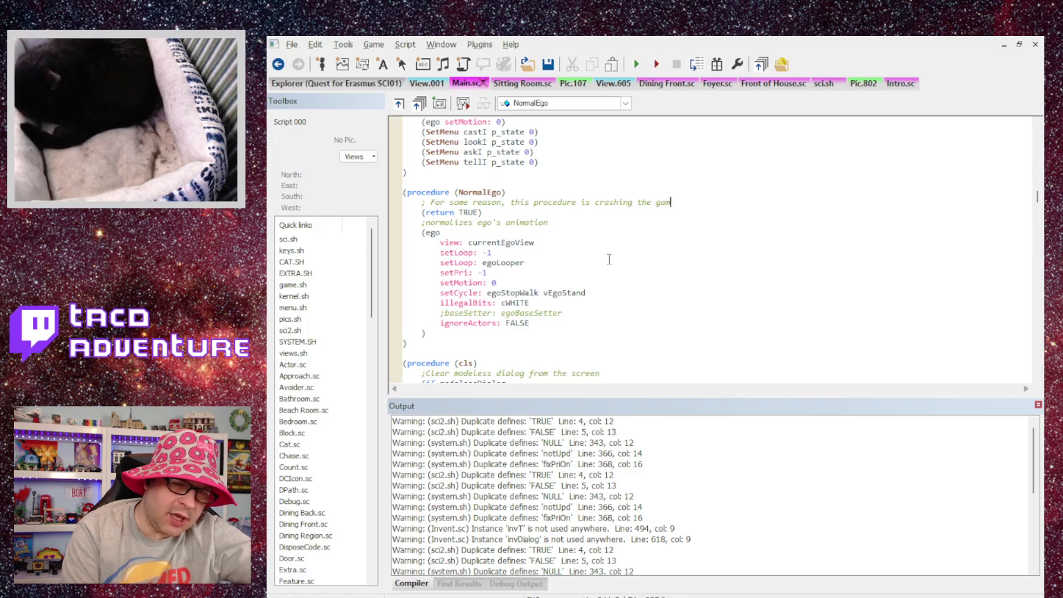
text(e. 04/09/2026)
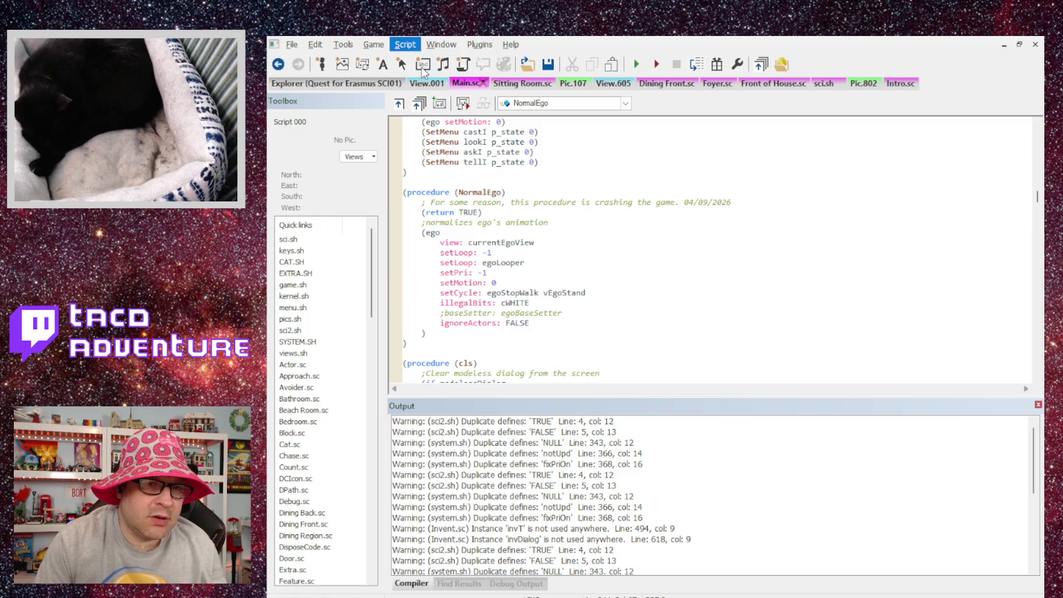
click(422, 67)
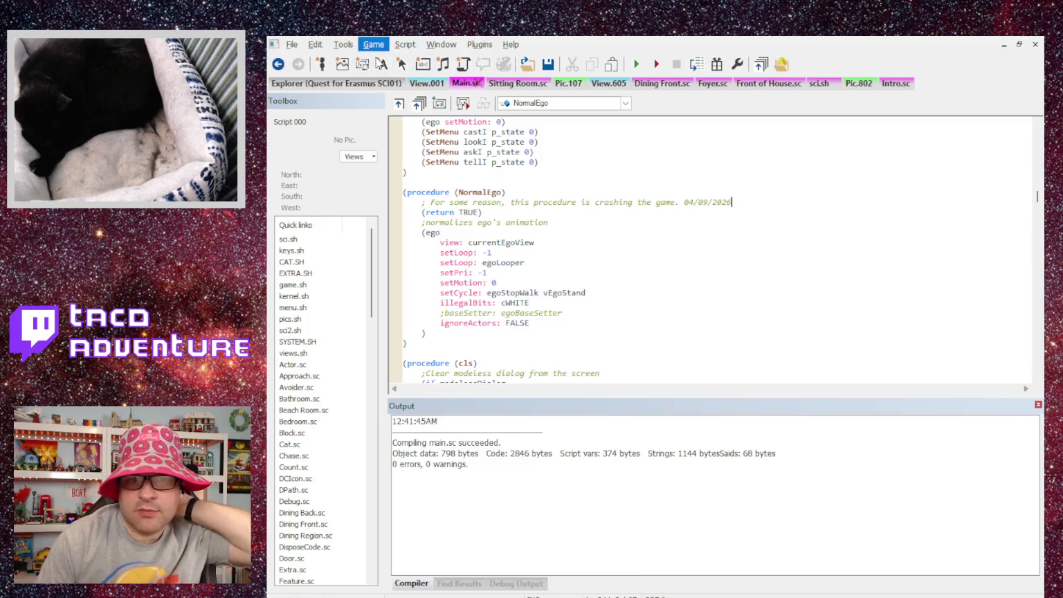
Step: Run the game with F5 and choose Start Quest on the title menu
key(F5)
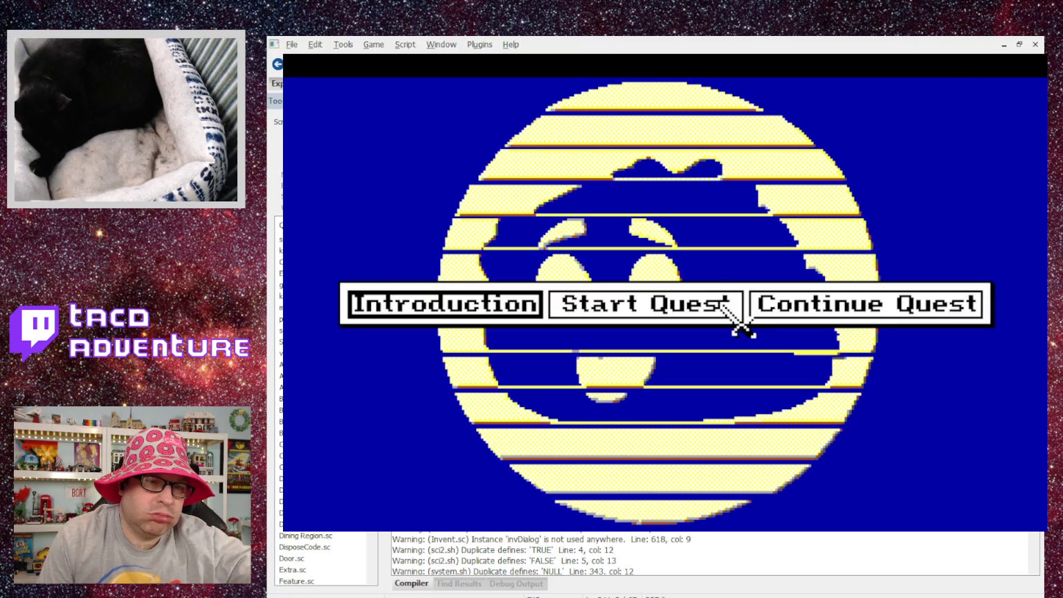
click(723, 301)
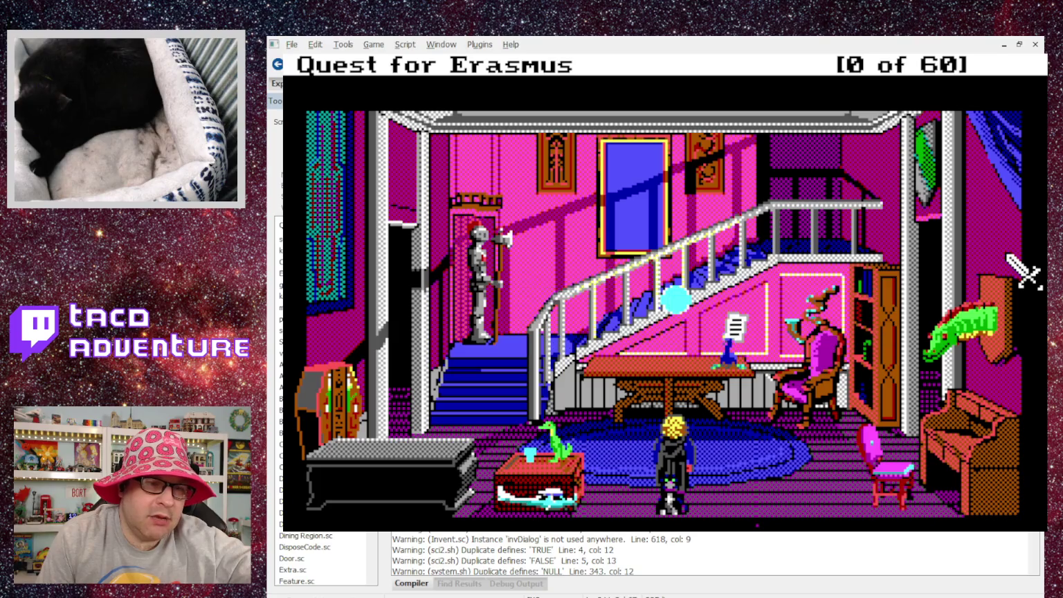